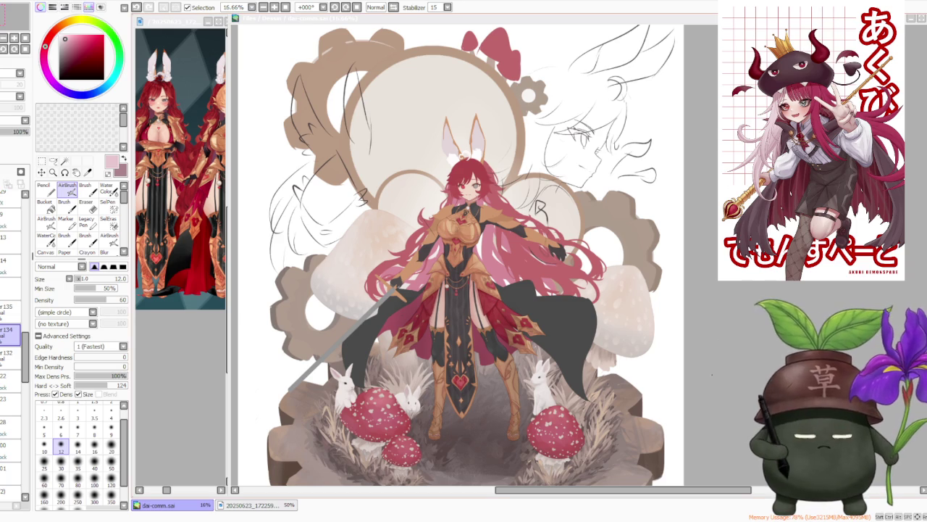
Step: Eyedrop the canvas beige, shift it to a darker muted red, and choose brush size 500
scroll(417, 261, down, 2)
scroll(448, 257, up, 2)
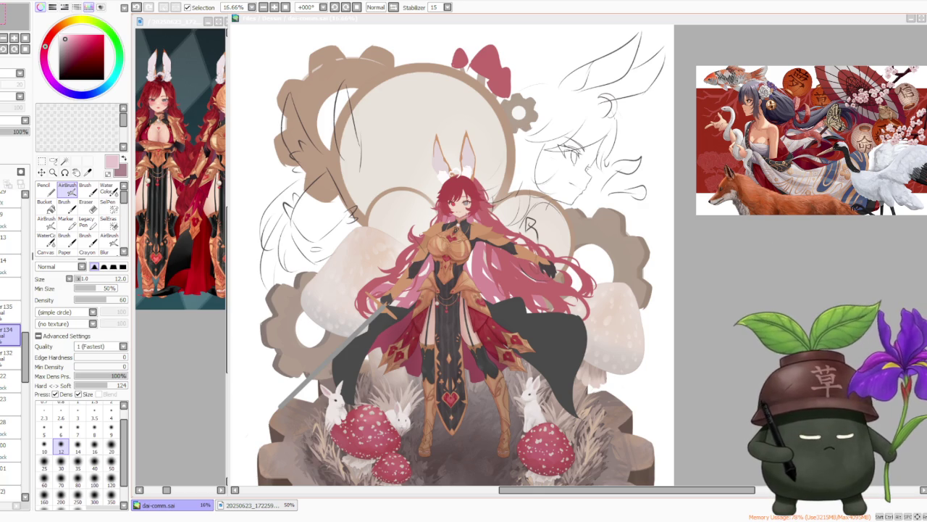
scroll(283, 285, down, 1)
scroll(284, 285, up, 1)
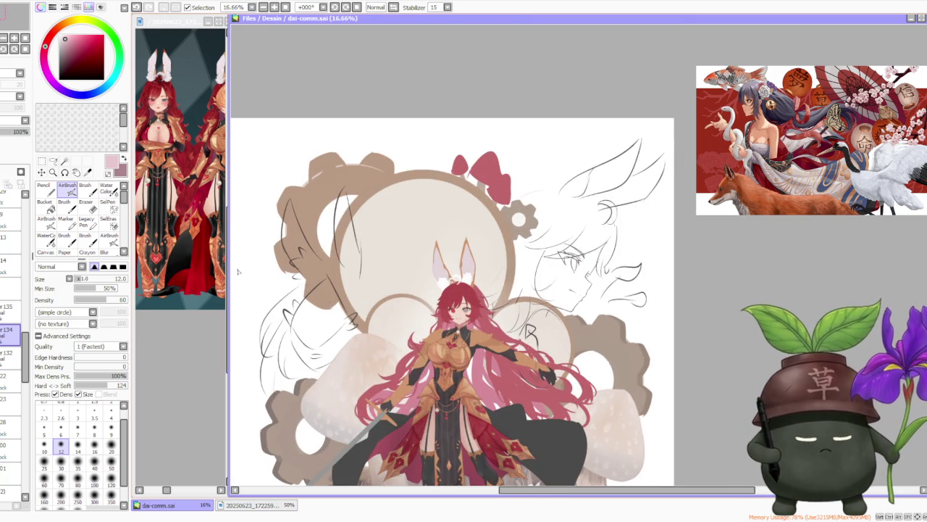
scroll(20, 388, down, 3)
scroll(20, 387, down, 2)
scroll(21, 387, down, 2)
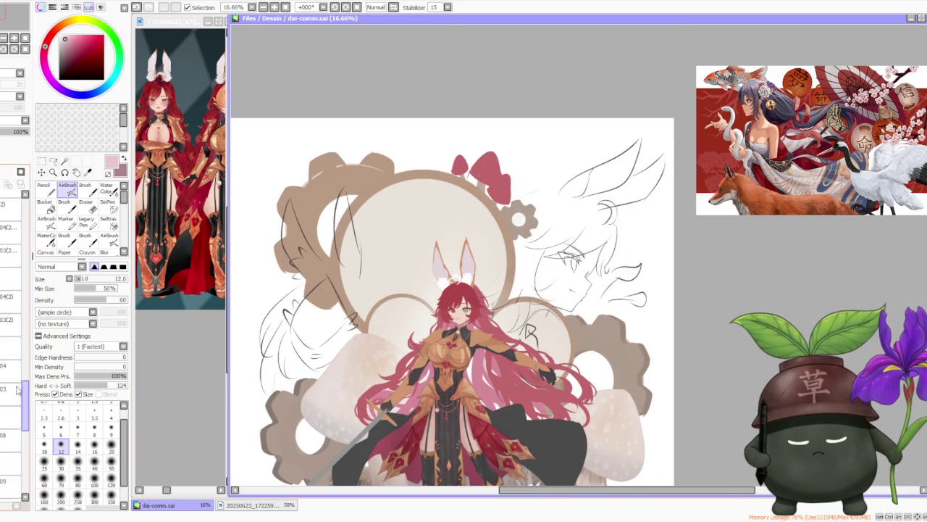
scroll(20, 388, down, 3)
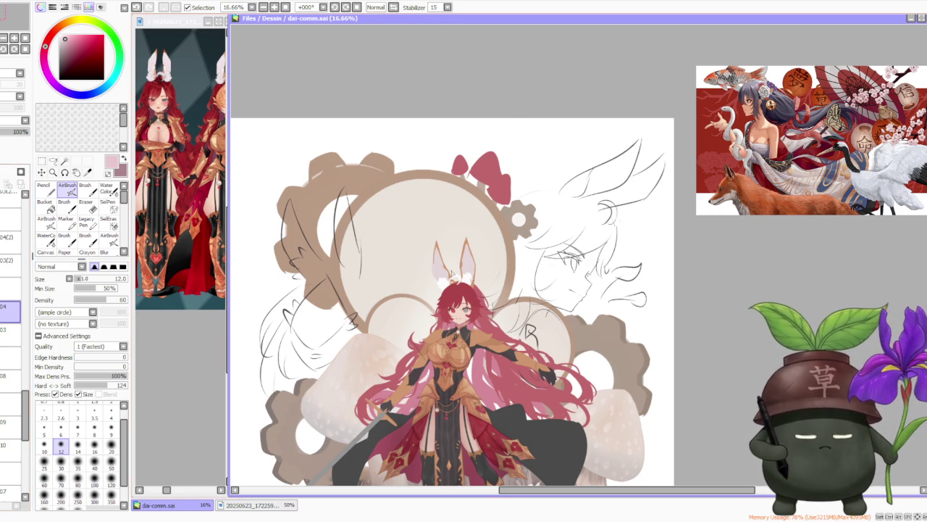
scroll(418, 255, down, 1)
scroll(420, 239, down, 2)
scroll(421, 225, up, 2)
scroll(423, 220, down, 2)
scroll(423, 220, up, 1)
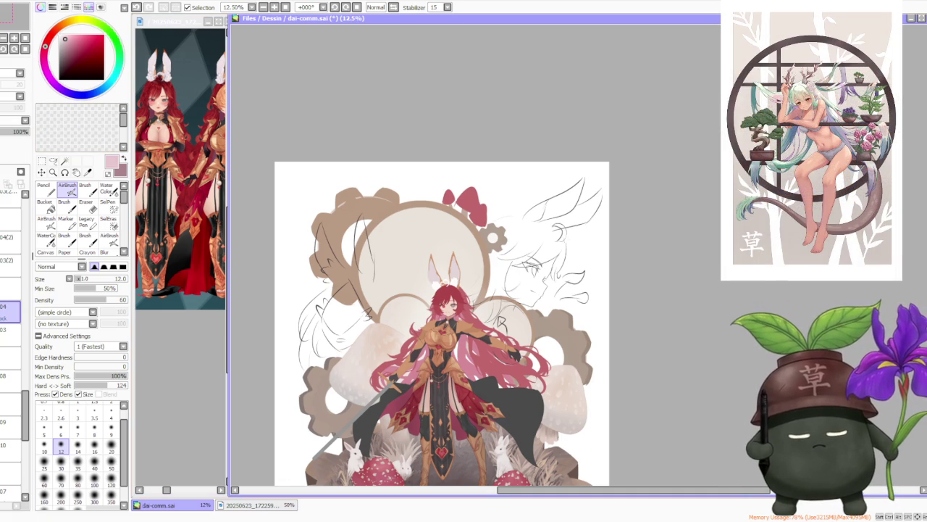
alt+click(408, 259)
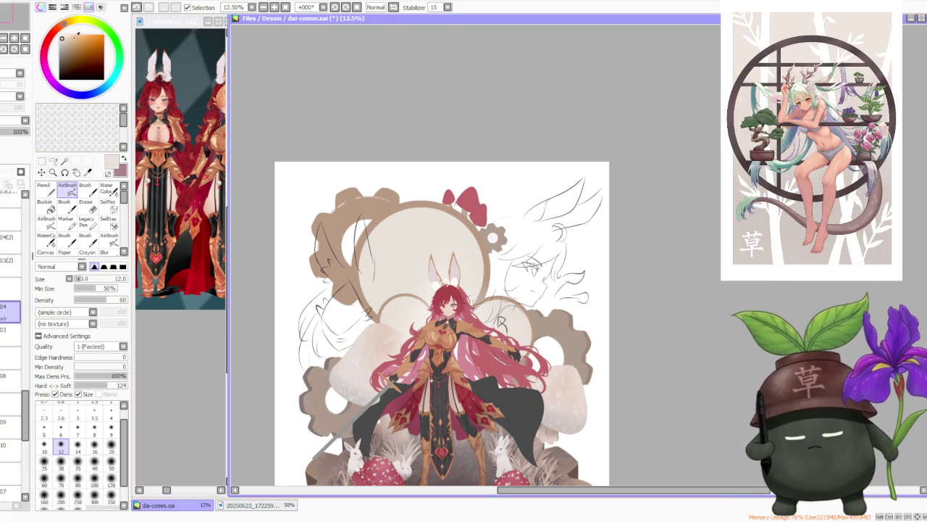
click(52, 34)
drag(63, 38, 64, 45)
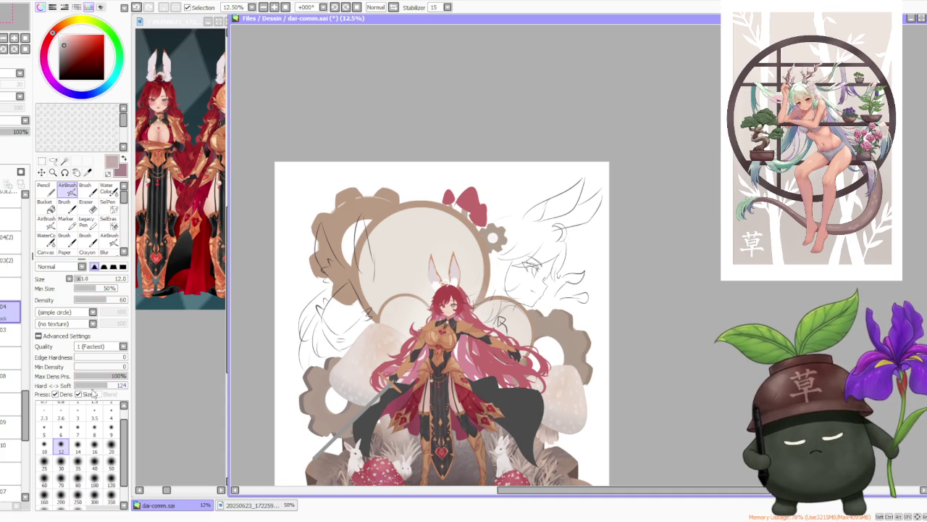
scroll(92, 493, down, 2)
click(77, 493)
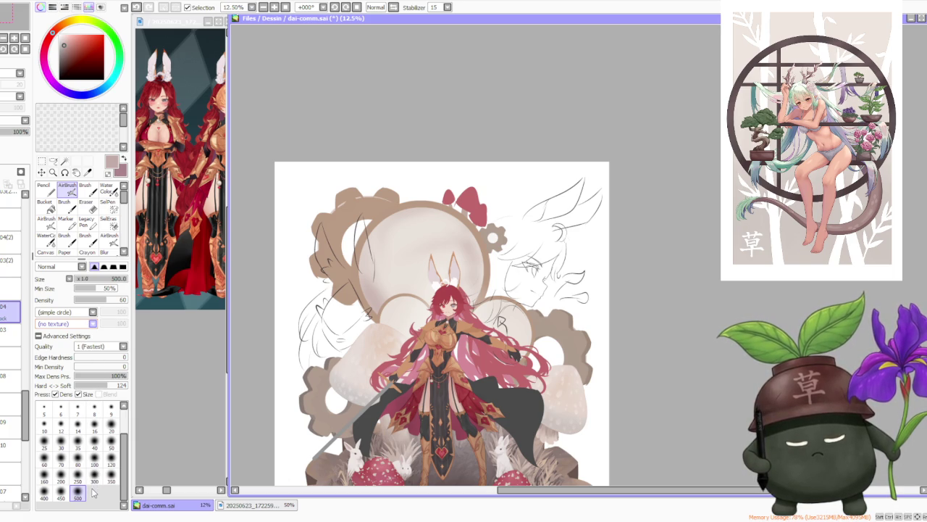
Step: Sample the big circle's light beige and softly airbrush it across the circle's left side
scroll(393, 241, up, 1)
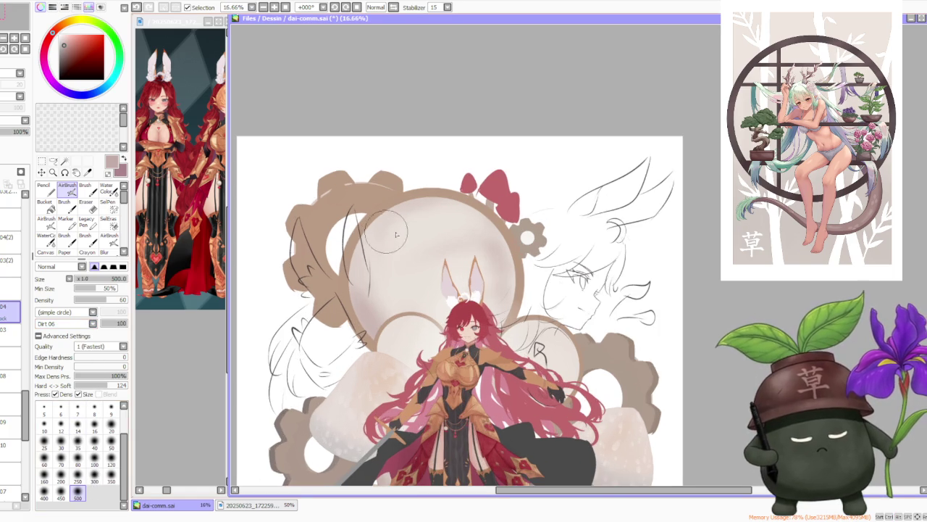
scroll(427, 230, up, 1)
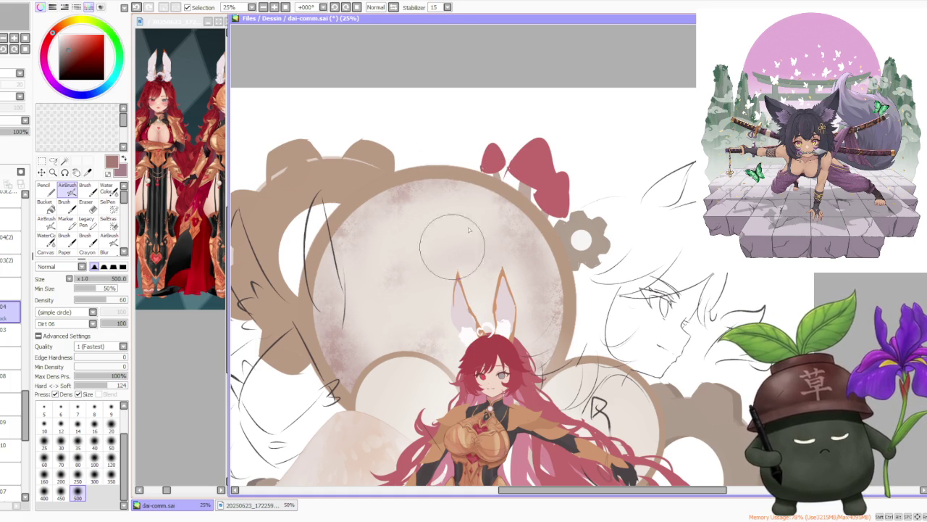
alt+click(418, 244)
mouse_move(418, 244)
mouse_down()
mouse_move(338, 333)
mouse_move(357, 334)
mouse_move(345, 290)
mouse_move(471, 261)
mouse_move(496, 279)
mouse_move(507, 247)
mouse_move(588, 234)
mouse_up()
scroll(589, 234, down, 2)
scroll(580, 237, down, 1)
scroll(508, 243, up, 1)
scroll(551, 210, up, 2)
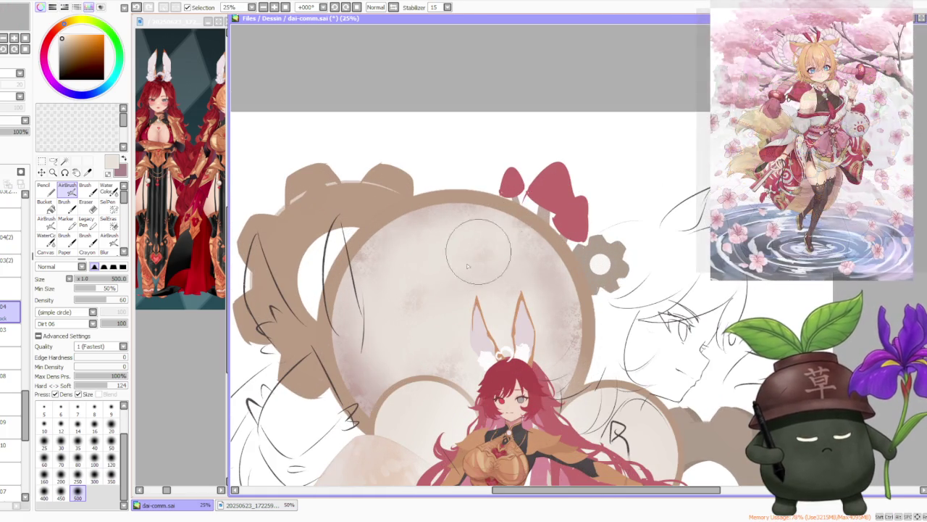
Step: Switch the paint colour back to a red hue
click(52, 33)
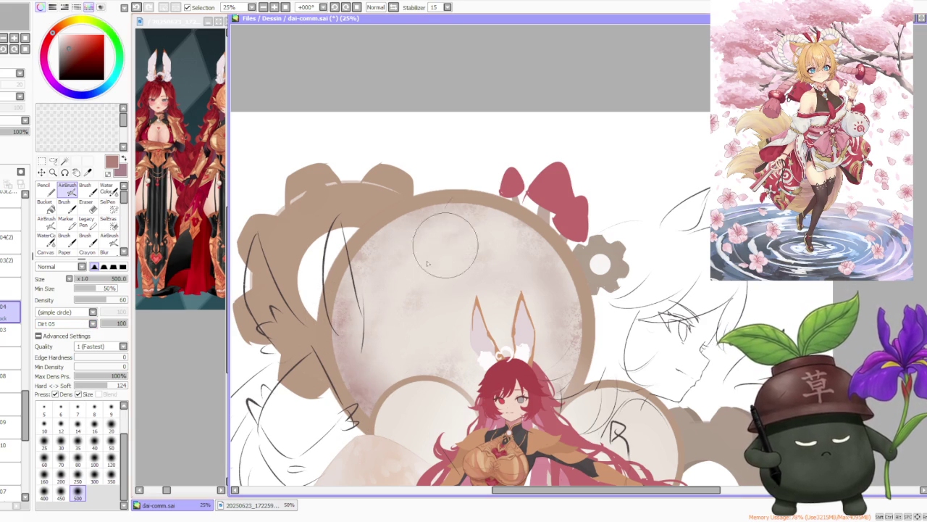
scroll(472, 200, up, 1)
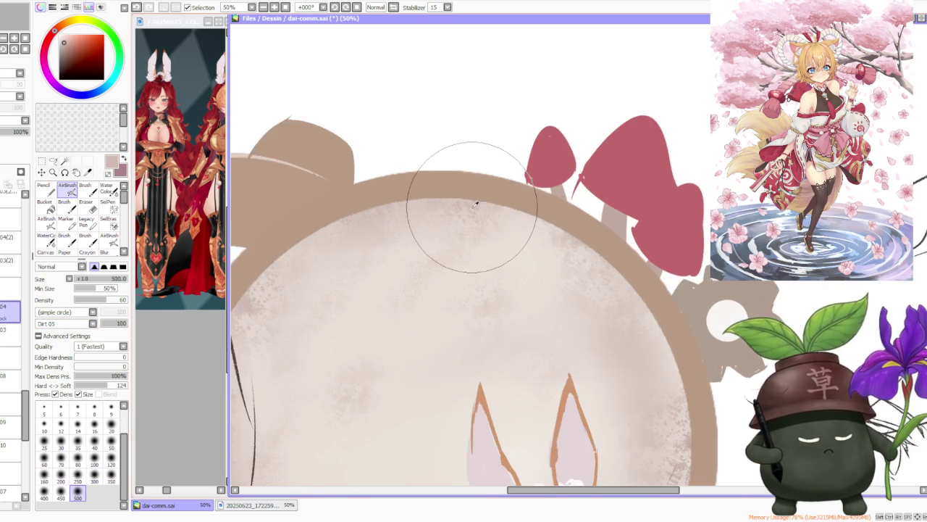
scroll(435, 290, down, 2)
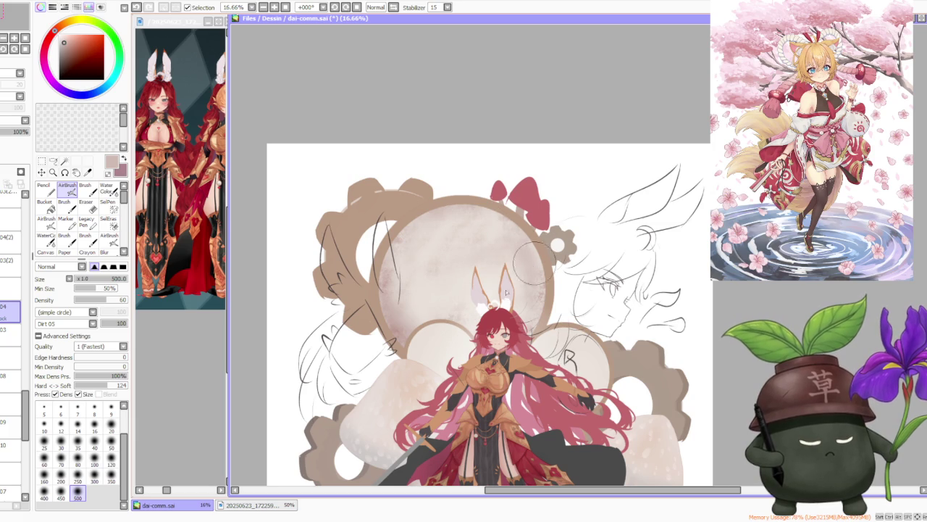
scroll(396, 362, up, 2)
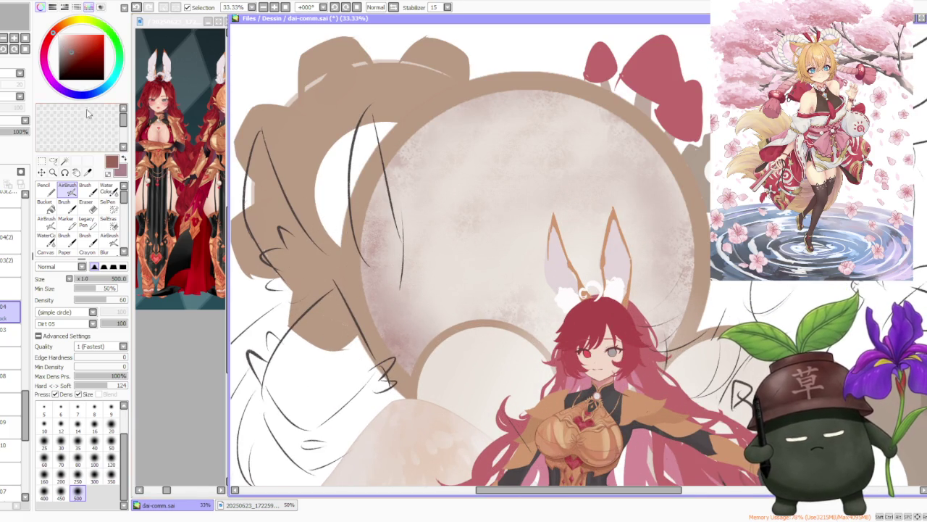
Step: Try brush size 120, return to 500, sample beige and airbrush the circle's left edge
click(110, 462)
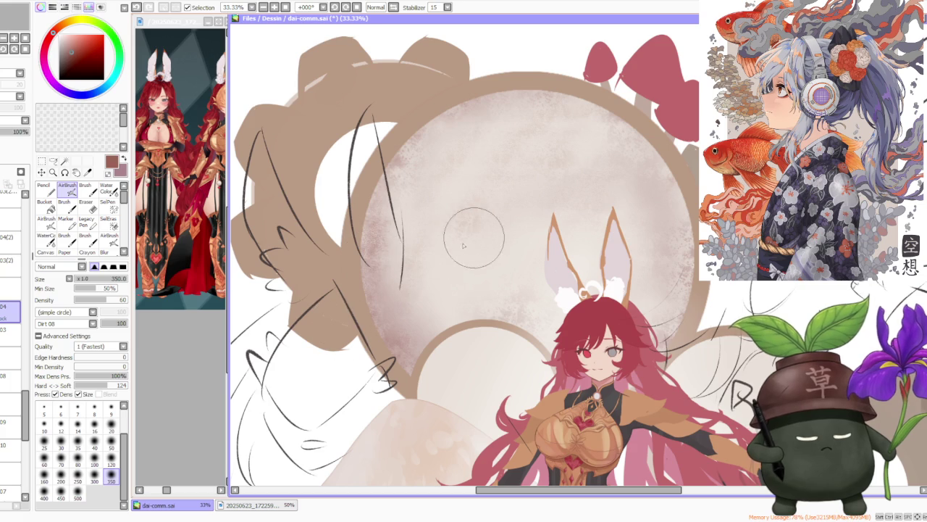
click(78, 493)
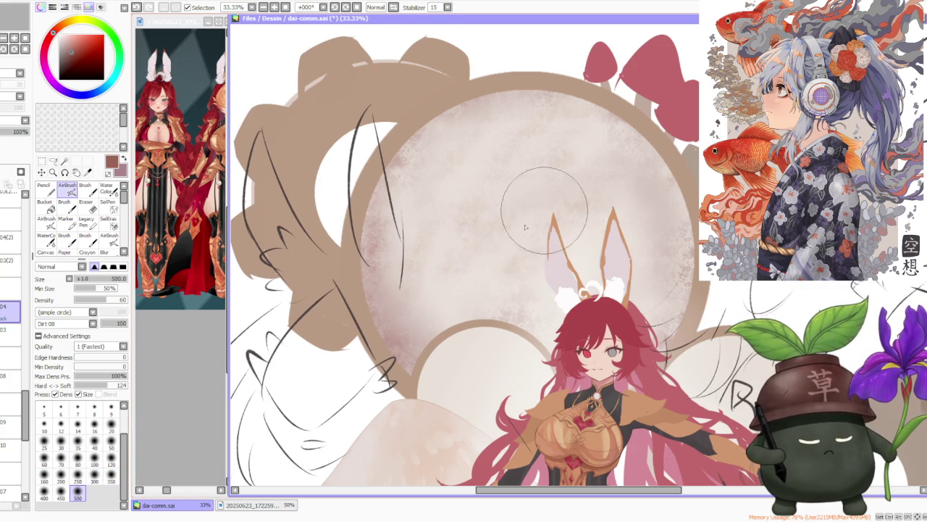
alt+click(540, 206)
drag(439, 230, 389, 287)
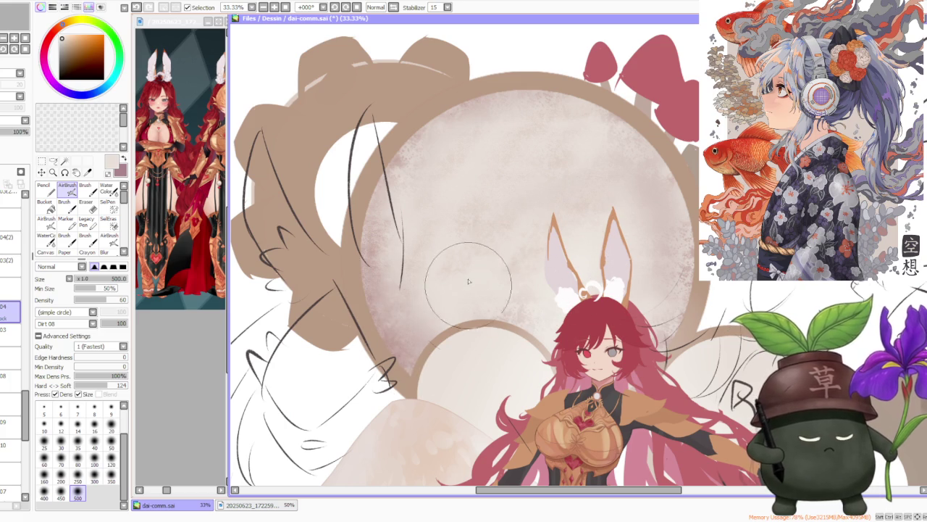
scroll(492, 318, down, 3)
scroll(517, 312, up, 2)
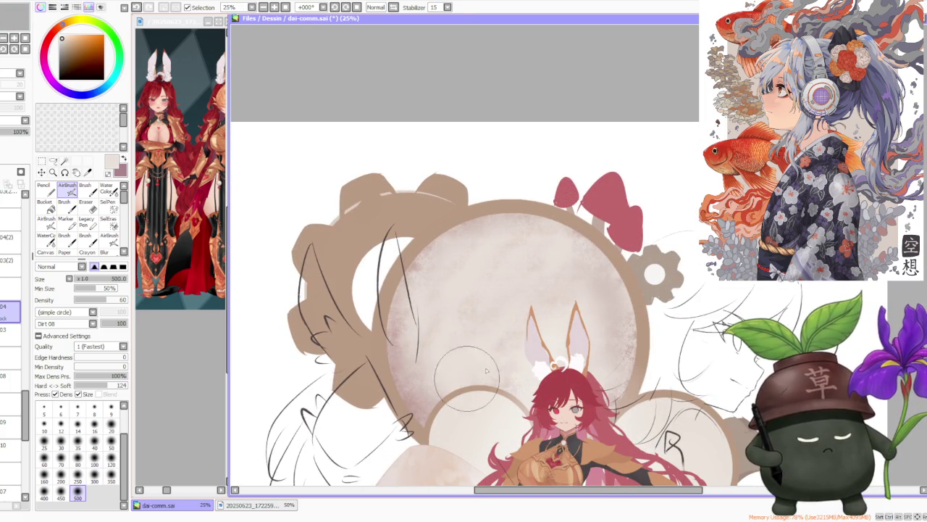
scroll(648, 261, down, 2)
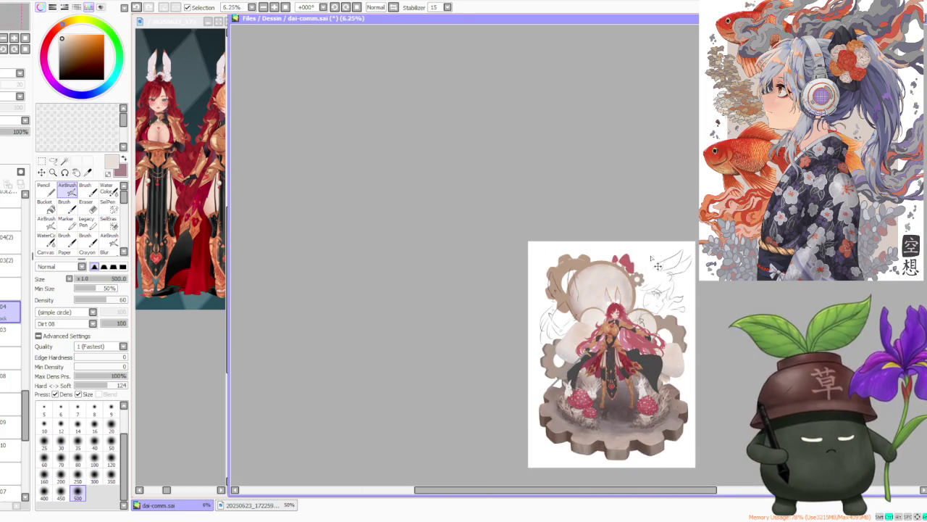
scroll(652, 283, up, 1)
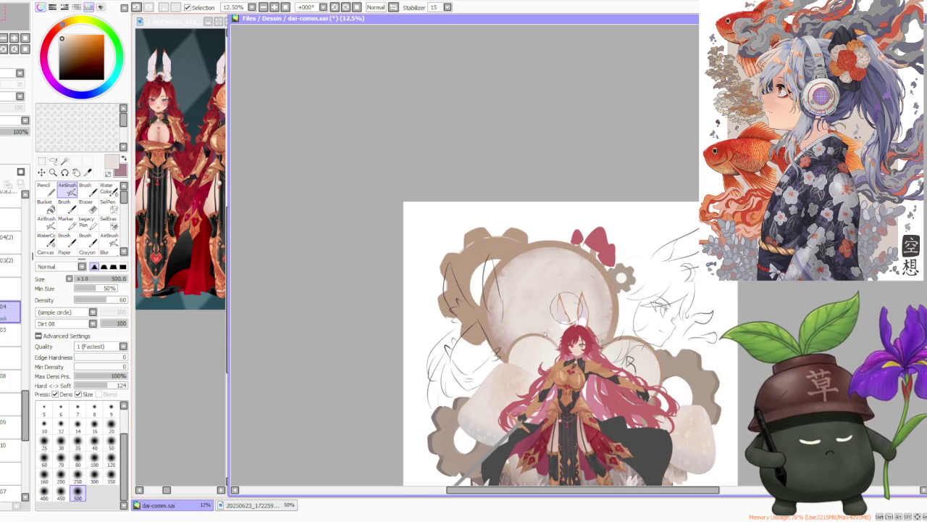
scroll(628, 282, up, 1)
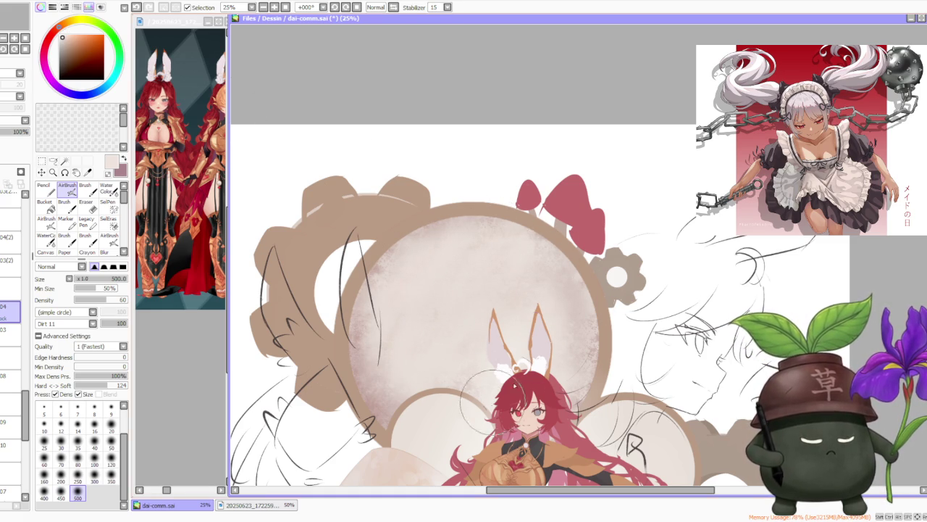
Step: Sample a reddish tone from the artwork and undo the unwanted last stroke
alt+click(401, 396)
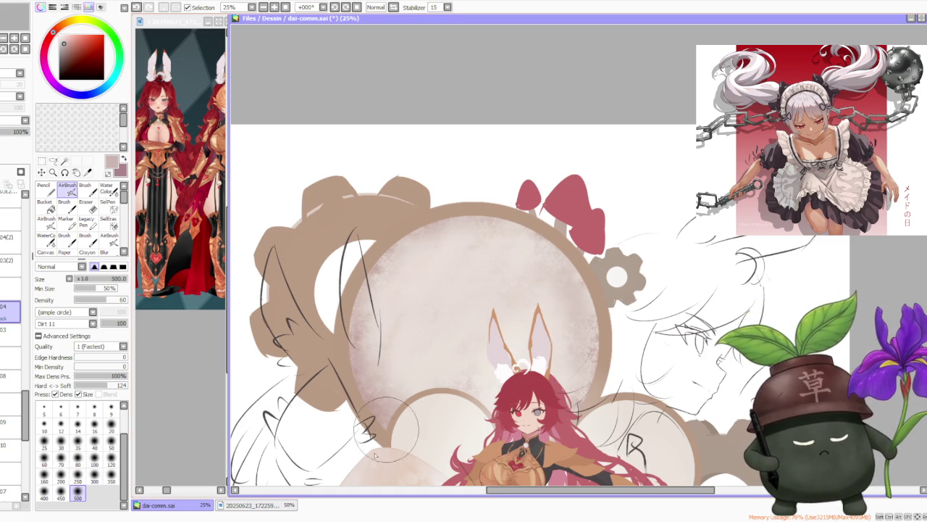
key(ctrl+z)
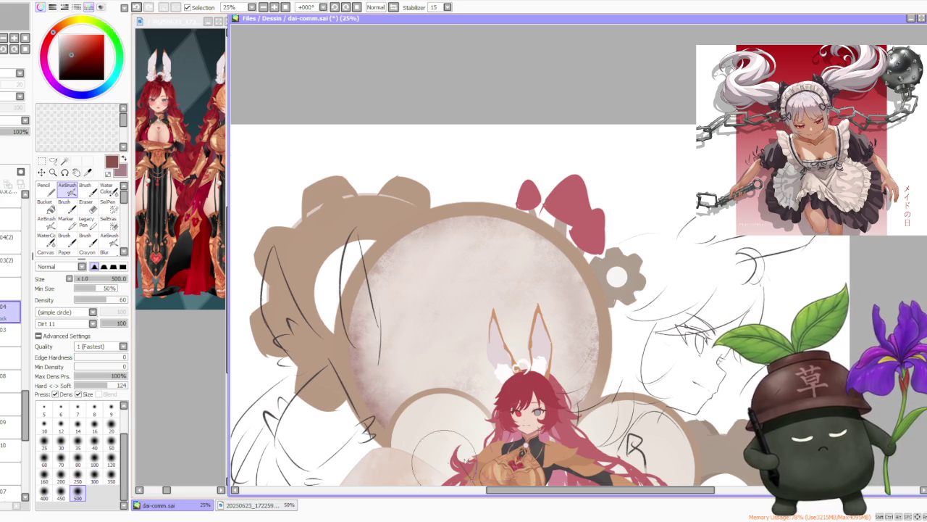
scroll(600, 233, down, 3)
scroll(608, 225, down, 1)
scroll(623, 217, up, 2)
scroll(635, 210, up, 1)
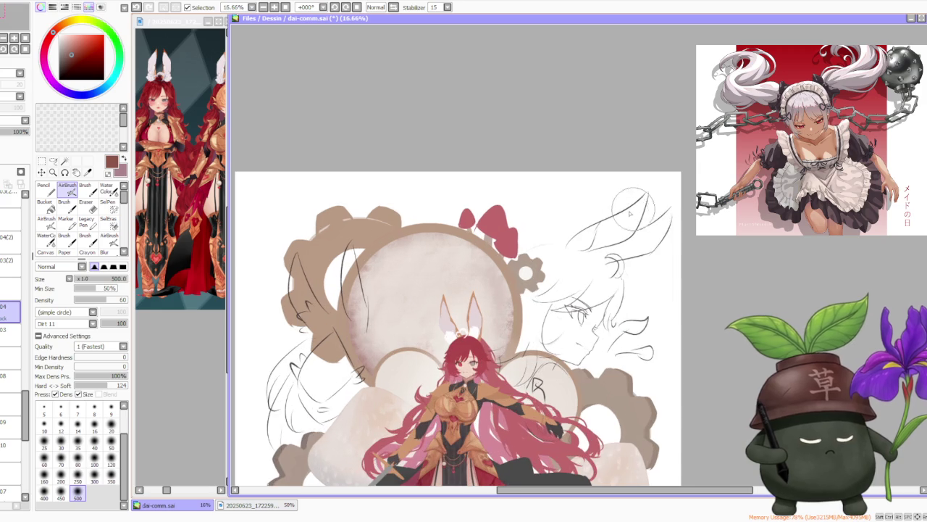
scroll(500, 322, up, 1)
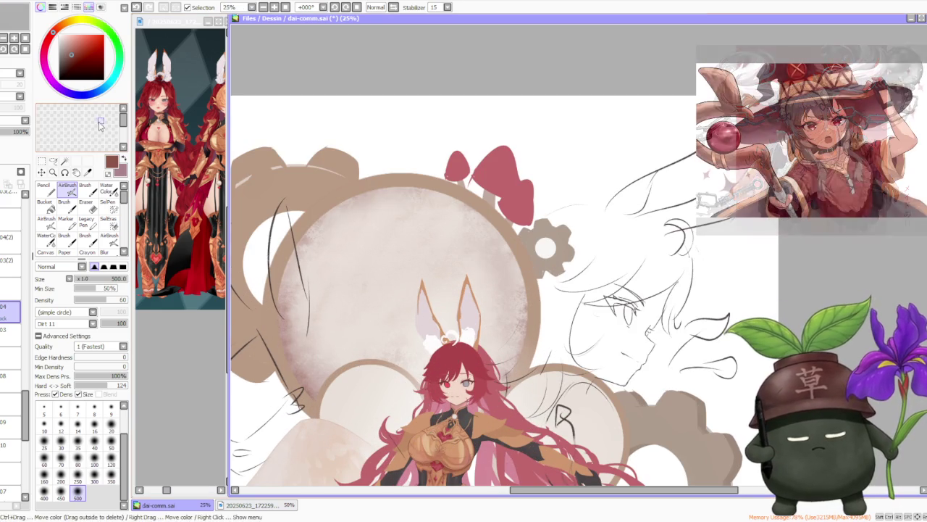
Step: Switch to the Brush tool with Noise2 and Dirt 02 textures and blending at 37
click(85, 188)
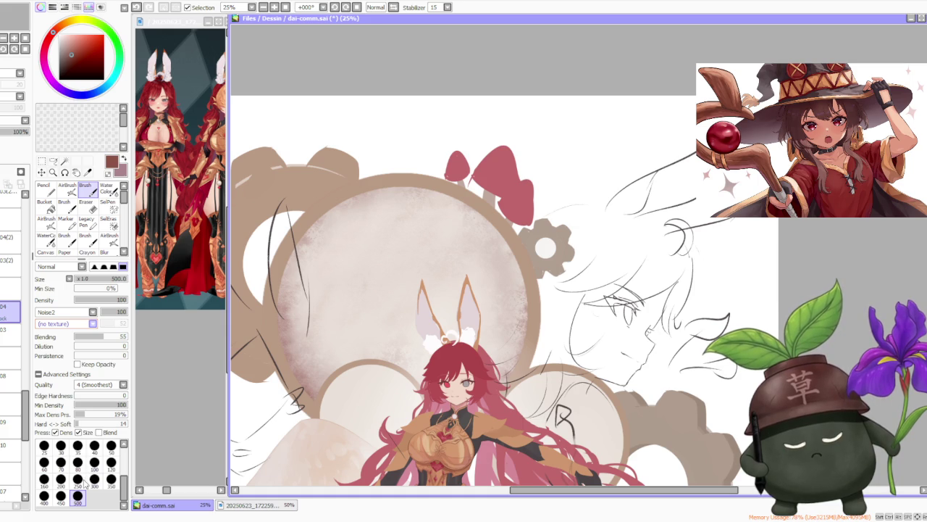
scroll(282, 329, up, 1)
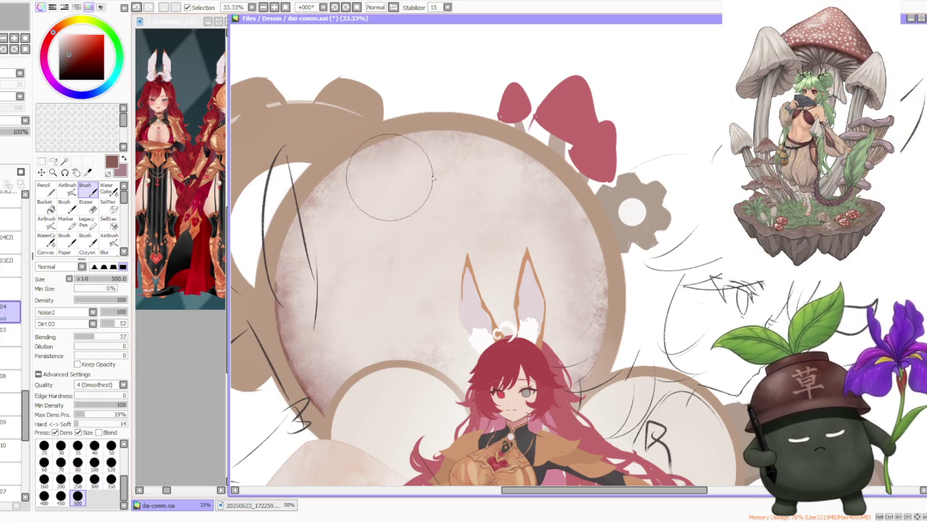
scroll(623, 269, down, 1)
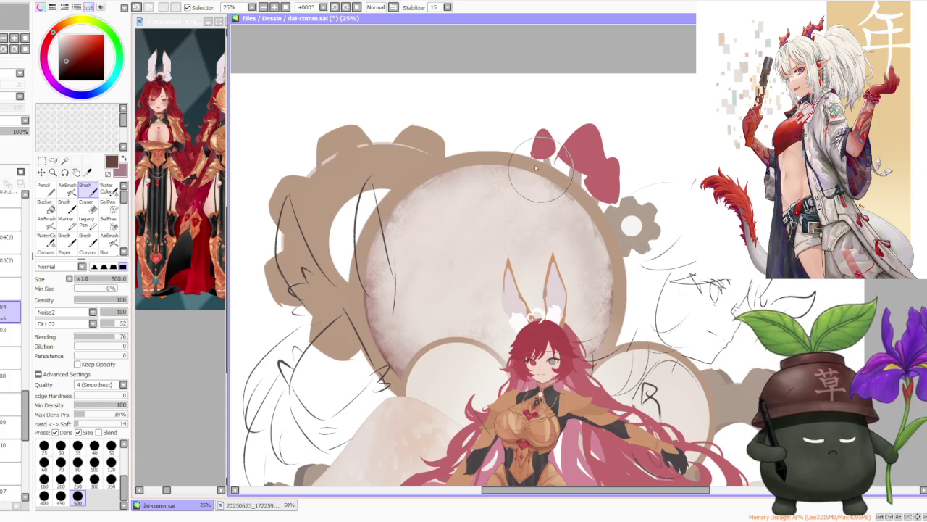
Step: Blend a faint stroke over the gear, sample a nearby colour, undo, and dab the backdrop
drag(564, 193, 562, 190)
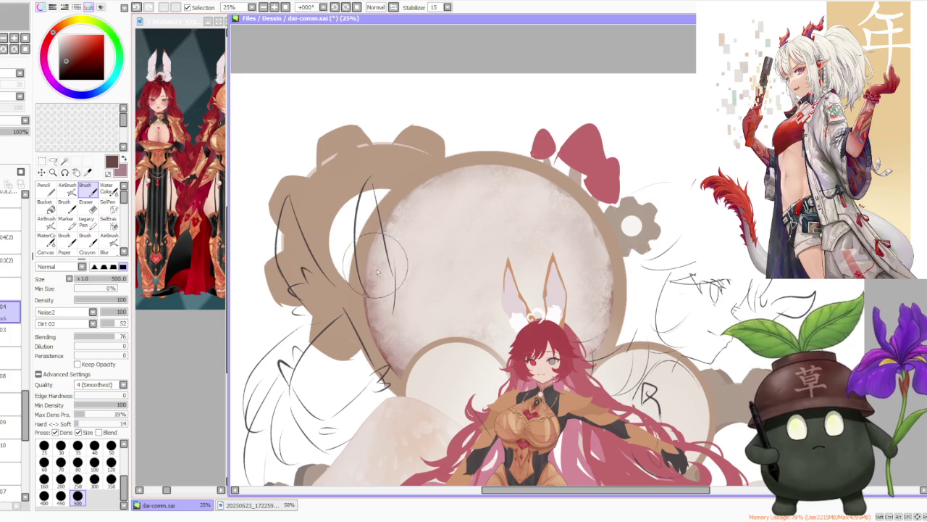
alt+click(409, 372)
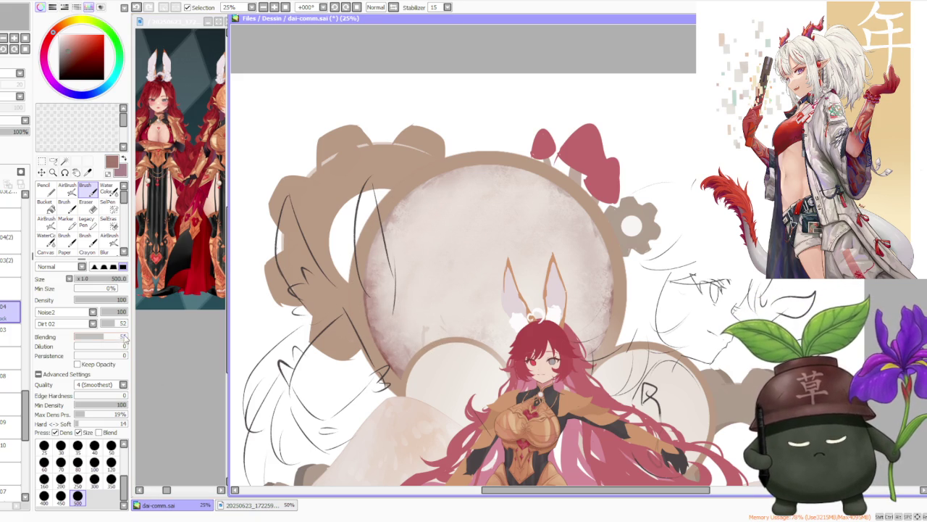
key(ctrl+z)
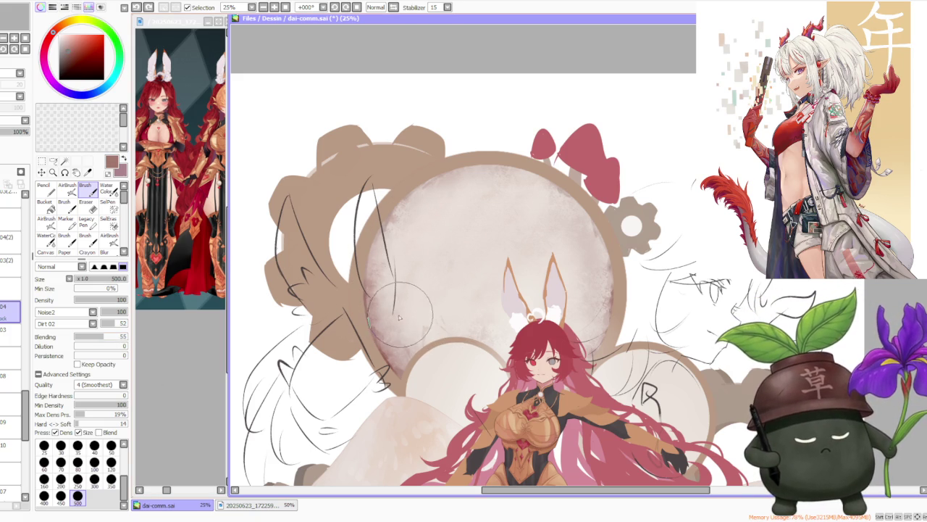
click(455, 308)
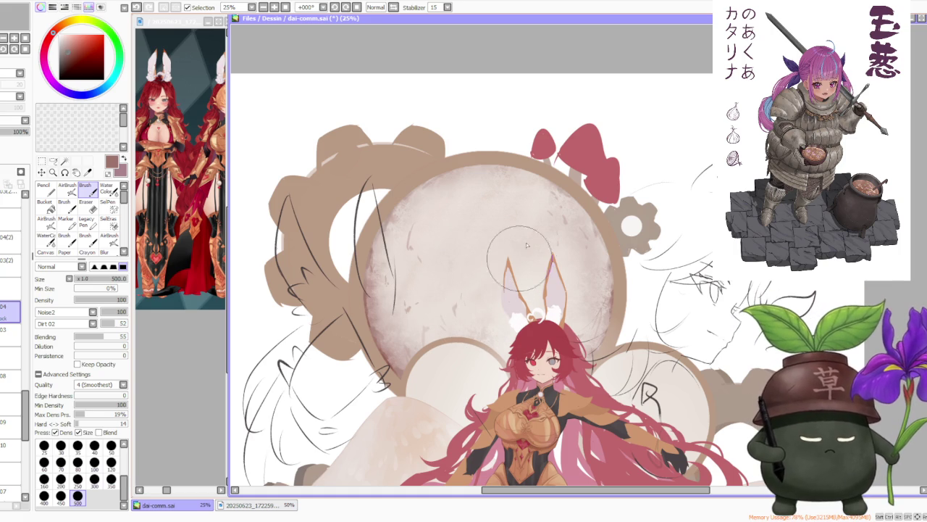
Step: Choose a near-white pink and try the AirBrush before returning to the textured Brush
alt+click(433, 196)
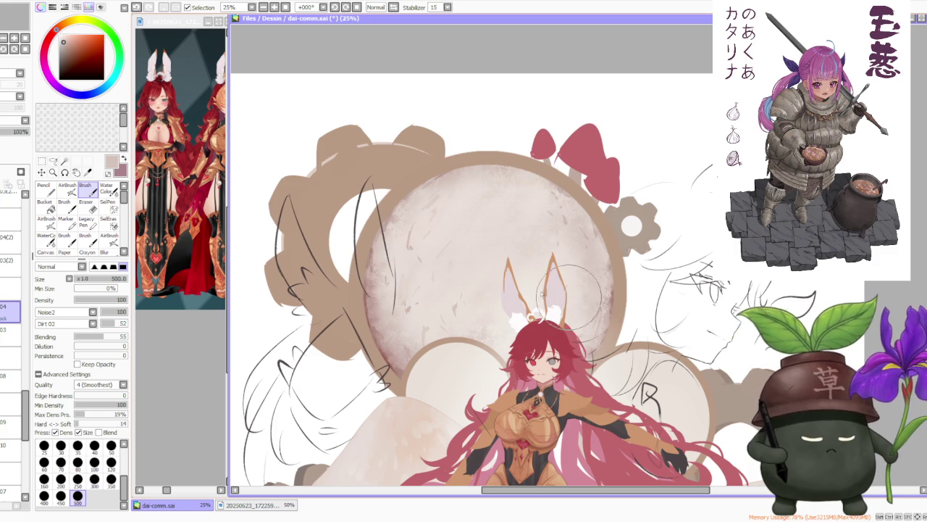
click(66, 187)
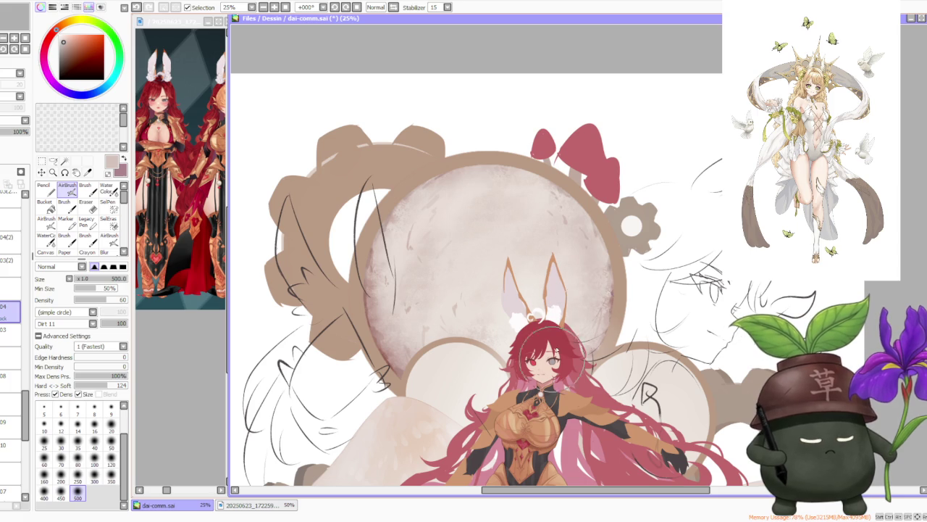
click(86, 189)
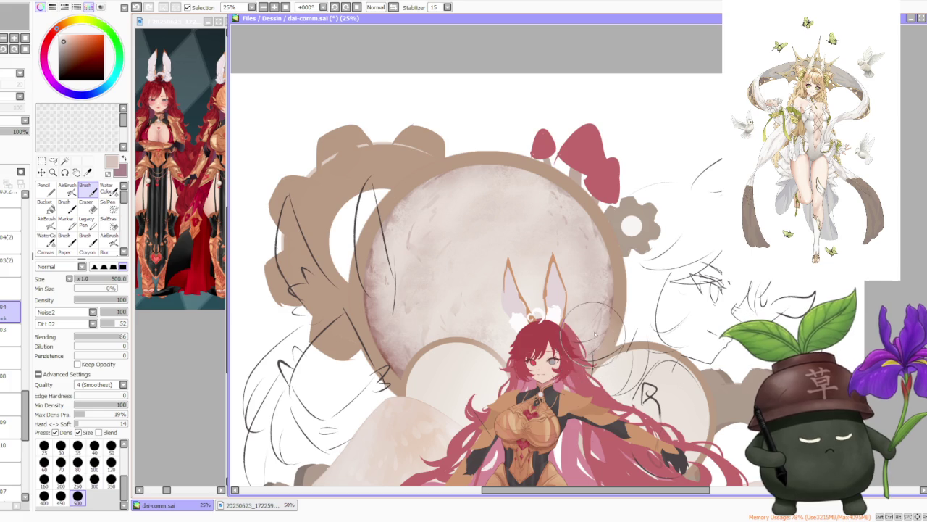
Step: Eyedrop a dark red-brown from the artwork as the active paint colour
alt+click(386, 354)
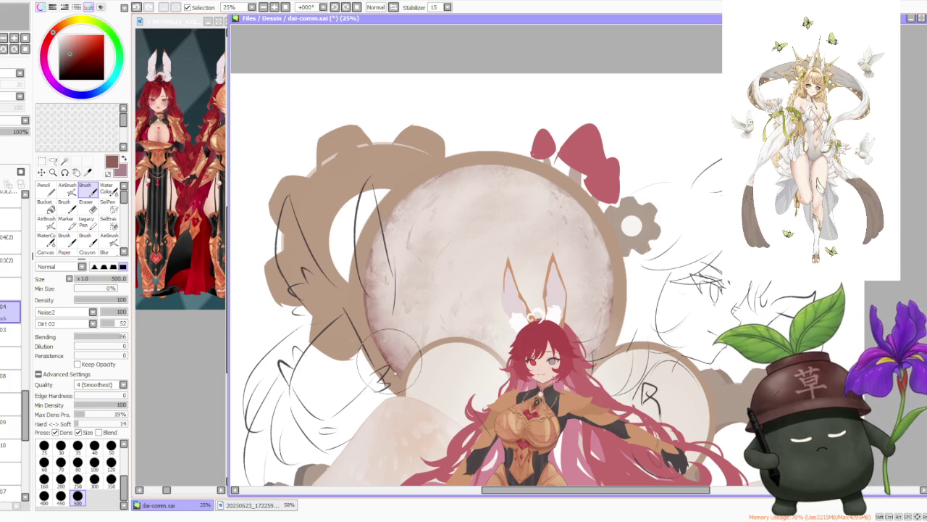
scroll(487, 257, down, 4)
scroll(434, 275, up, 2)
scroll(406, 282, up, 2)
scroll(389, 289, up, 2)
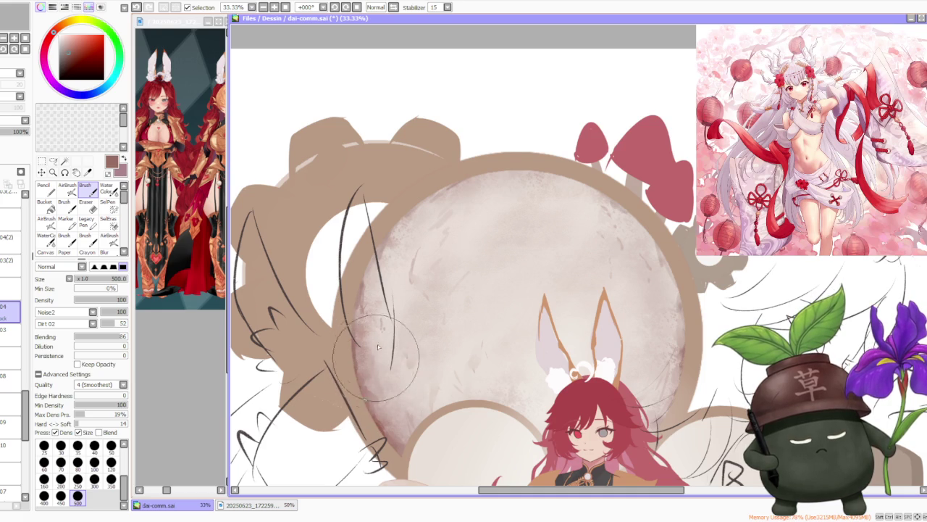
scroll(463, 311, down, 1)
scroll(536, 250, down, 2)
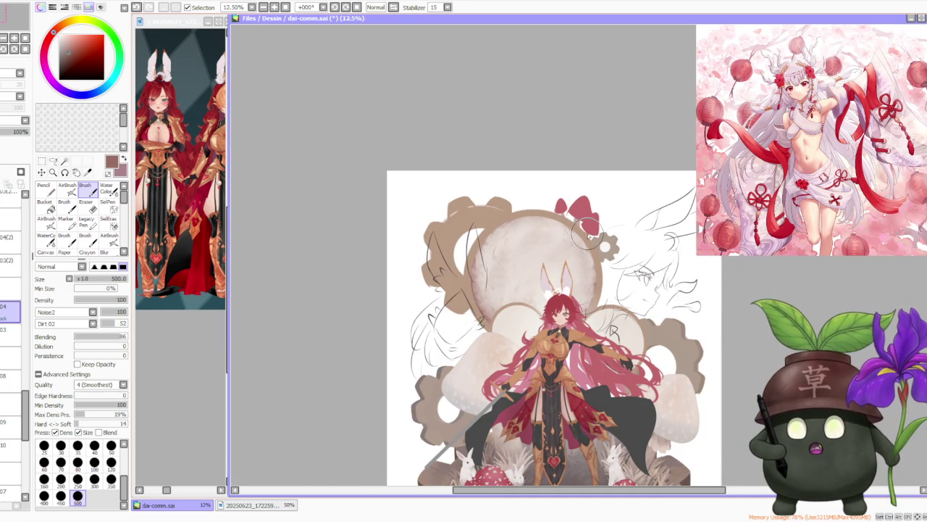
scroll(588, 230, down, 1)
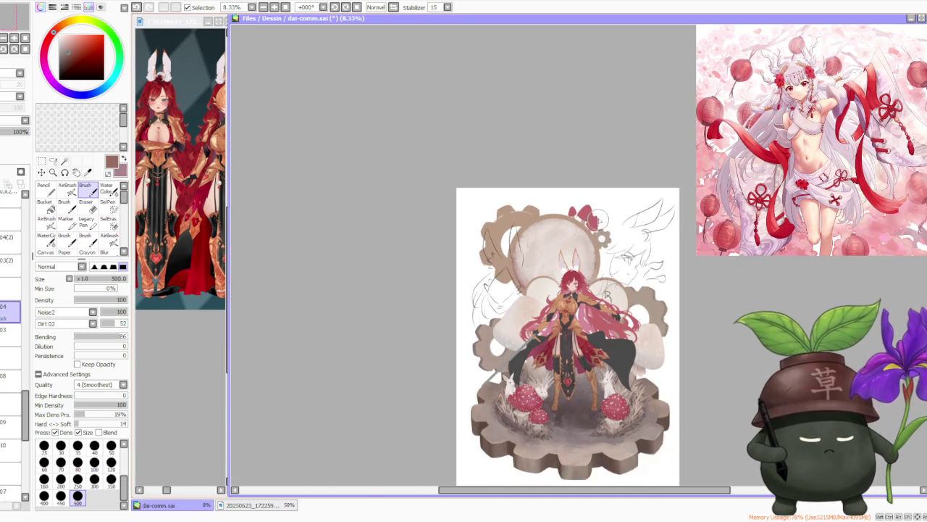
scroll(602, 219, down, 2)
scroll(605, 221, up, 1)
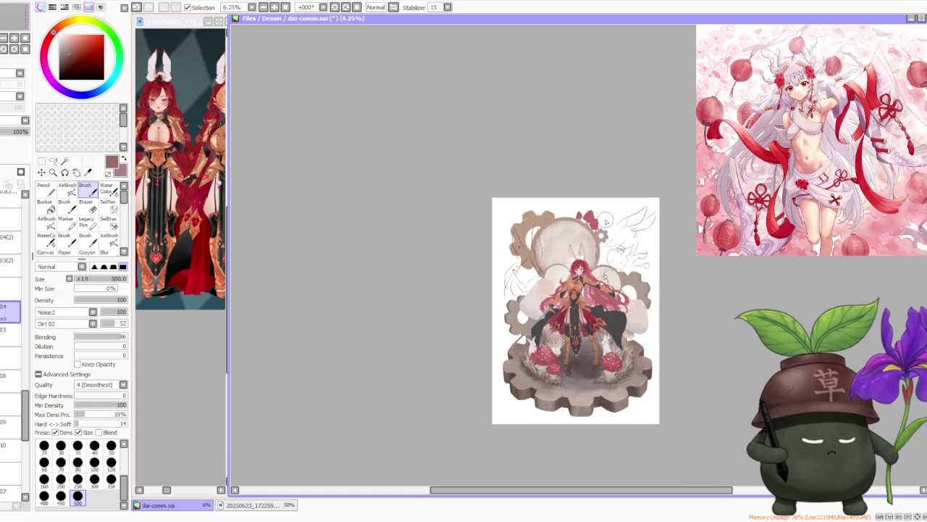
scroll(605, 222, up, 1)
scroll(605, 222, up, 1)
scroll(601, 225, up, 1)
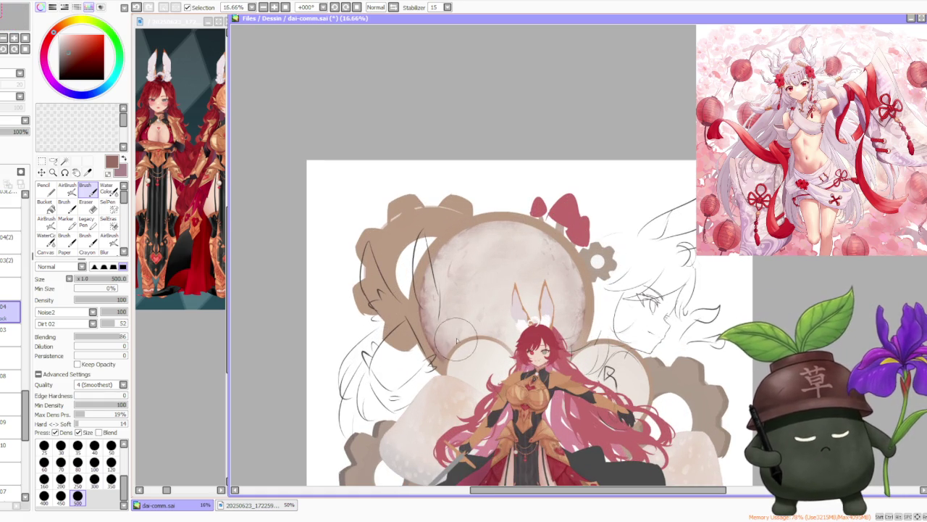
scroll(544, 393, up, 1)
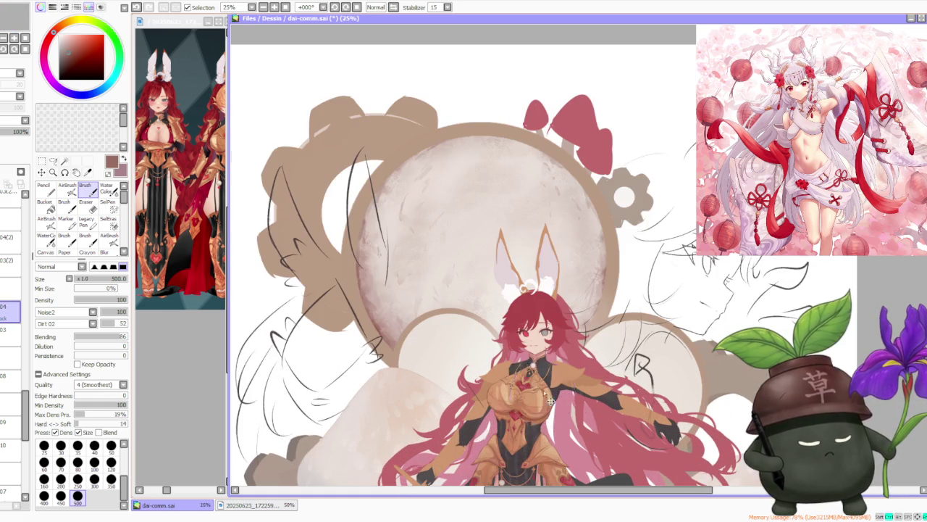
scroll(543, 393, up, 2)
scroll(500, 406, down, 1)
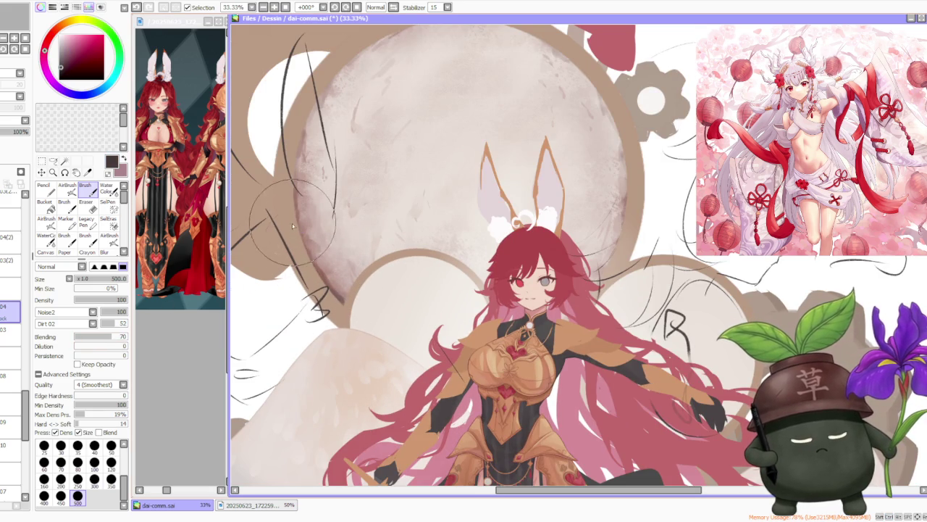
scroll(294, 192, down, 1)
scroll(435, 192, down, 2)
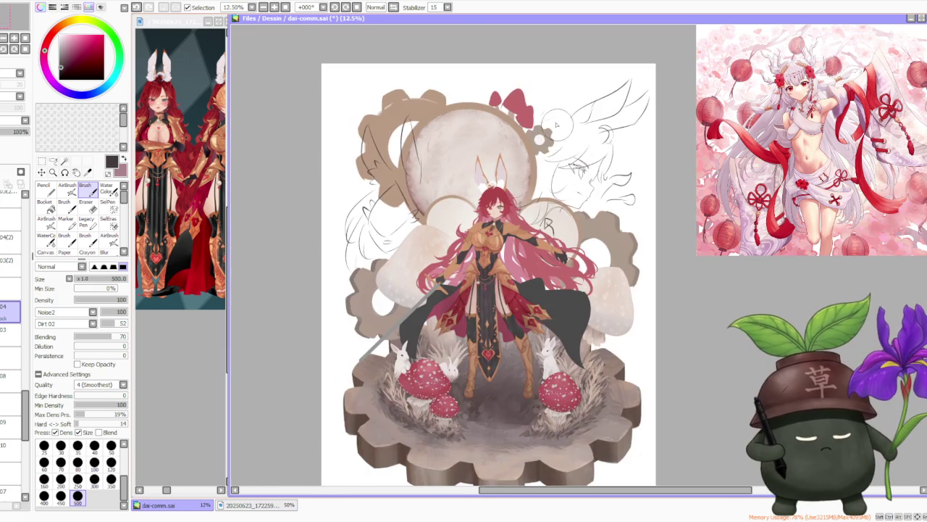
scroll(532, 192, up, 1)
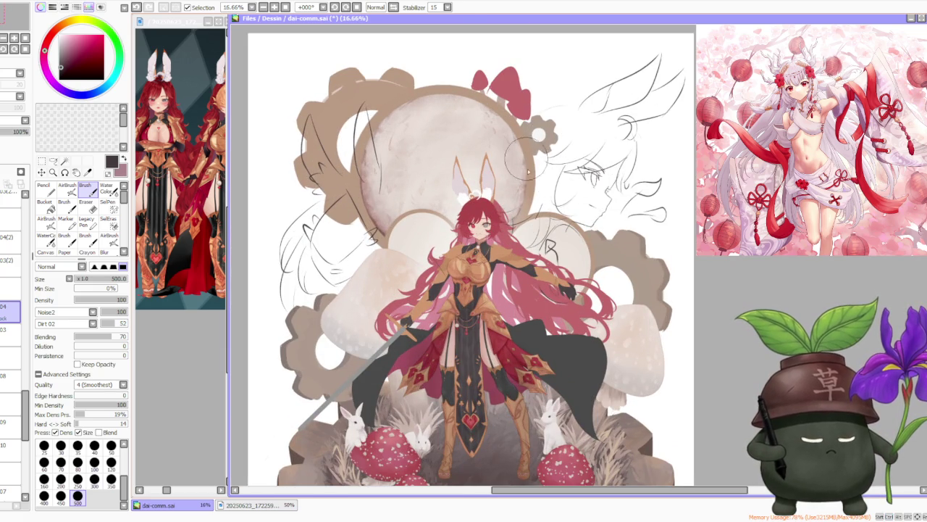
scroll(532, 208, down, 1)
scroll(533, 188, up, 2)
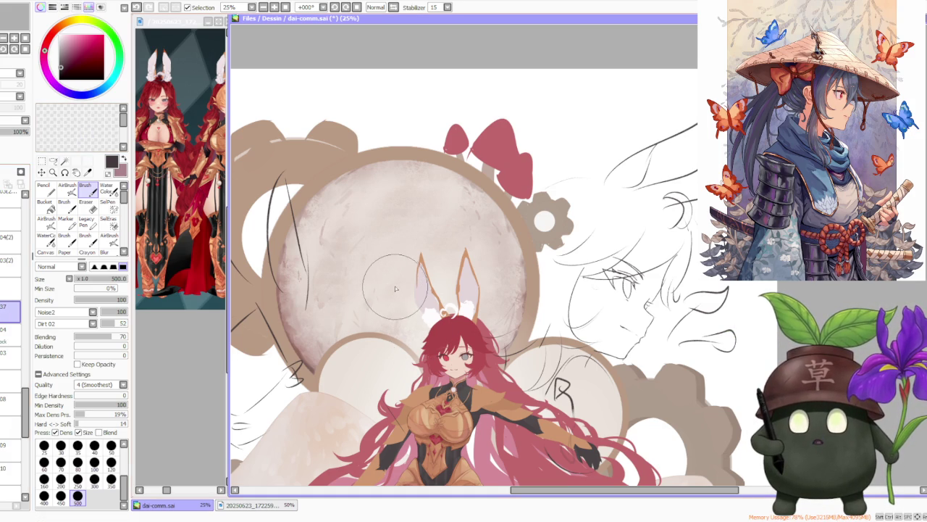
scroll(396, 288, down, 1)
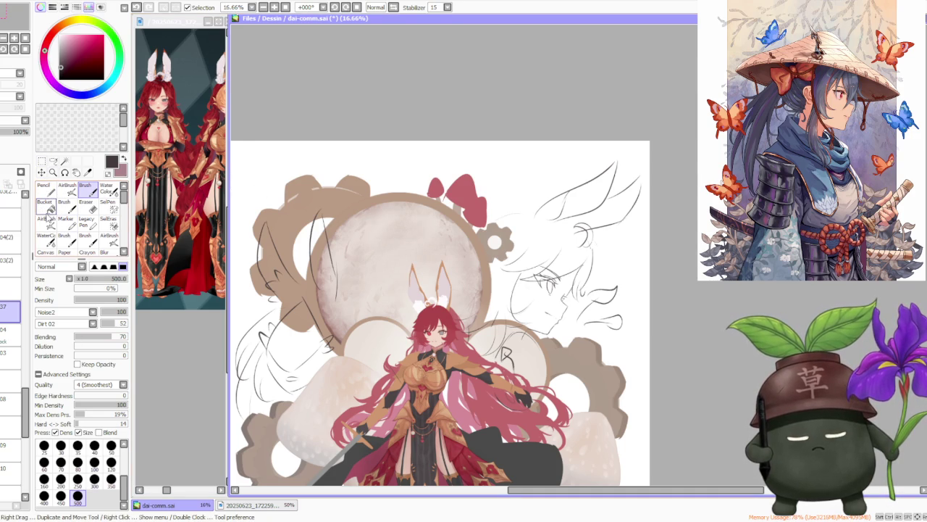
scroll(64, 201, down, 2)
scroll(68, 210, up, 1)
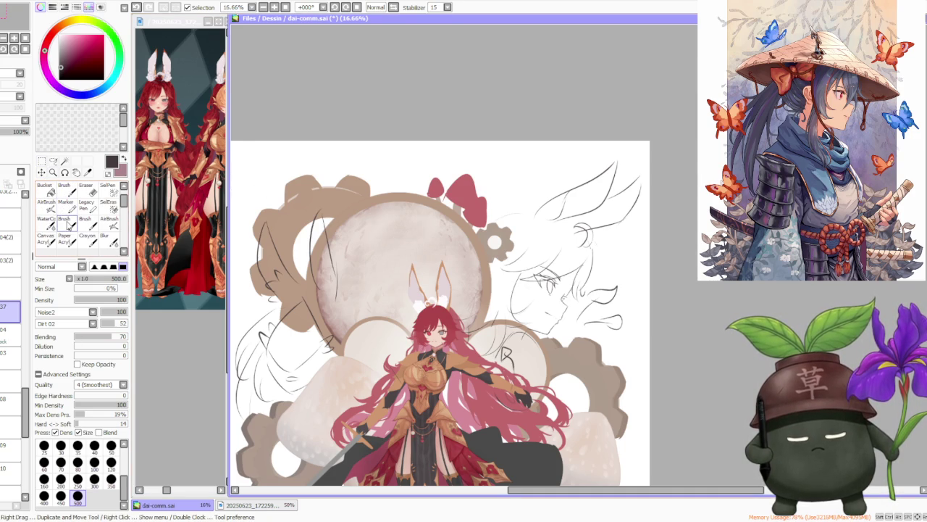
scroll(68, 206, up, 1)
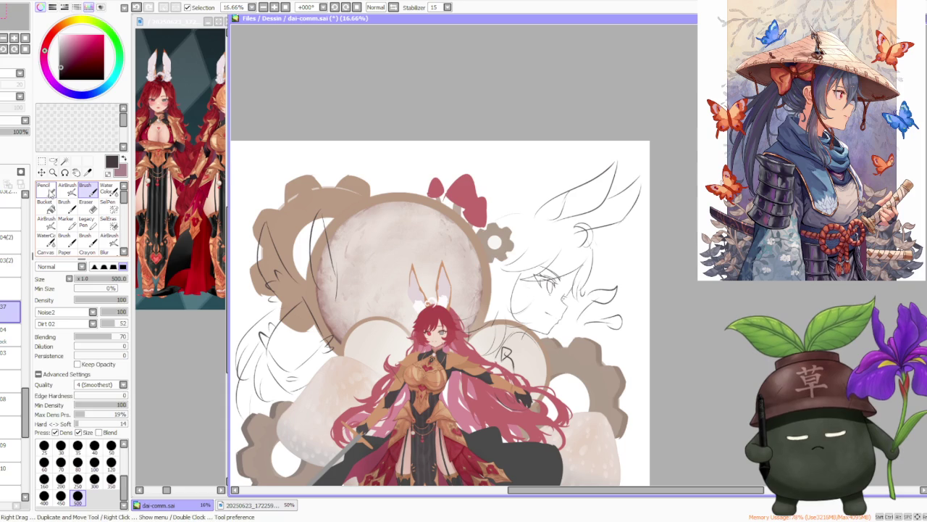
Step: With the Pencil, stamp a near-black disc on the clock face left of the bunny ears
click(45, 190)
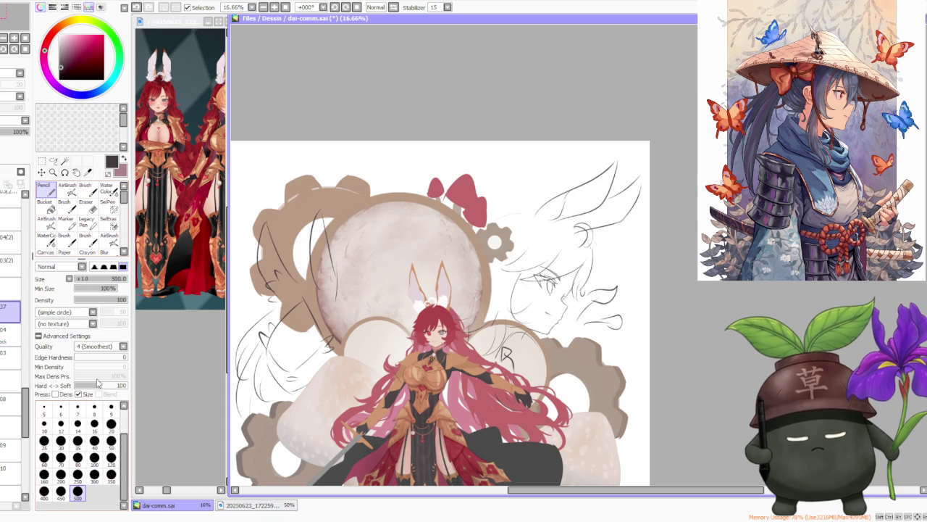
click(375, 262)
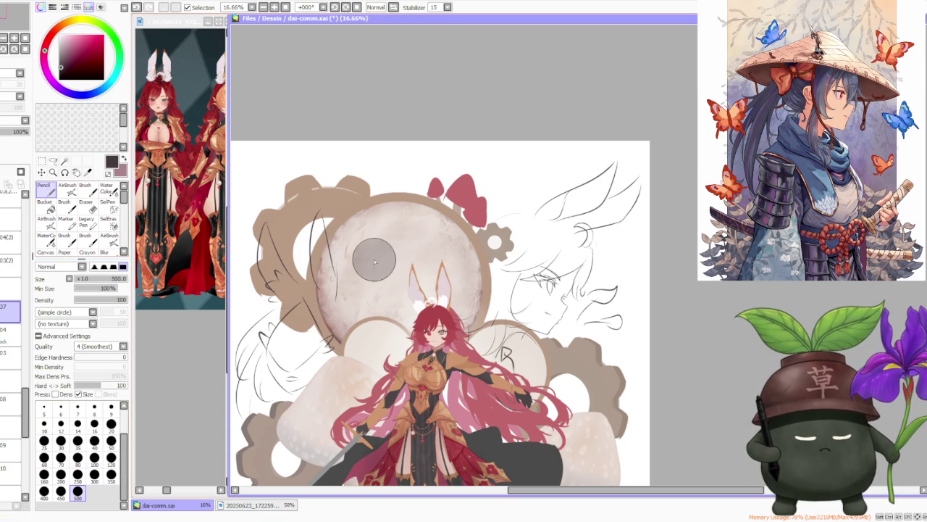
click(375, 262)
click(374, 262)
click(374, 263)
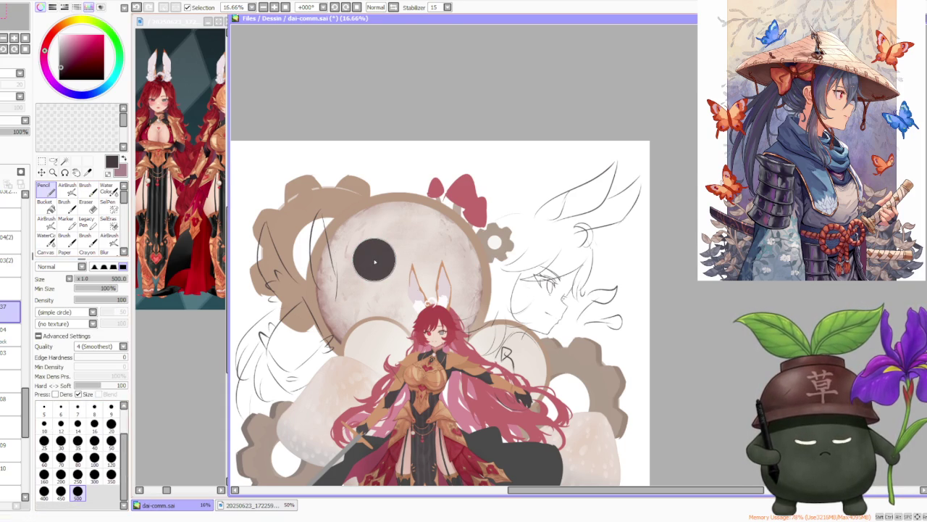
scroll(403, 223, down, 1)
scroll(305, 276, up, 1)
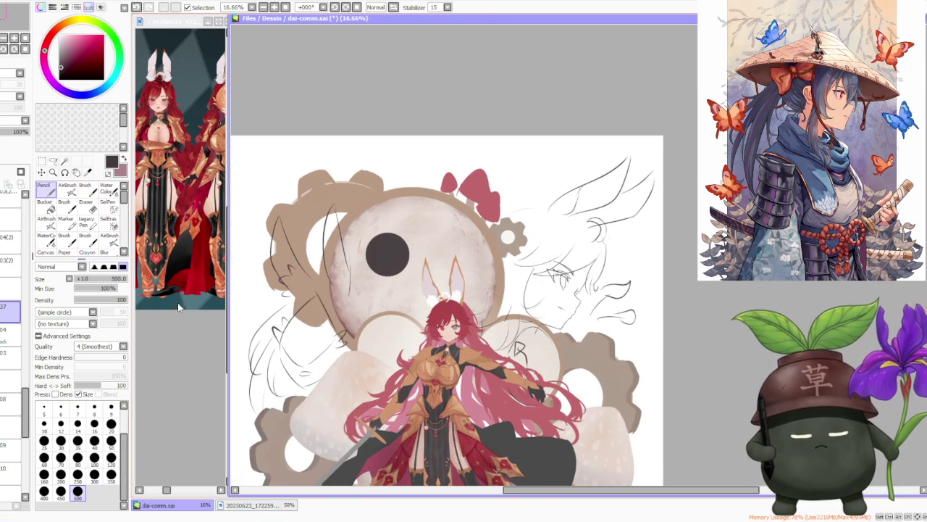
scroll(250, 328, up, 1)
Step: At brush size 450, paint a lighter inner disc inside the dark circle, then undo it
click(61, 491)
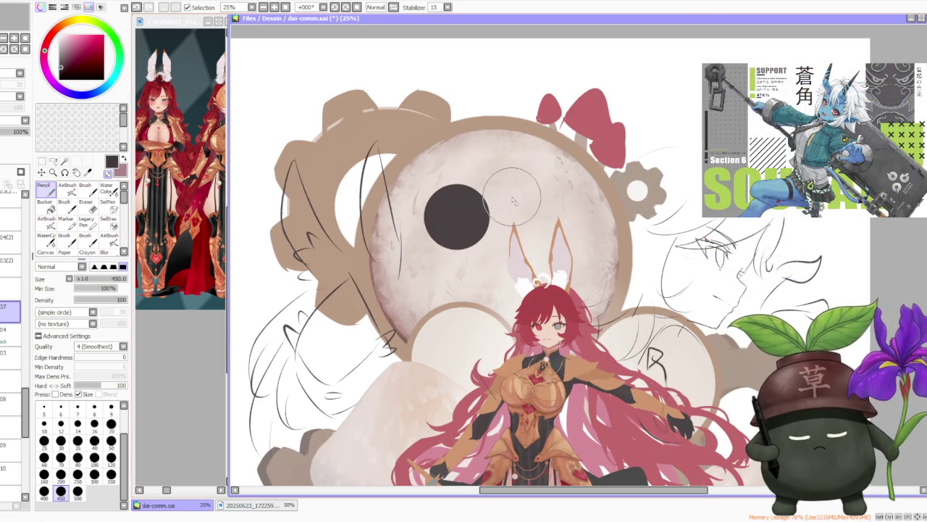
scroll(472, 204, up, 4)
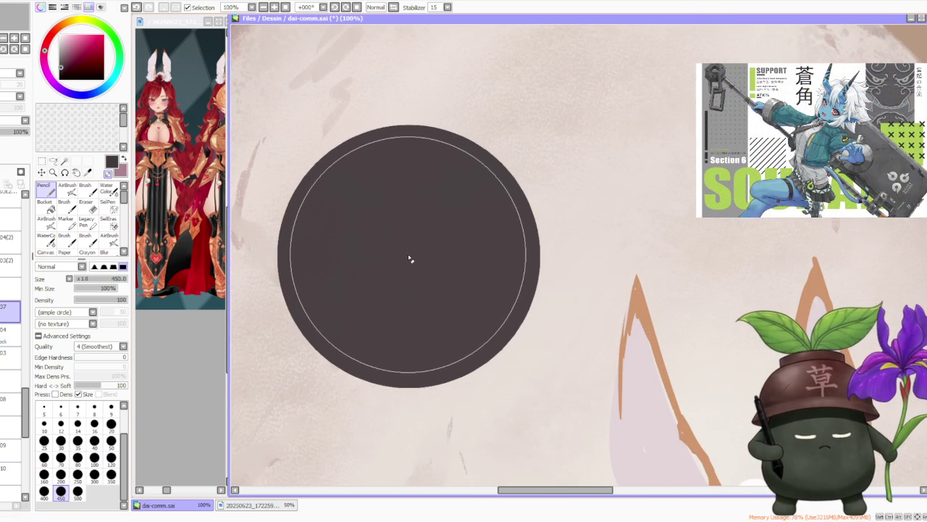
click(410, 258)
click(408, 254)
click(409, 254)
click(404, 261)
click(406, 258)
click(408, 257)
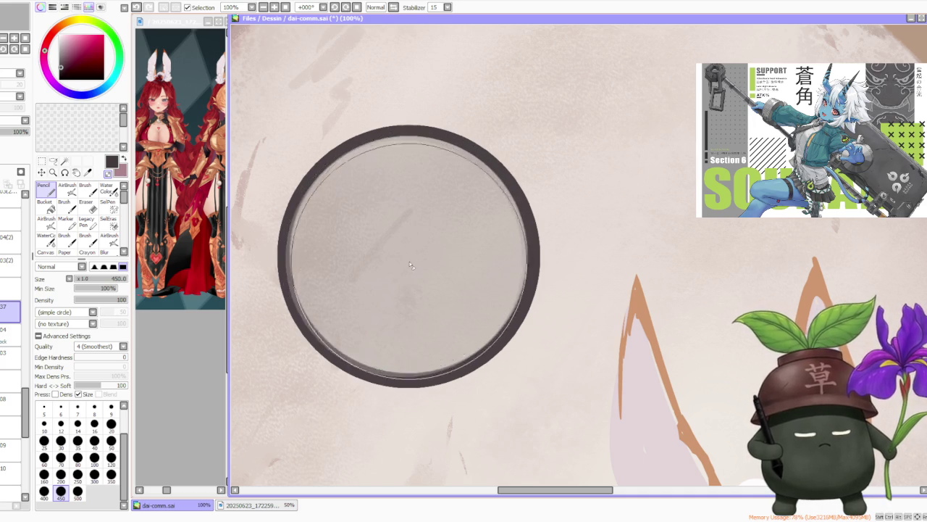
key(ctrl+z)
key(ctrl+z)
key(ctrl+z)
key(ctrl+z)
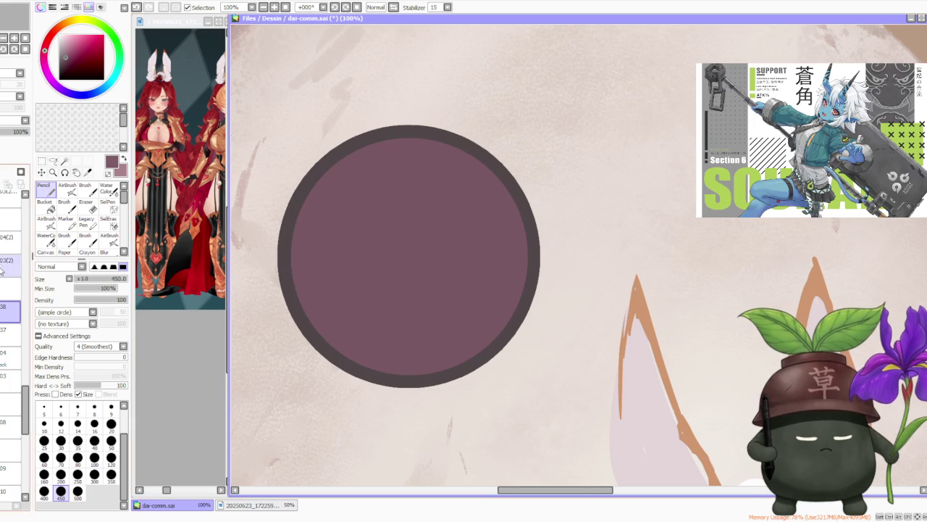
key(ctrl+t)
Step: Scale the mauve disc larger by its corner handles and nudge it slightly left
click(51, 306)
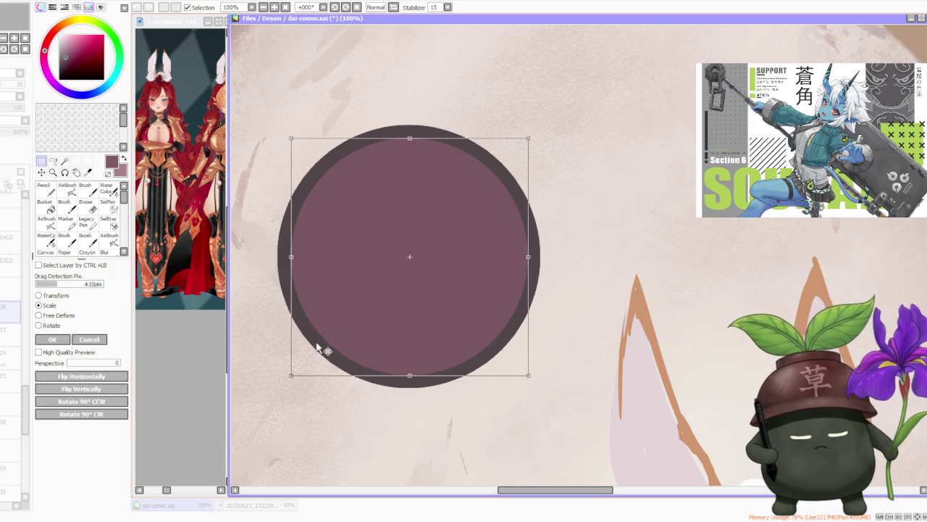
drag(291, 375, 283, 382)
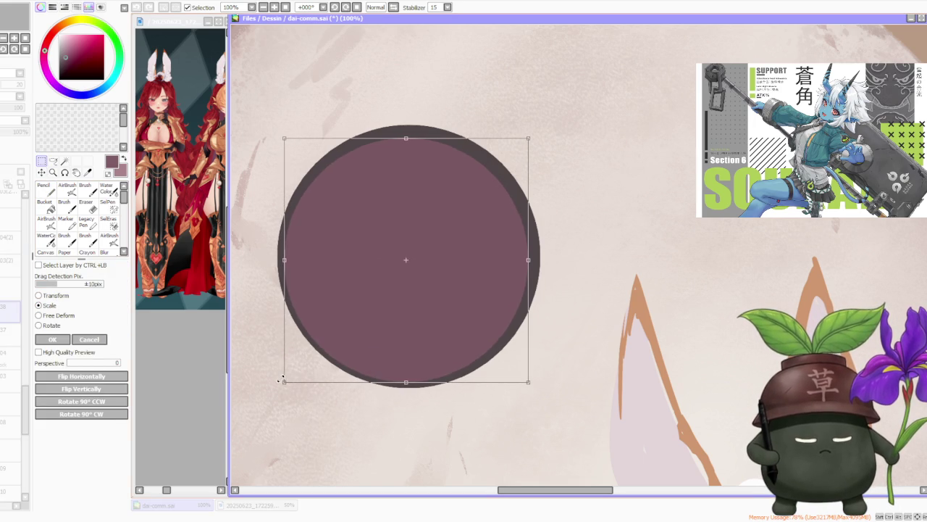
drag(526, 140, 537, 127)
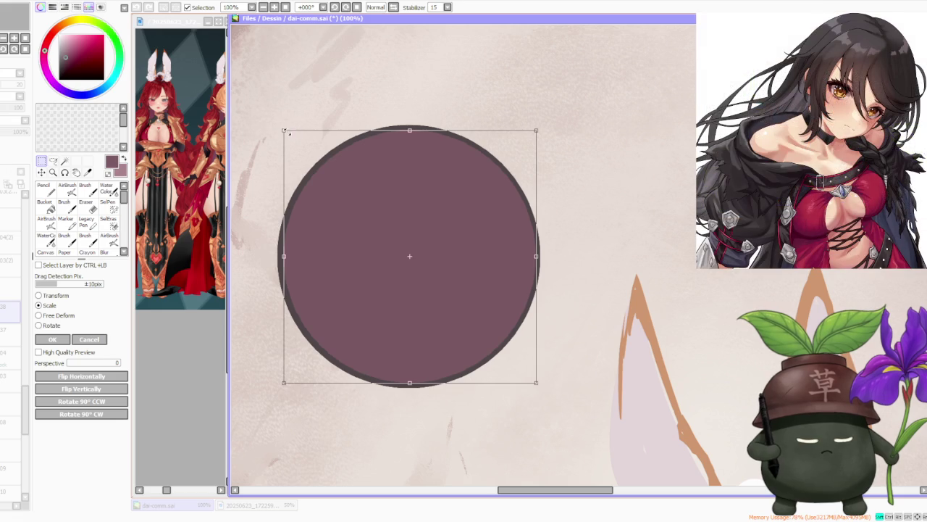
drag(281, 129, 279, 128)
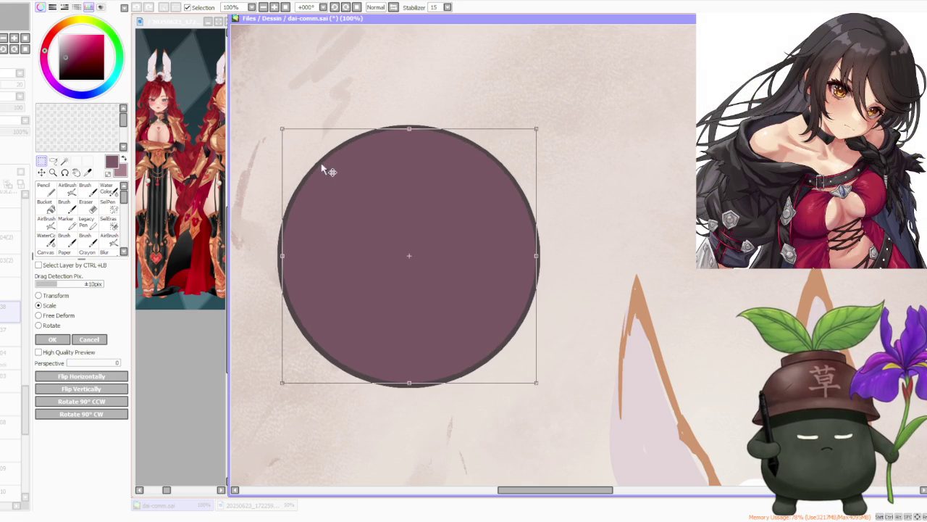
click(58, 338)
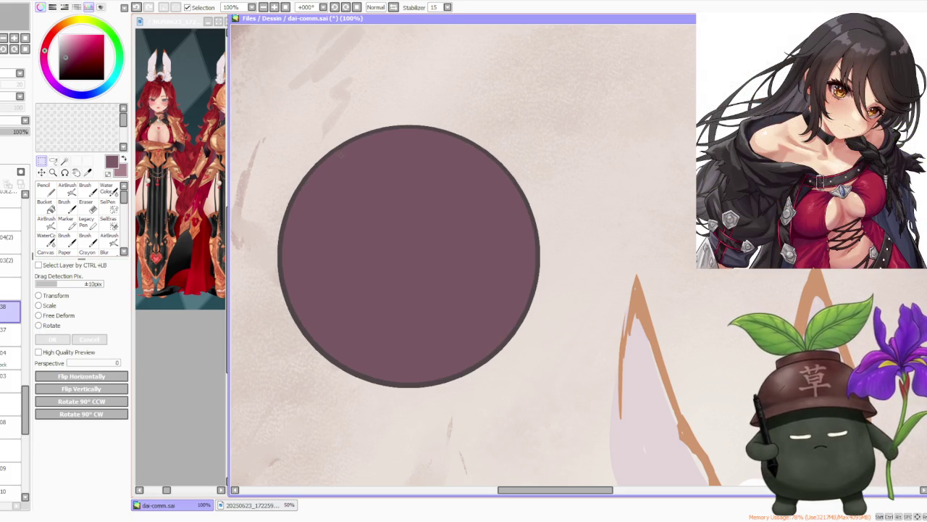
click(50, 306)
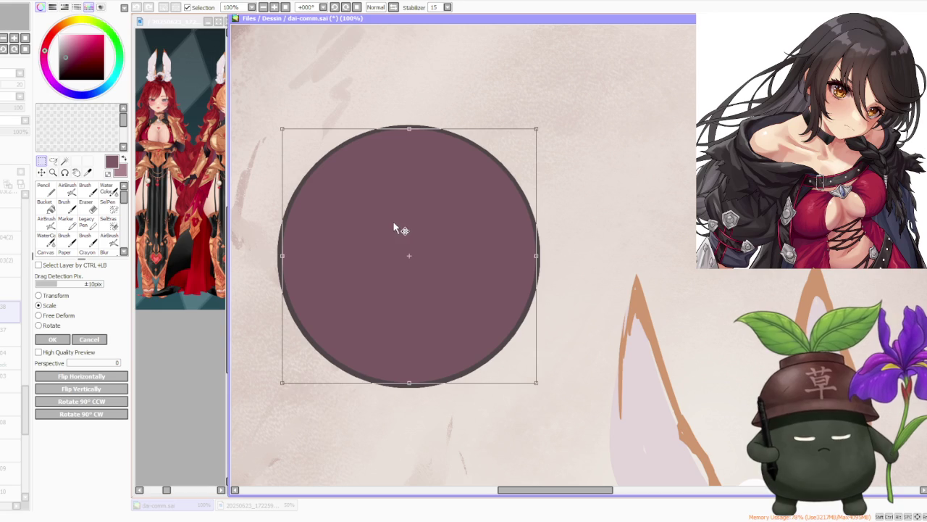
drag(407, 222, 406, 220)
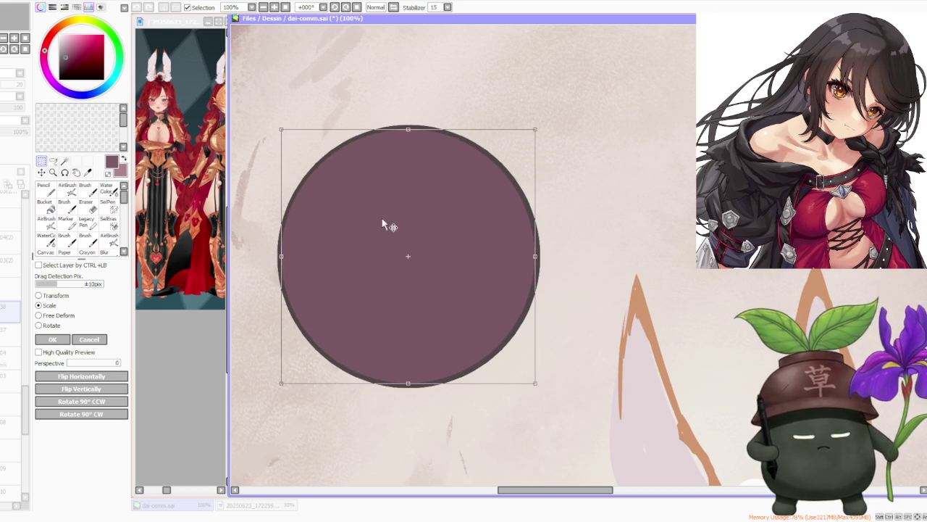
click(54, 340)
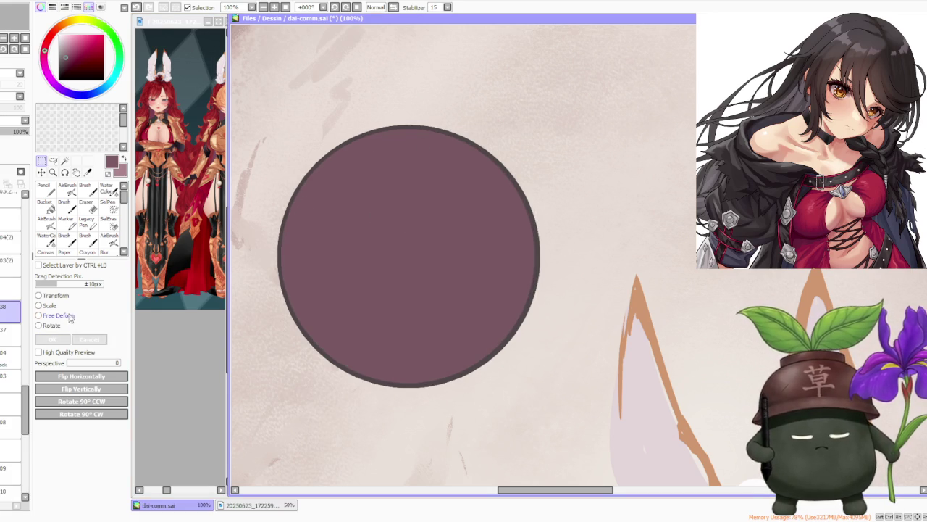
Step: Free-deform the disc's upper-left corner inward, magic-wand its interior, and erase it to leave a ring
click(43, 316)
drag(281, 129, 284, 132)
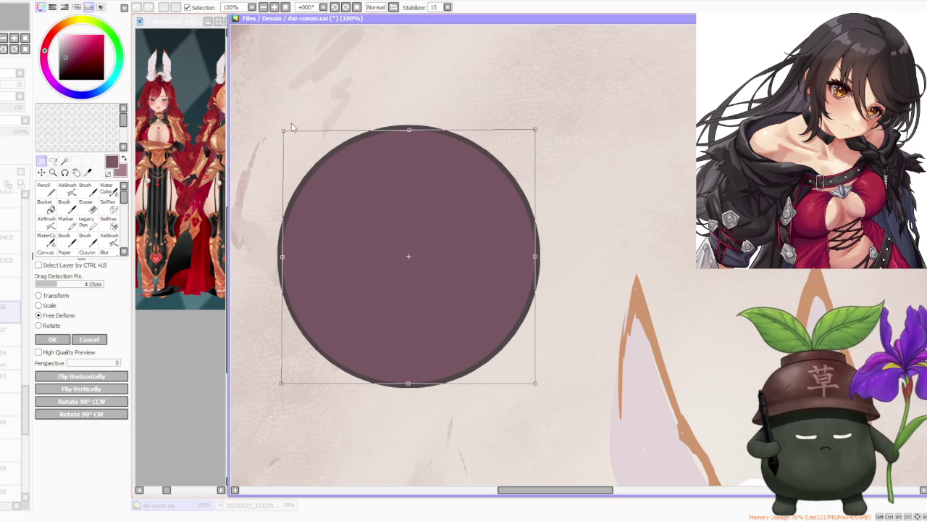
click(53, 340)
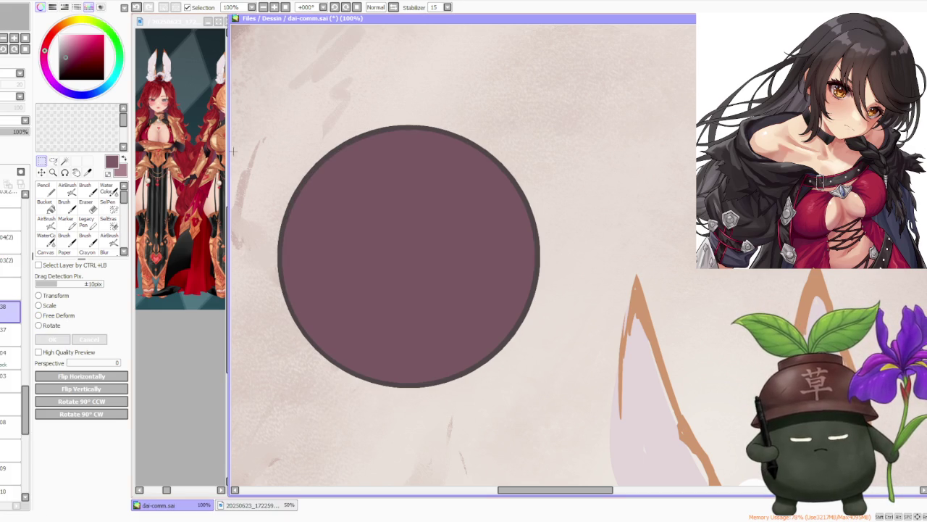
click(64, 161)
click(330, 207)
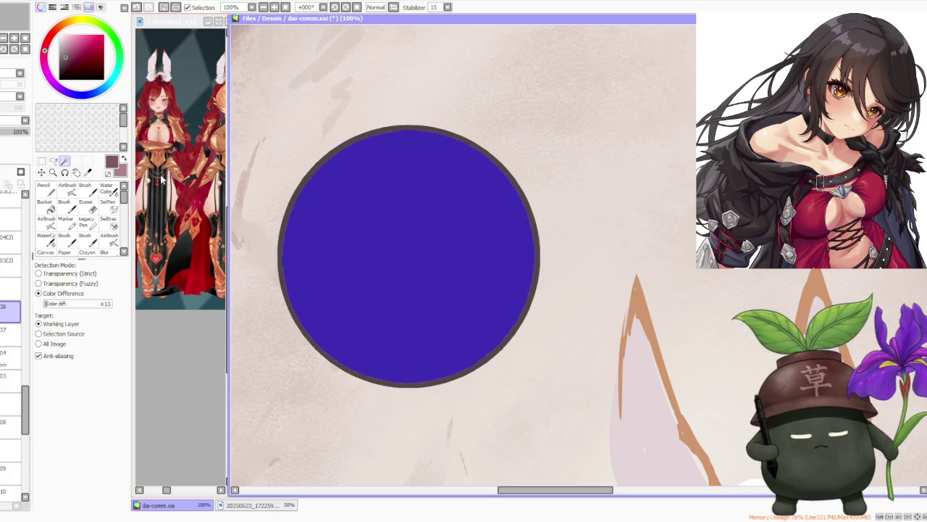
click(85, 205)
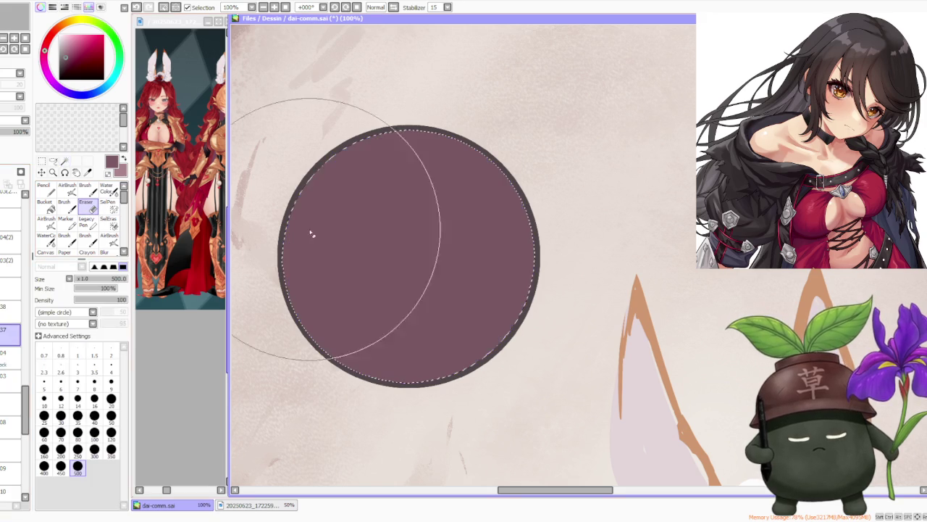
drag(372, 272, 491, 340)
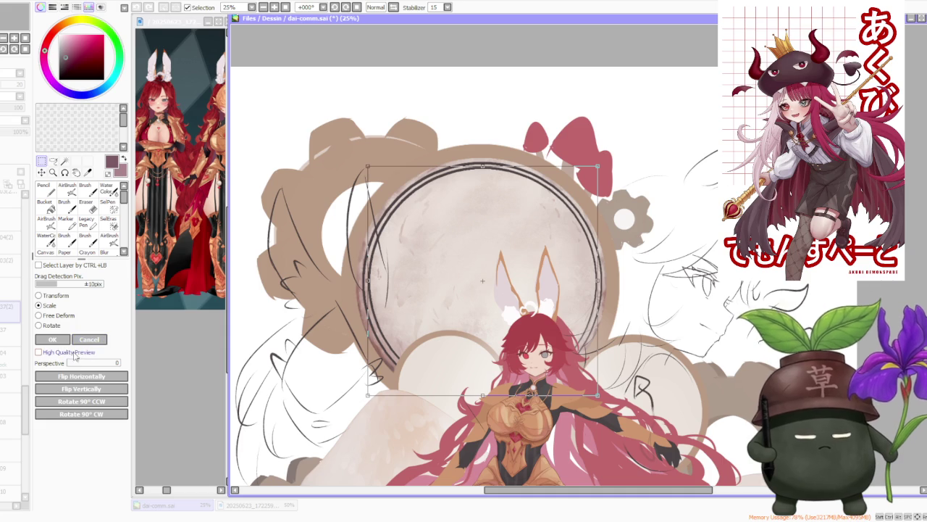
Step: Confirm the pending transform and zoom out to see the whole artwork
click(53, 339)
key(minus)
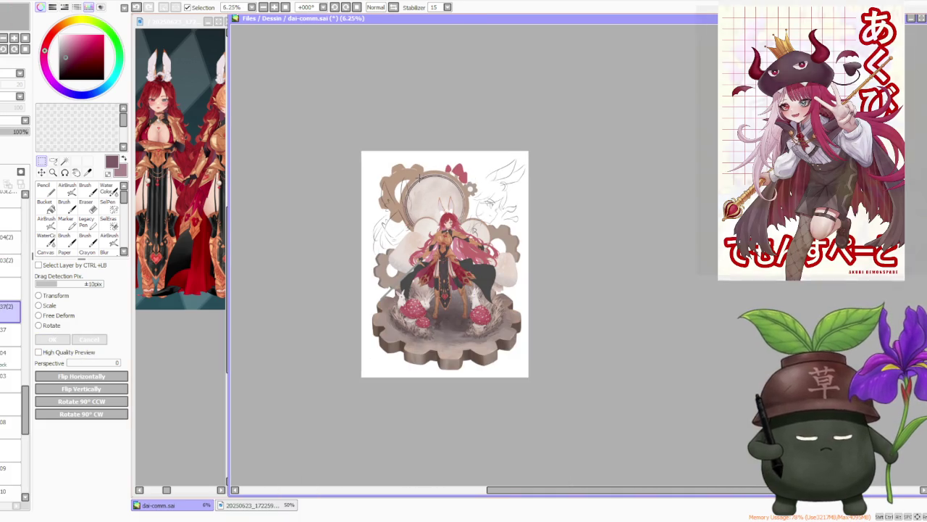
key(minus)
scroll(427, 180, up, 5)
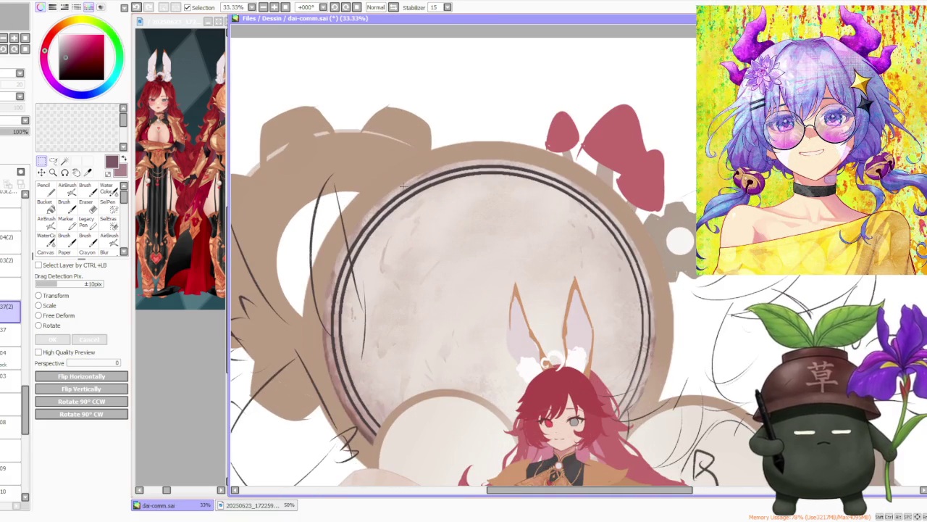
scroll(429, 217, down, 1)
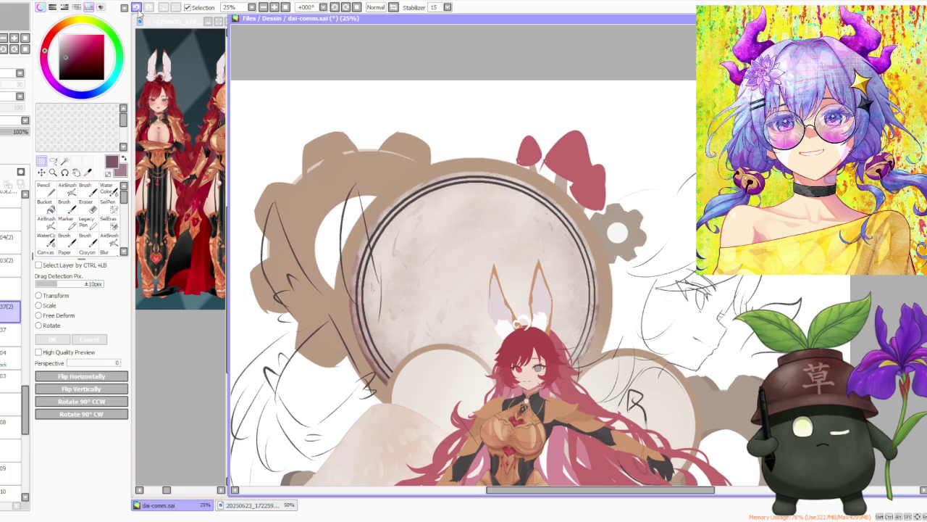
Step: Undo and redo the thick dark ring outline, then adjust the ring's size
click(137, 8)
click(137, 8)
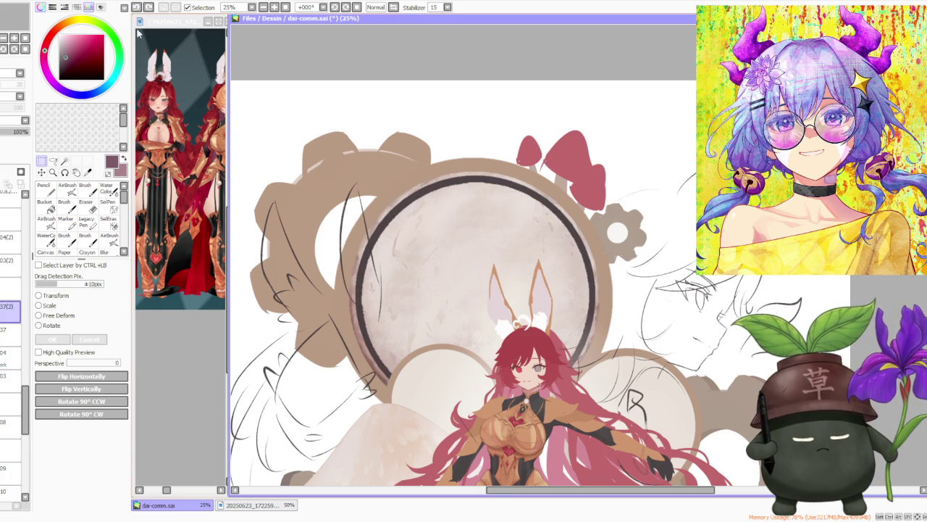
click(55, 308)
scroll(323, 188, up, 1)
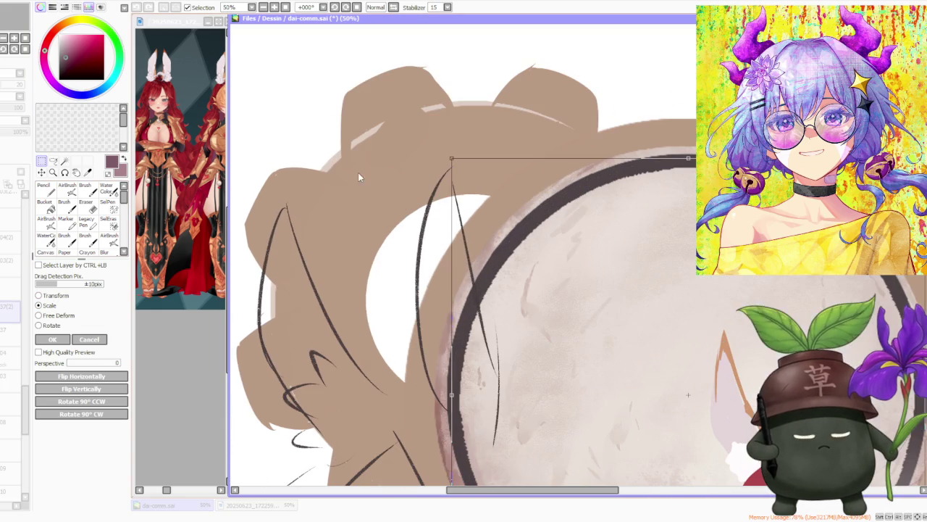
click(89, 339)
scroll(238, 165, down, 1)
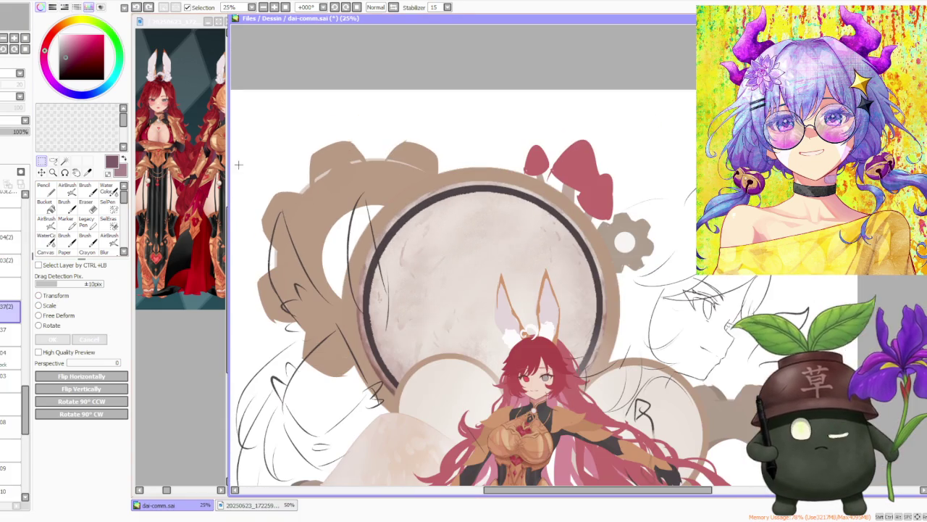
click(45, 188)
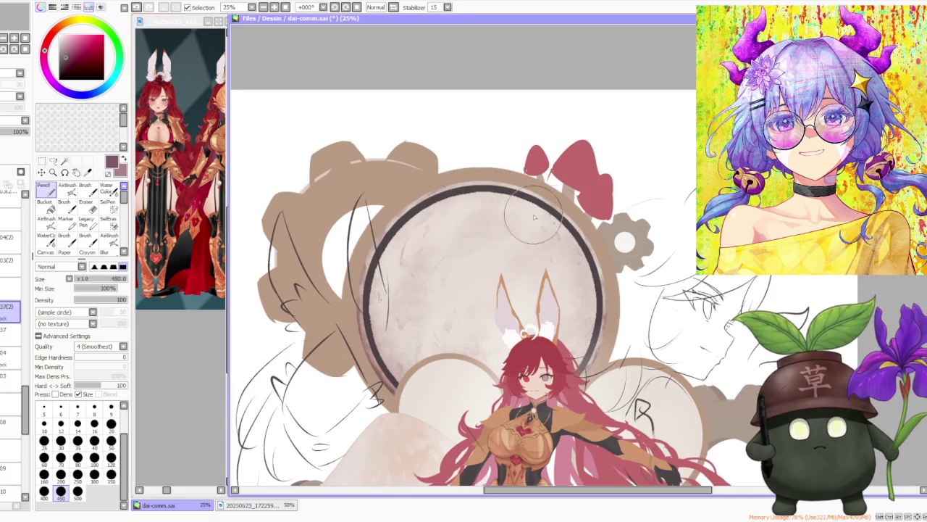
Step: Recolour the ring's top and left in lighter mauve, then scale it slightly toward the upper left
drag(436, 216, 404, 340)
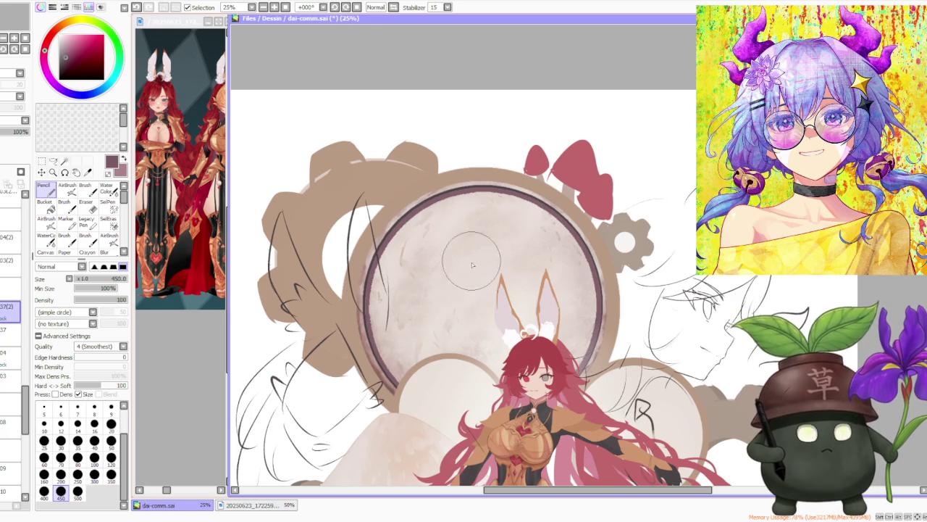
scroll(421, 189, up, 2)
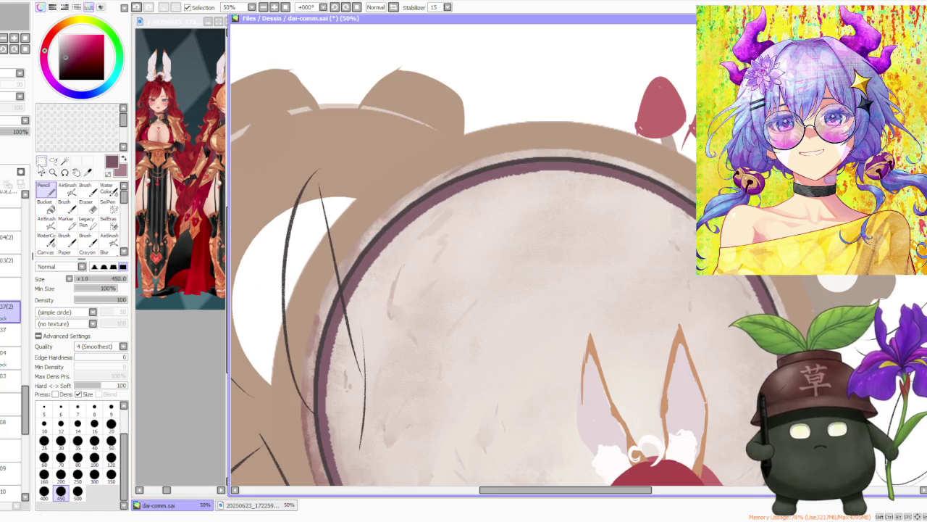
click(42, 161)
click(49, 305)
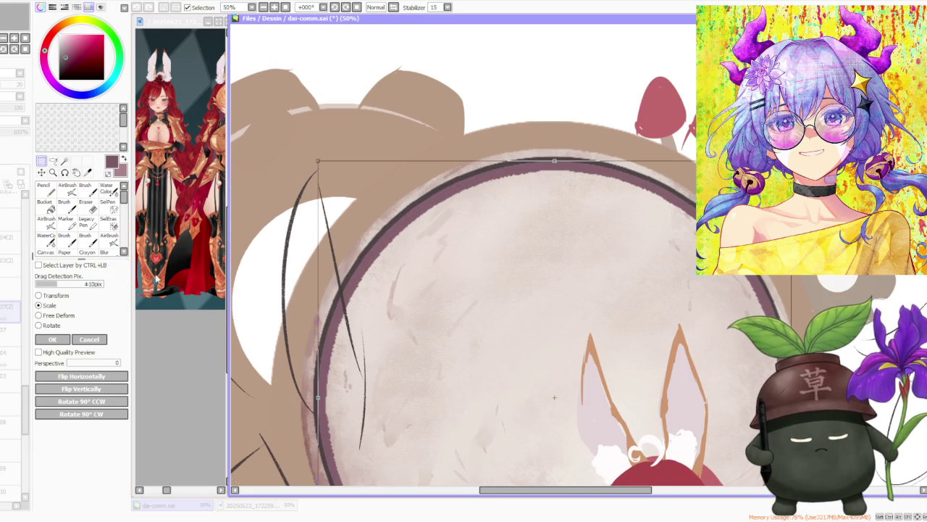
drag(317, 163, 314, 159)
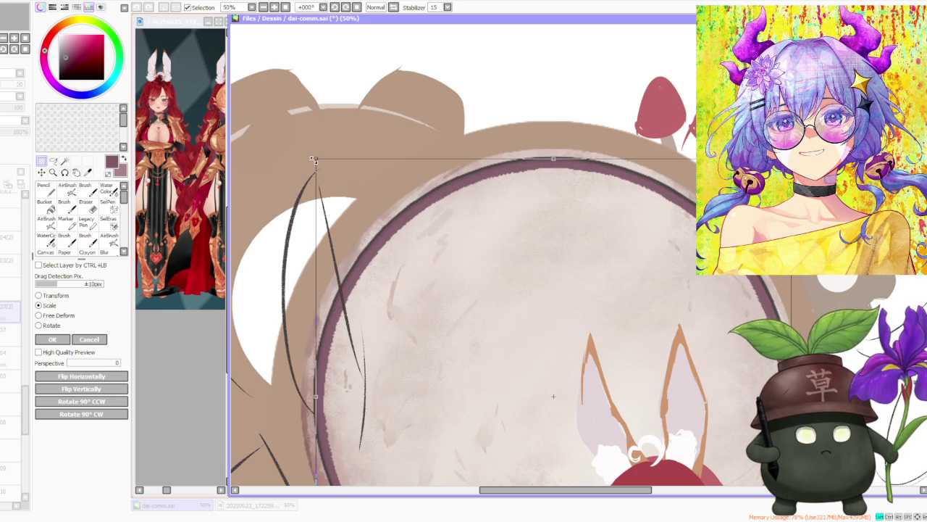
scroll(530, 148, down, 2)
scroll(497, 333, up, 2)
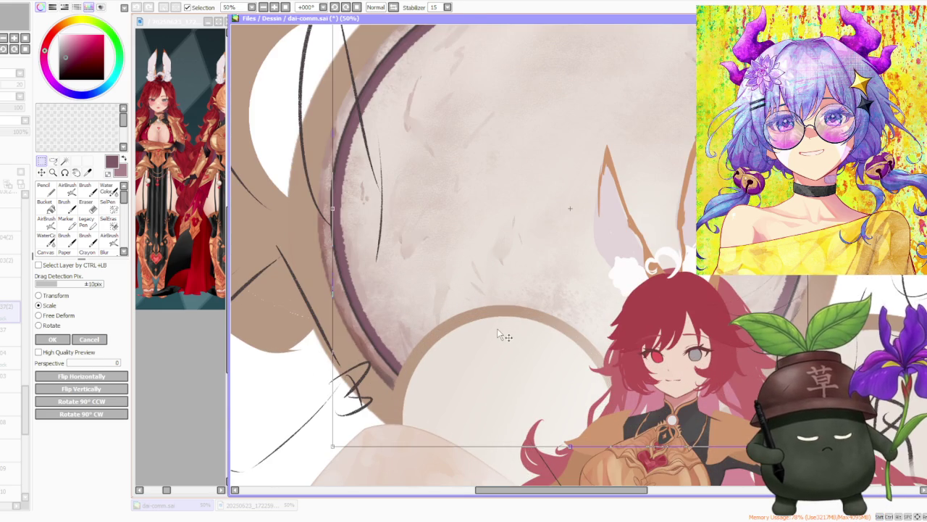
scroll(496, 327, down, 1)
scroll(674, 330, up, 3)
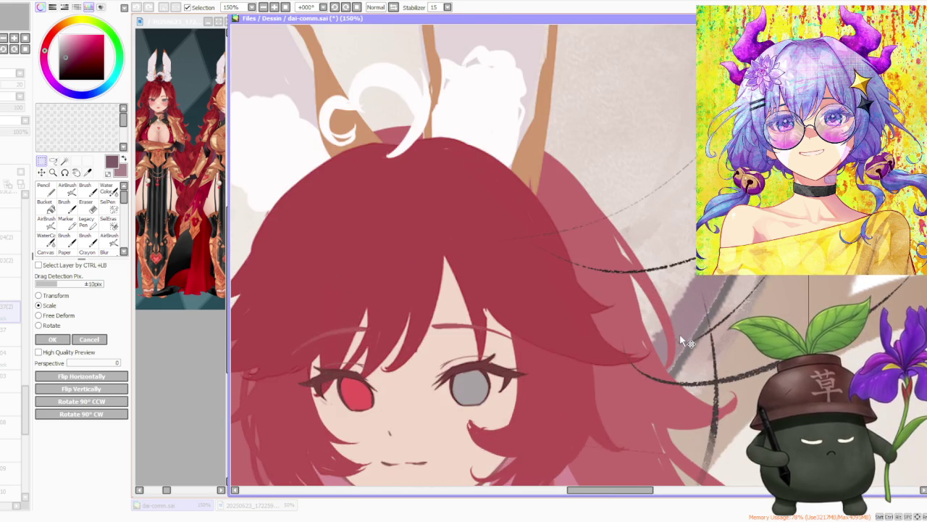
scroll(679, 333, down, 3)
scroll(679, 333, down, 1)
click(52, 339)
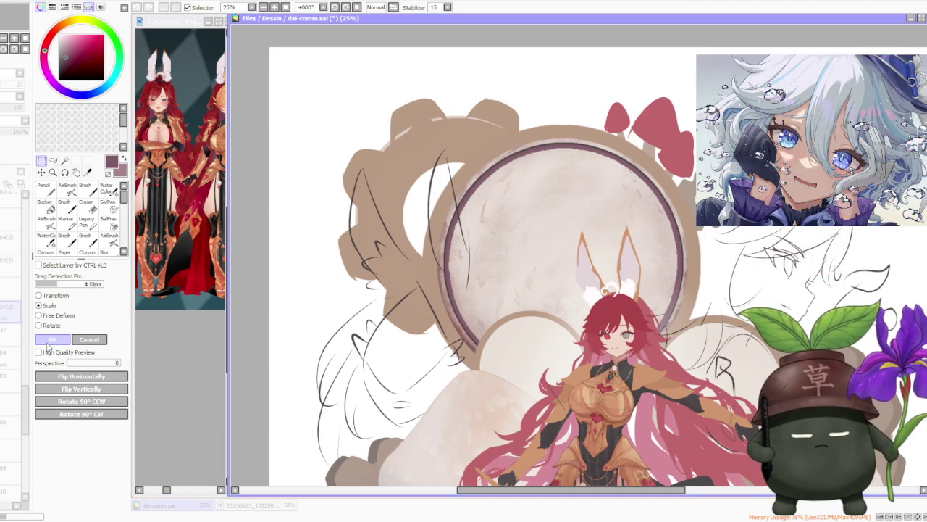
Step: Select the clock-face ring by colour, then delete layer 37(2) and undo the deletion
click(88, 171)
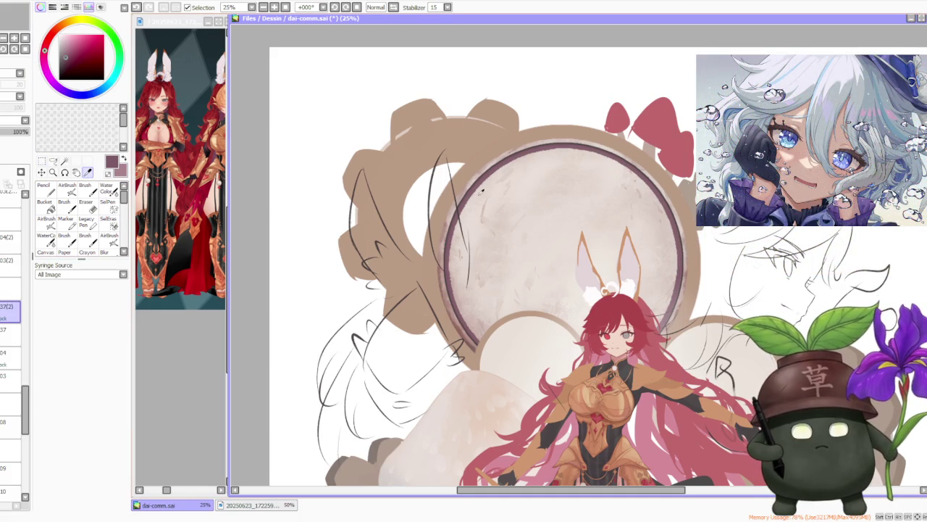
click(64, 161)
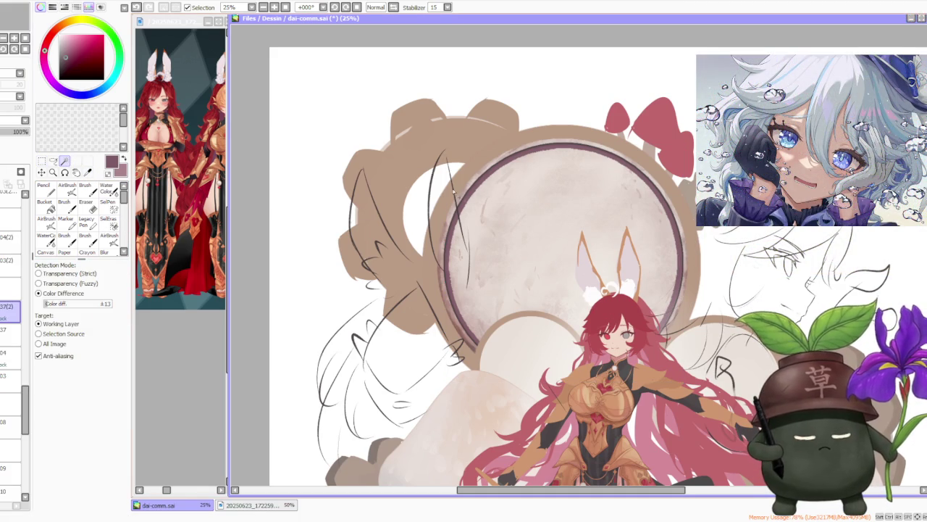
click(476, 199)
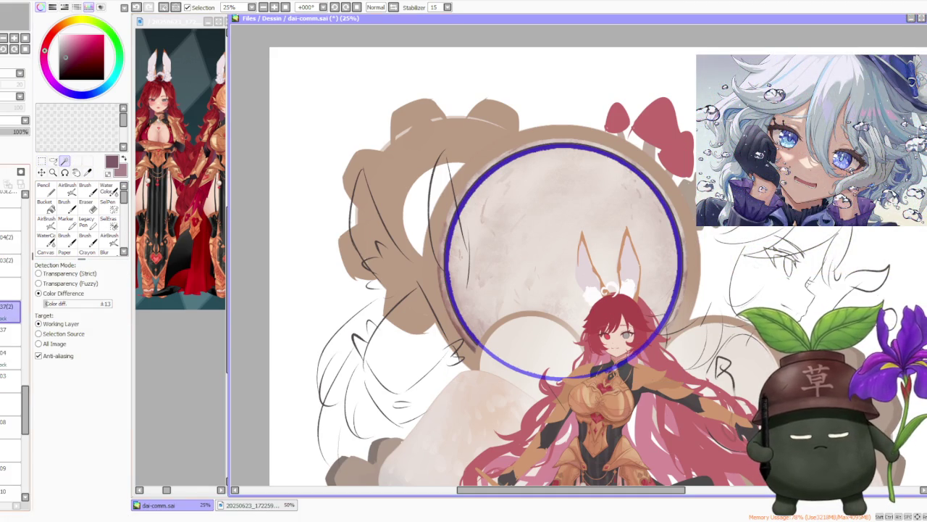
click(11, 330)
click(86, 205)
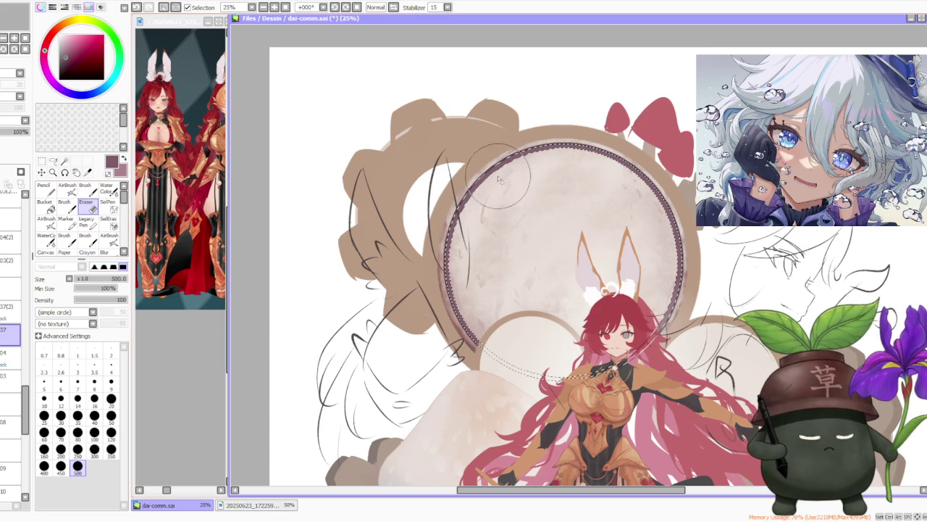
click(11, 312)
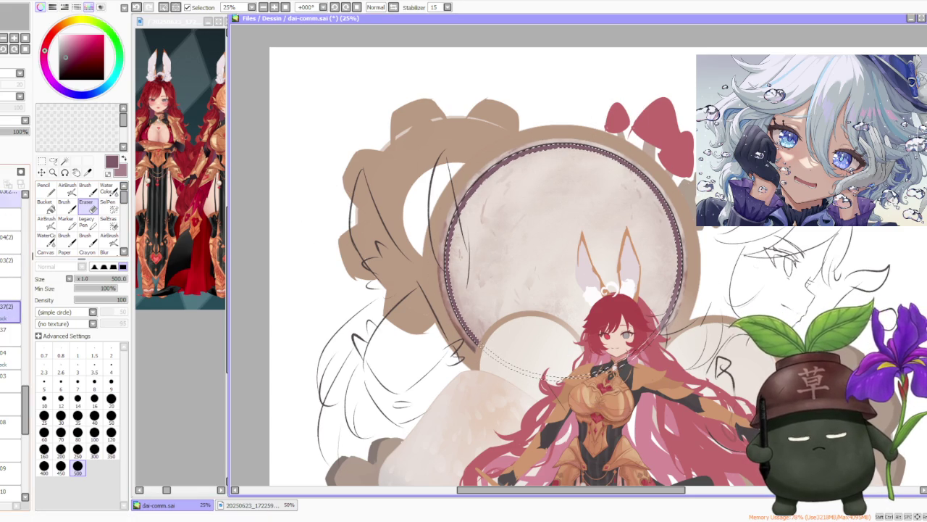
key(ctrl+z)
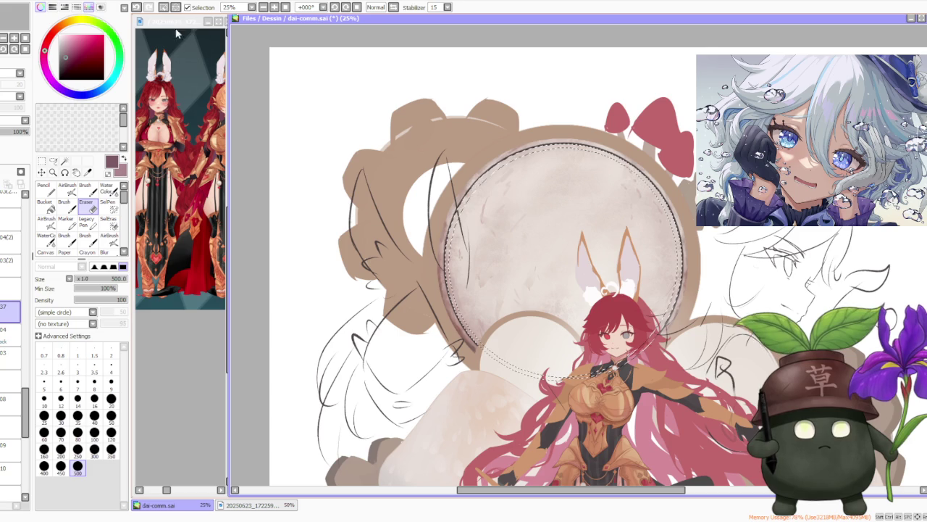
Step: Deselect, then slightly rescale the thin dark circle outline with Scale and apply it
click(164, 7)
scroll(372, 198, down, 2)
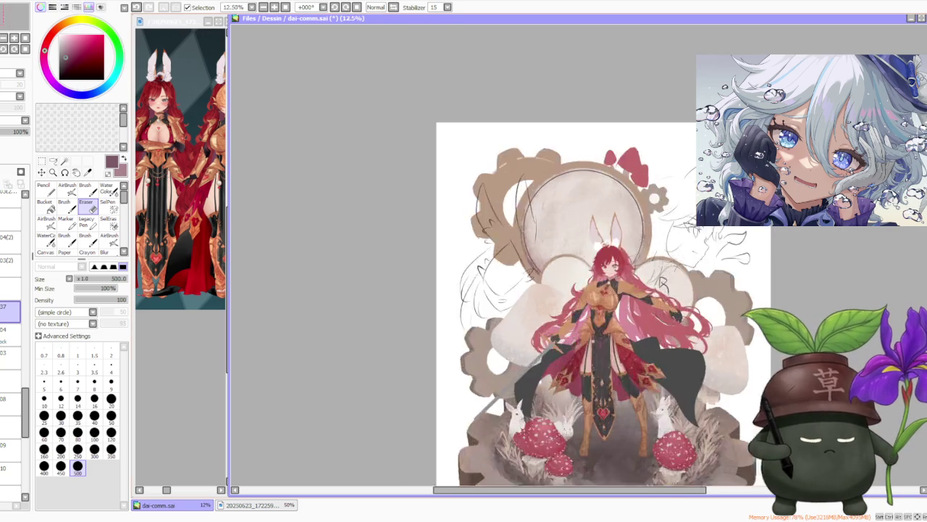
scroll(371, 198, up, 2)
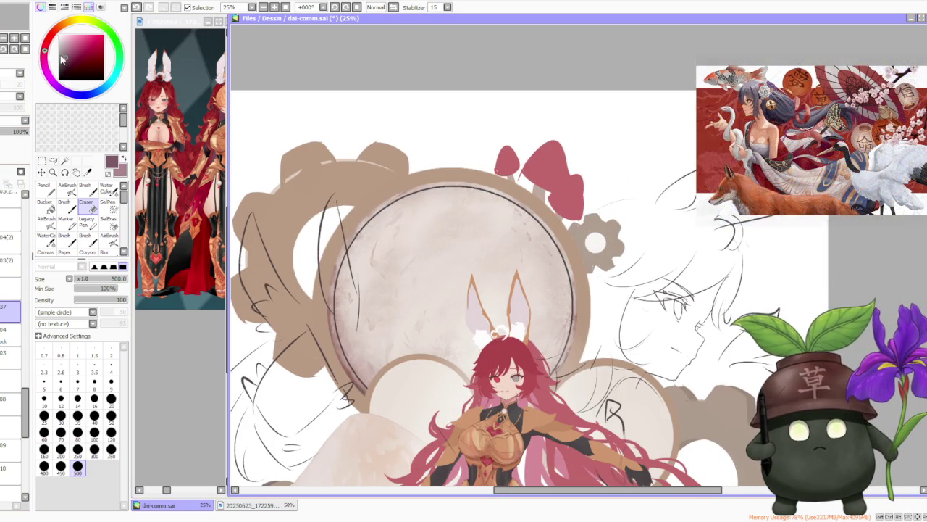
click(41, 160)
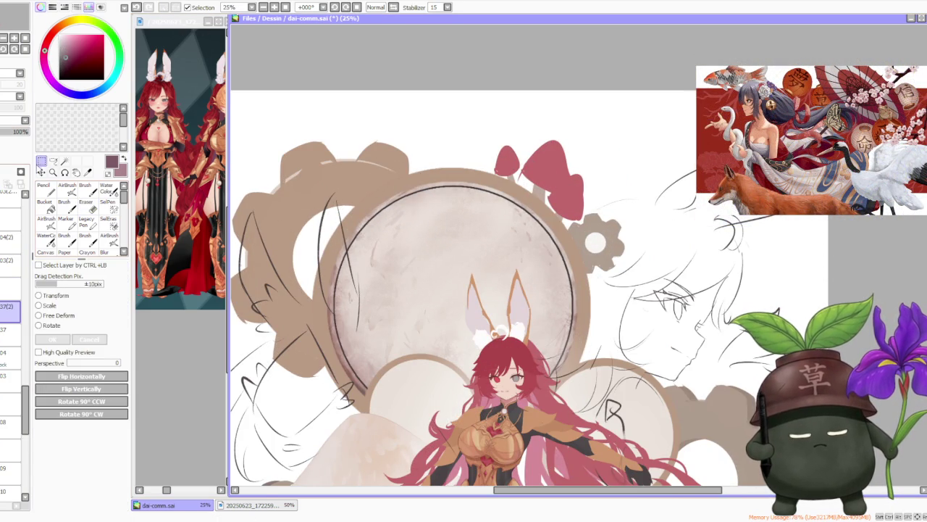
click(51, 305)
drag(333, 186, 336, 189)
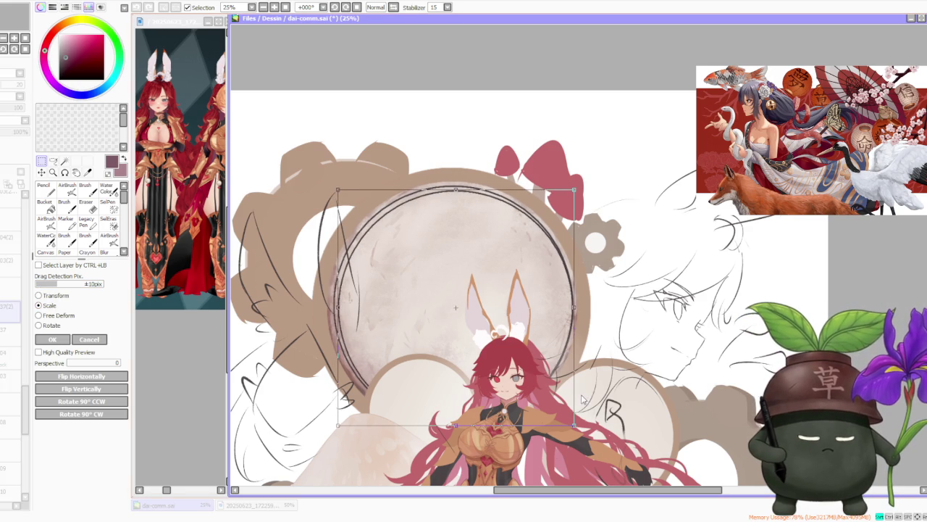
drag(578, 428, 572, 419)
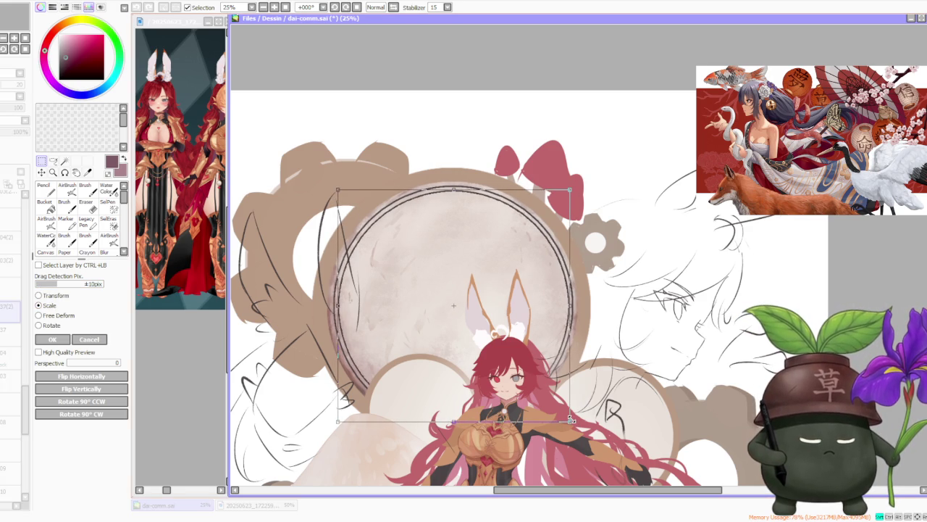
drag(337, 190, 334, 189)
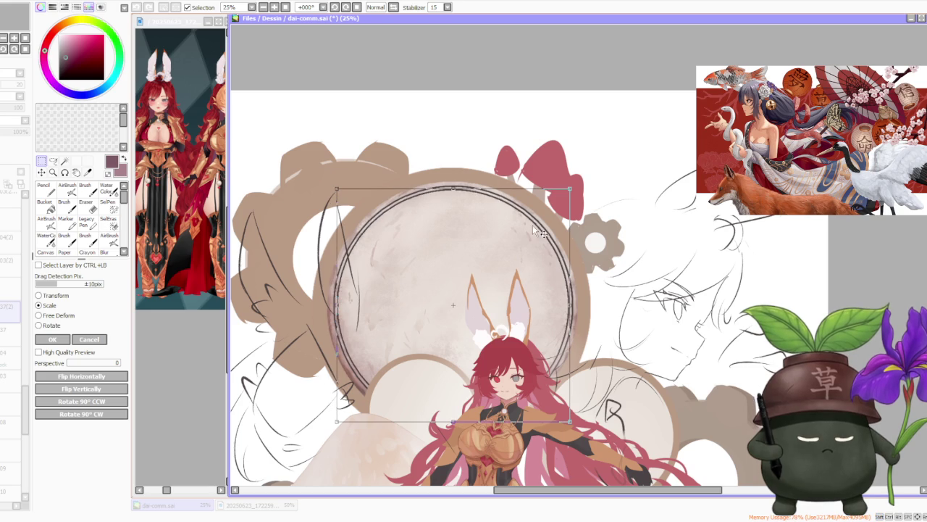
click(52, 340)
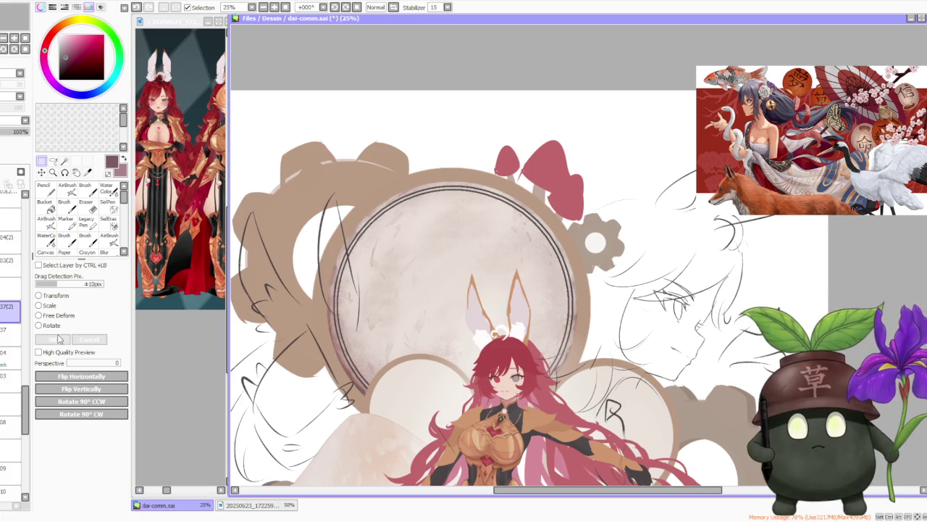
scroll(463, 233, down, 1)
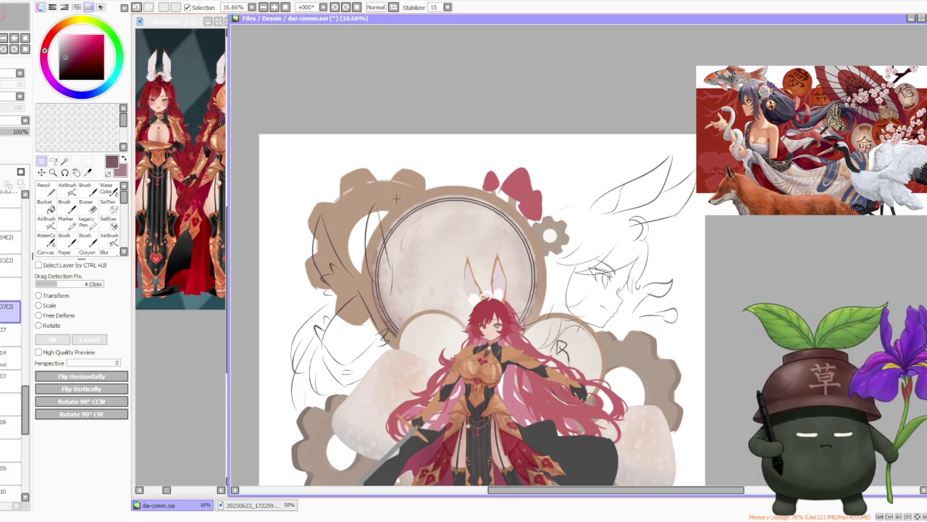
scroll(424, 196, up, 1)
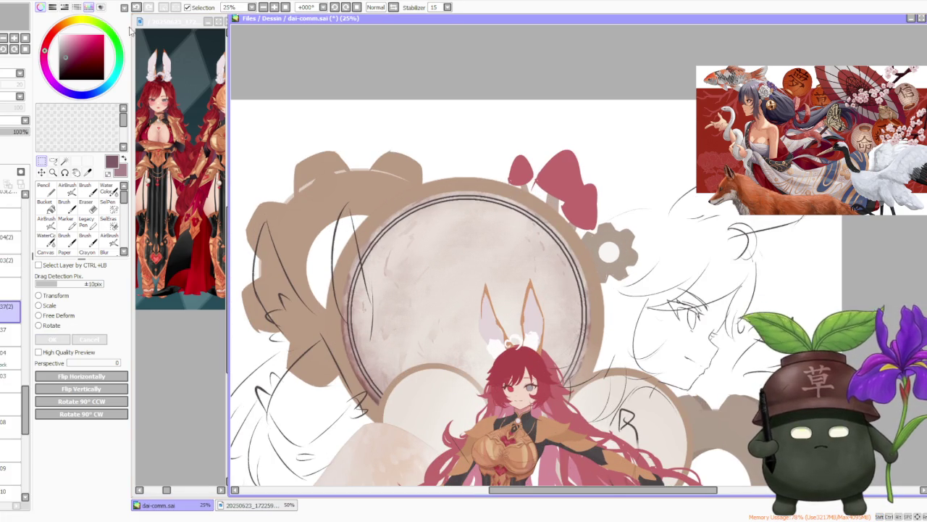
key(ctrl+j)
click(38, 305)
drag(344, 194, 417, 265)
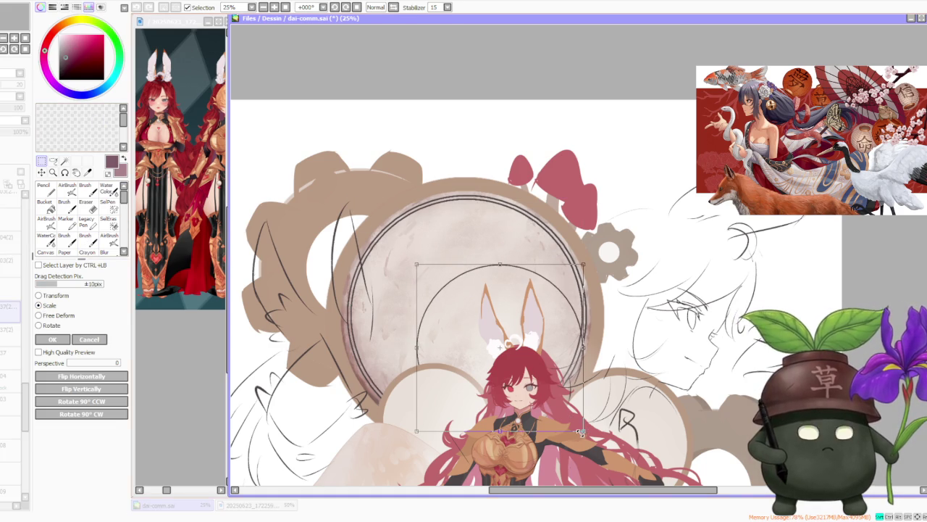
mouse_move(581, 429)
mouse_down()
mouse_move(507, 355)
mouse_move(520, 368)
mouse_up()
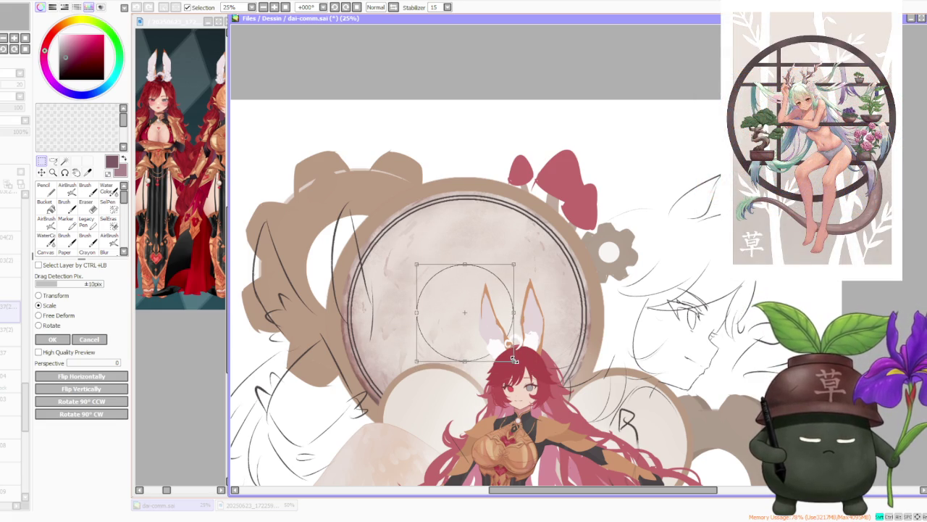
drag(521, 368, 518, 366)
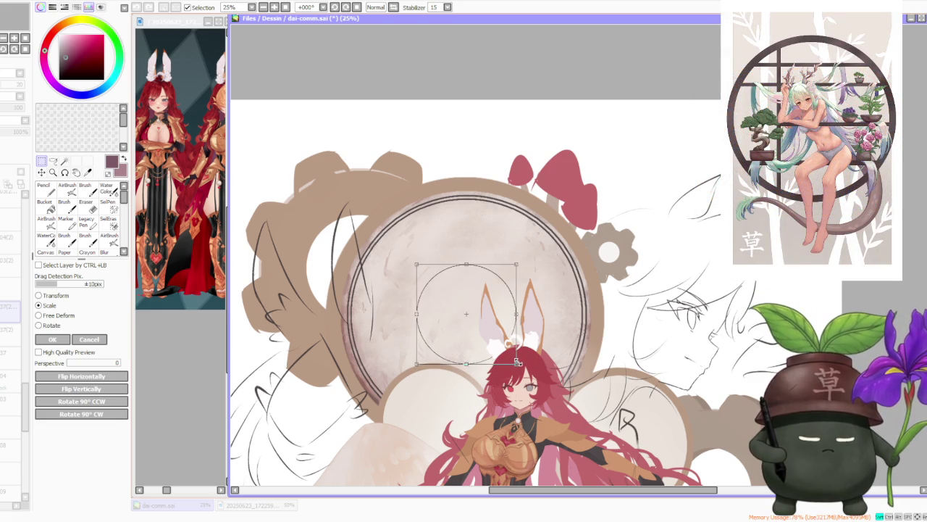
scroll(519, 361, down, 1)
scroll(500, 304, down, 1)
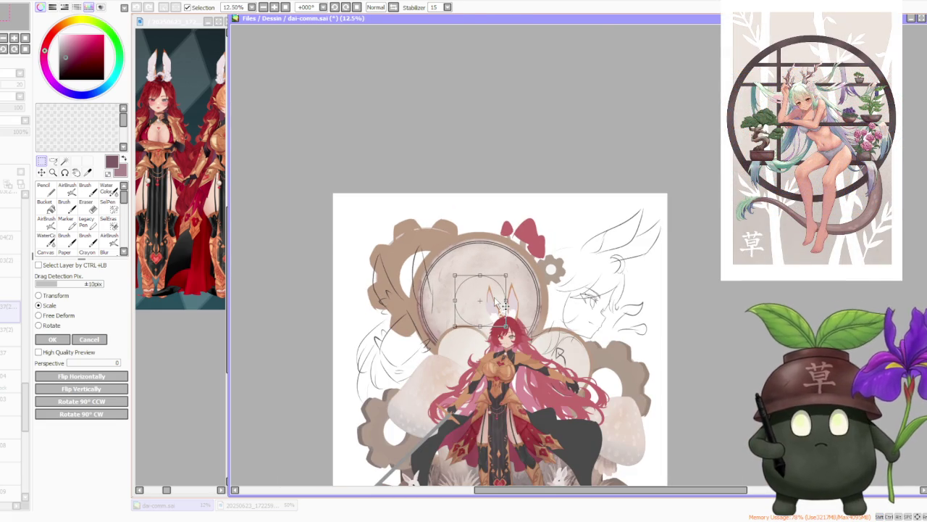
scroll(500, 304, up, 1)
drag(439, 269, 424, 253)
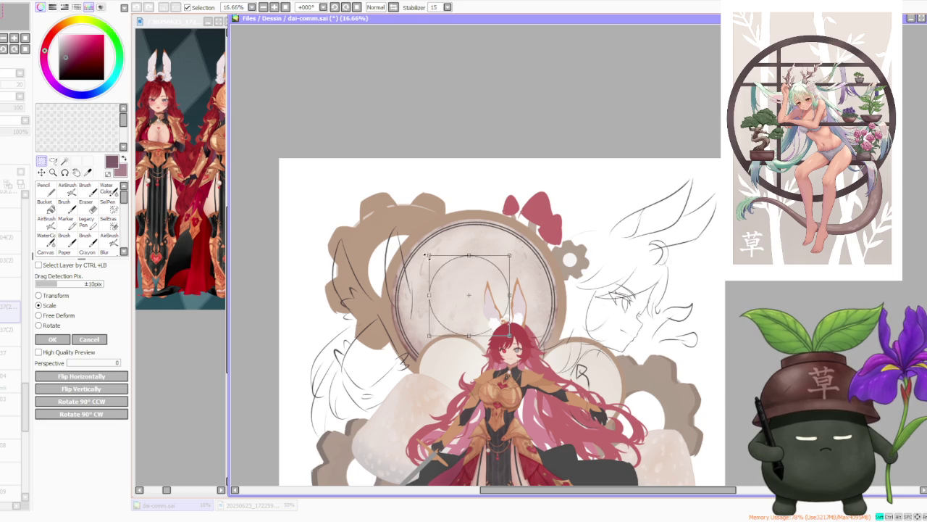
drag(507, 334, 527, 352)
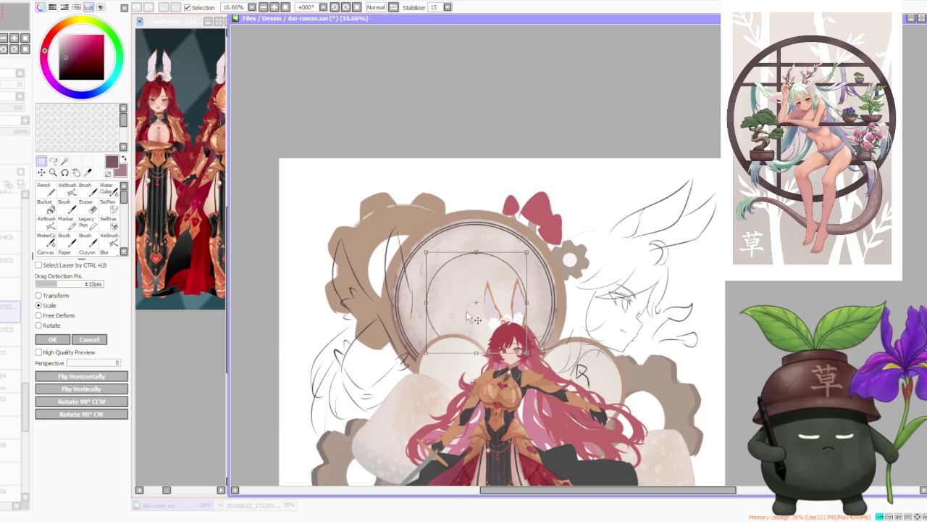
drag(425, 251, 429, 254)
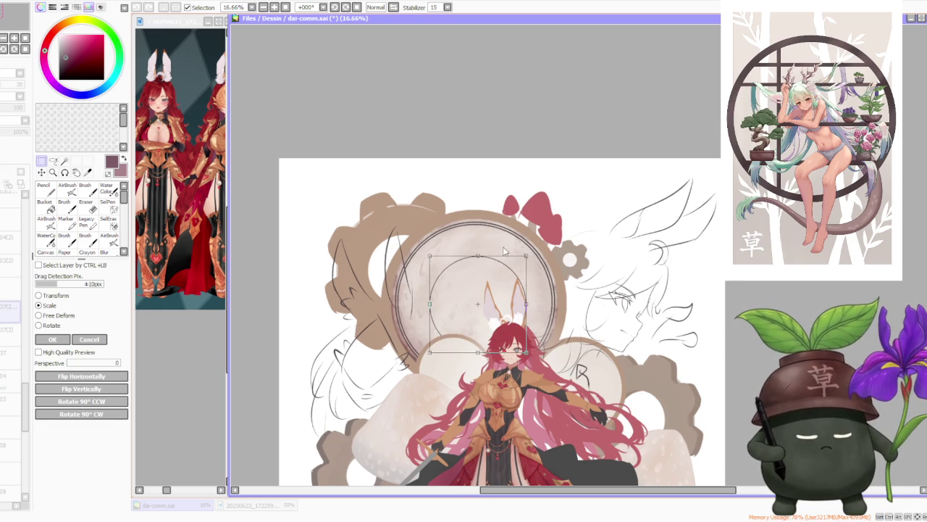
scroll(528, 352, down, 1)
scroll(492, 279, up, 3)
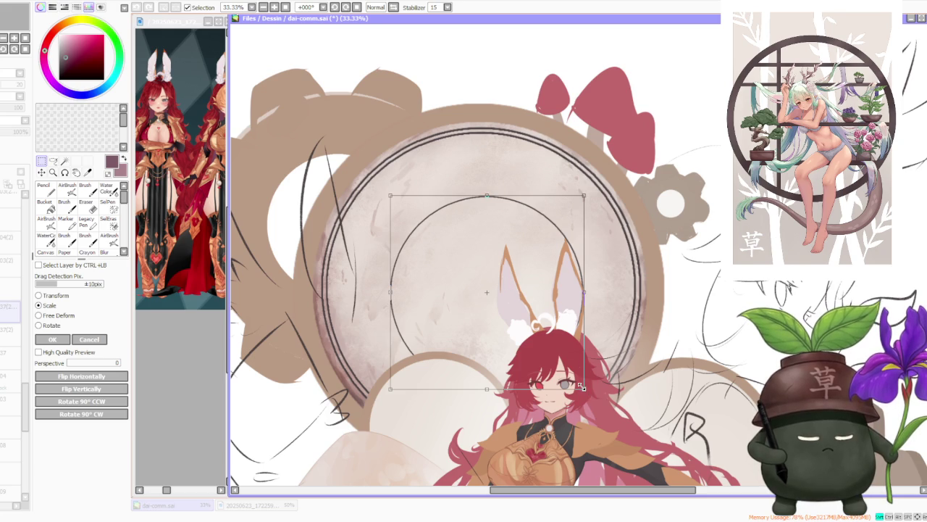
drag(582, 388, 589, 395)
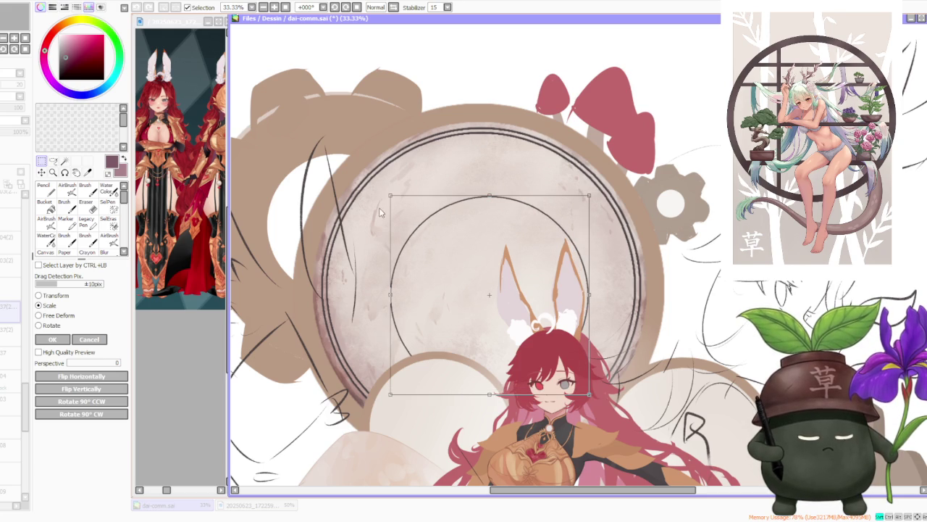
drag(396, 201, 388, 201)
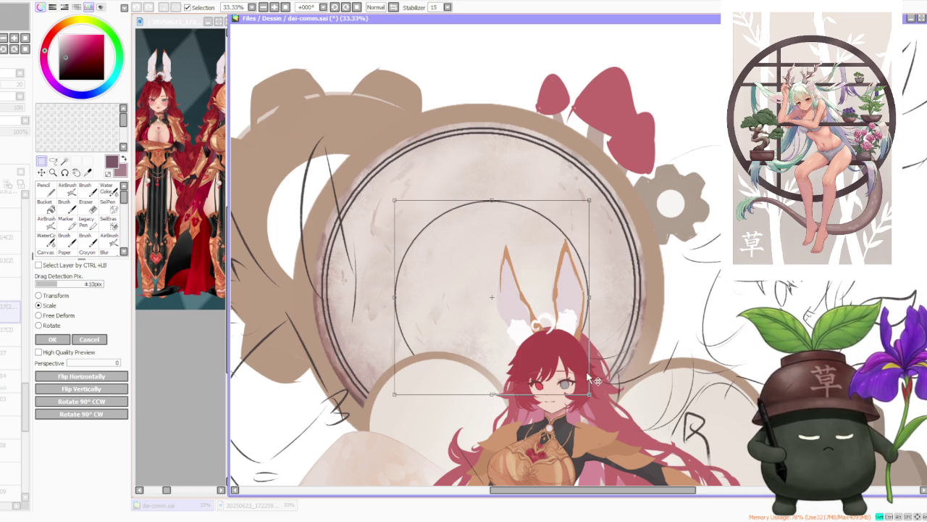
drag(589, 394, 572, 376)
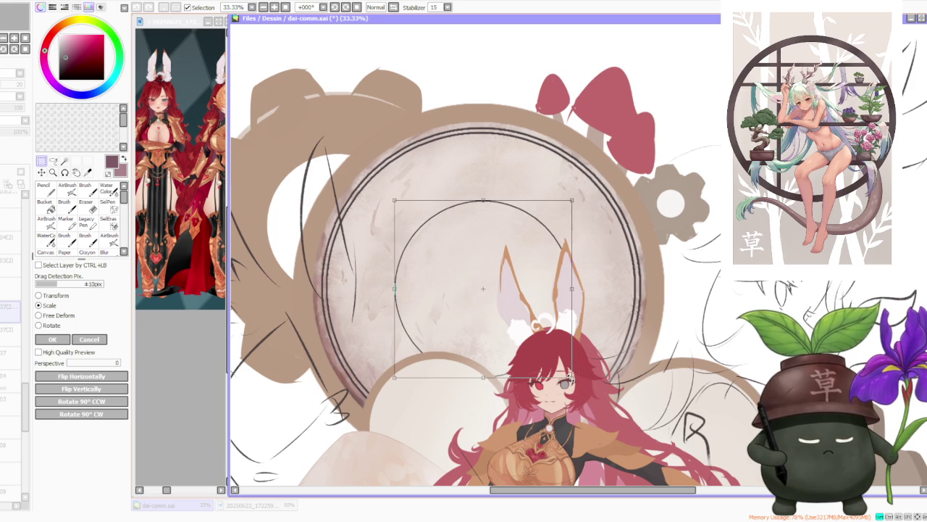
scroll(540, 328, down, 1)
scroll(544, 293, up, 1)
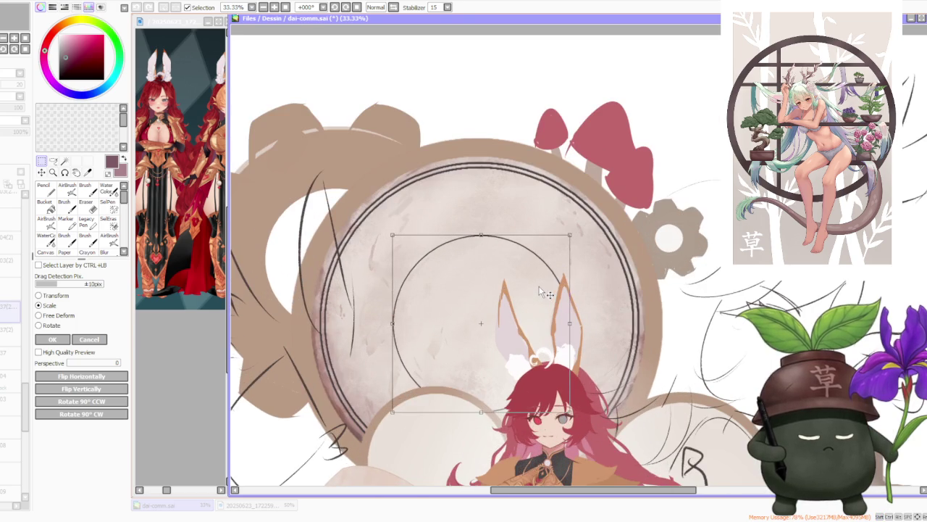
key(Return)
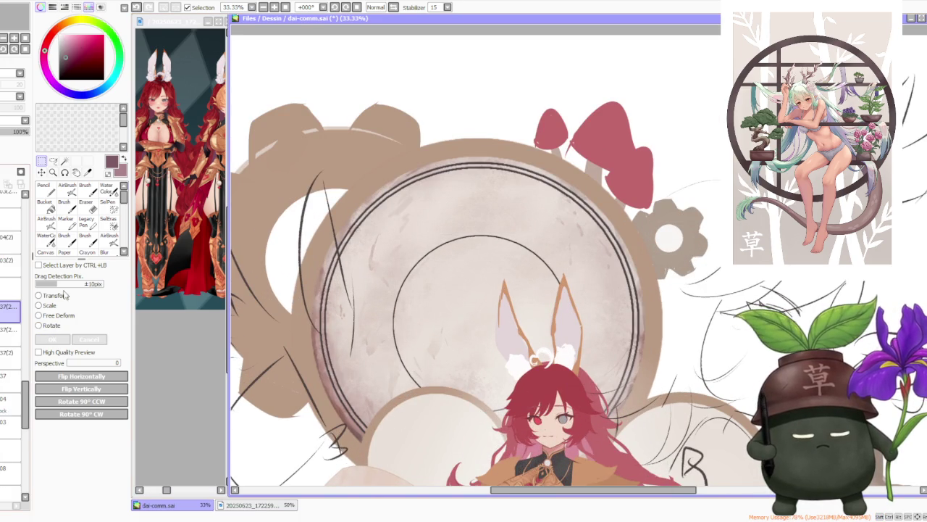
click(39, 305)
scroll(527, 277, up, 1)
scroll(529, 274, up, 2)
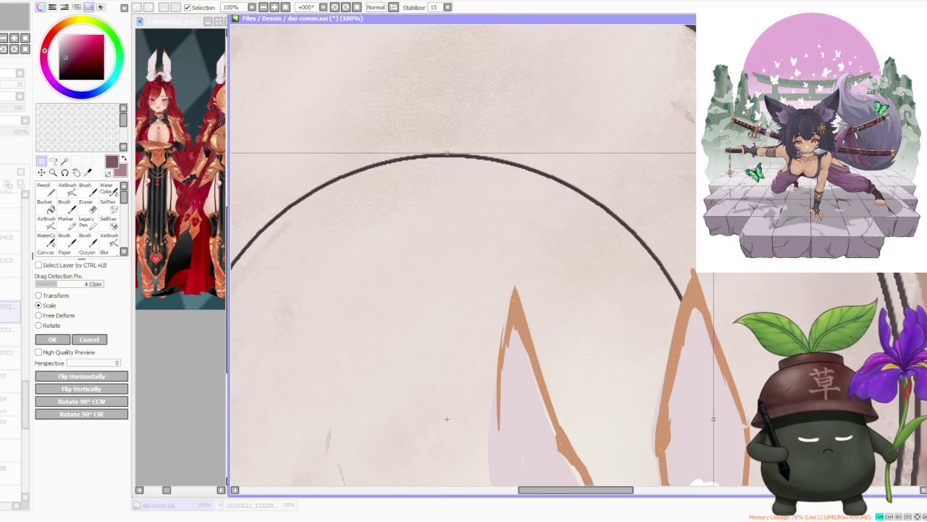
drag(713, 153, 711, 154)
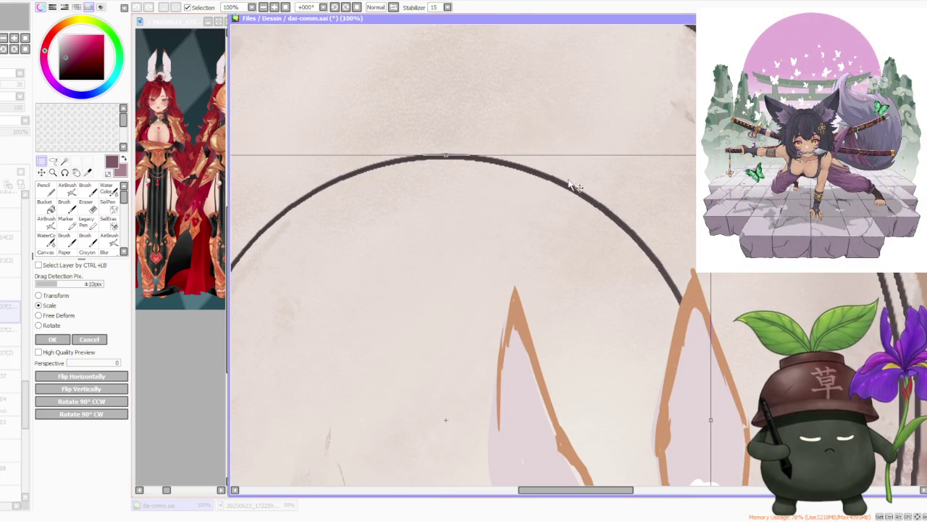
scroll(580, 174, down, 2)
scroll(427, 329, up, 1)
scroll(435, 340, up, 1)
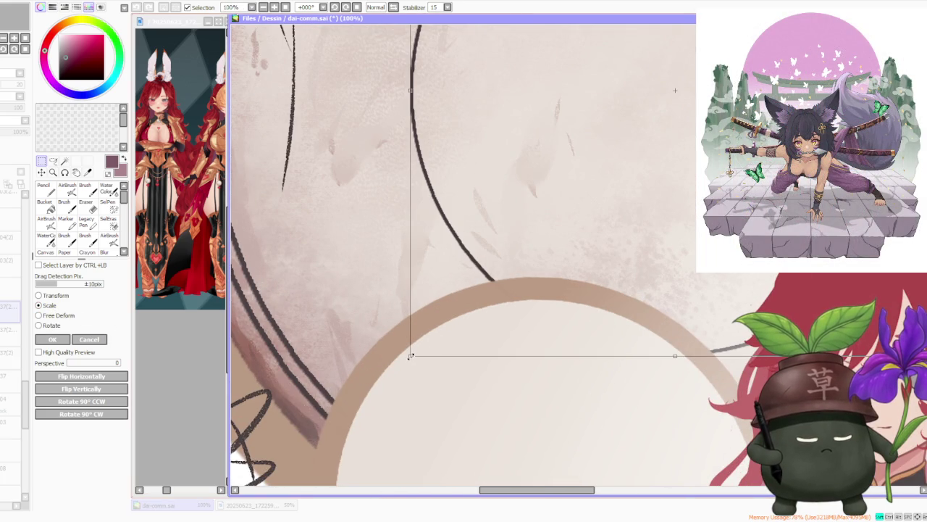
drag(410, 356, 412, 353)
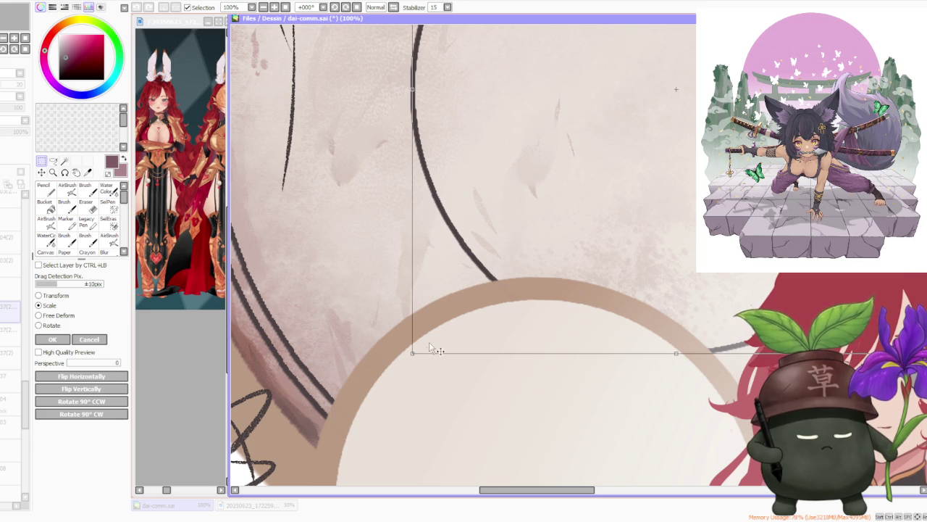
scroll(427, 352, down, 2)
scroll(452, 174, up, 2)
scroll(442, 154, up, 1)
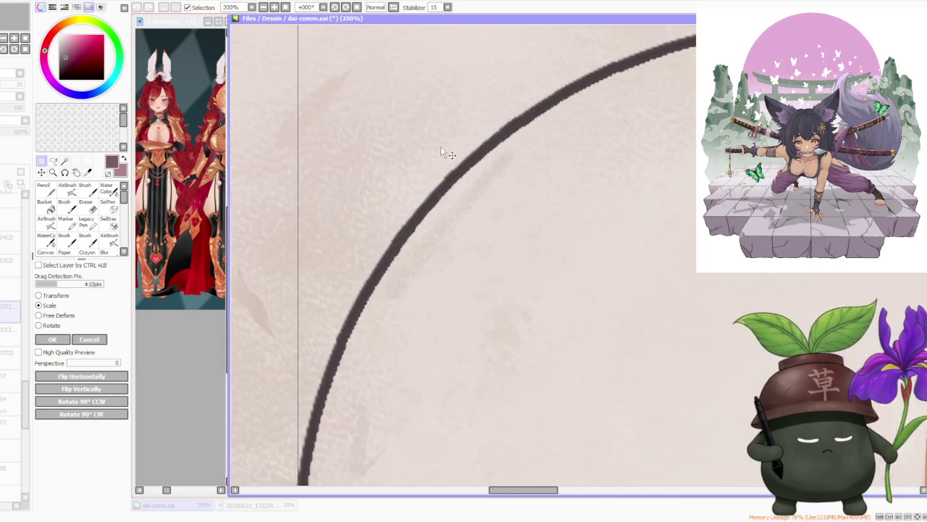
scroll(443, 154, down, 2)
scroll(444, 154, down, 2)
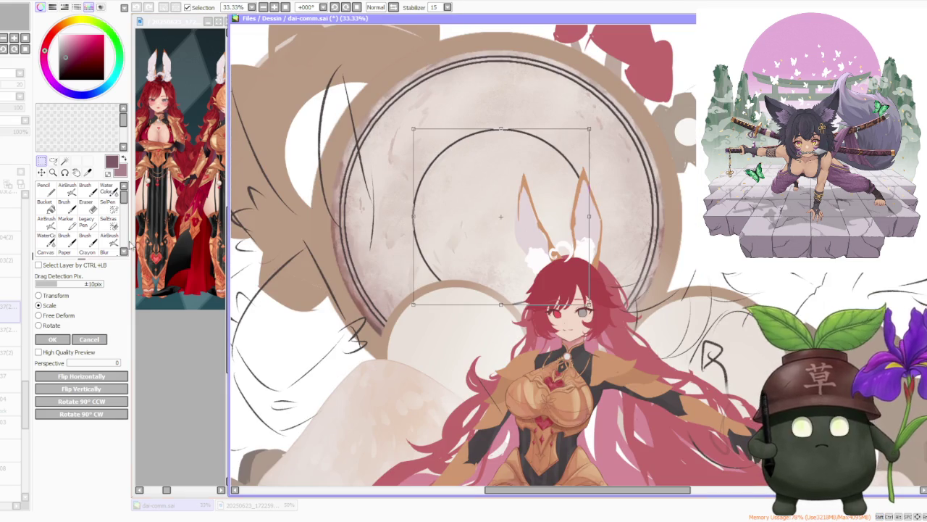
click(52, 339)
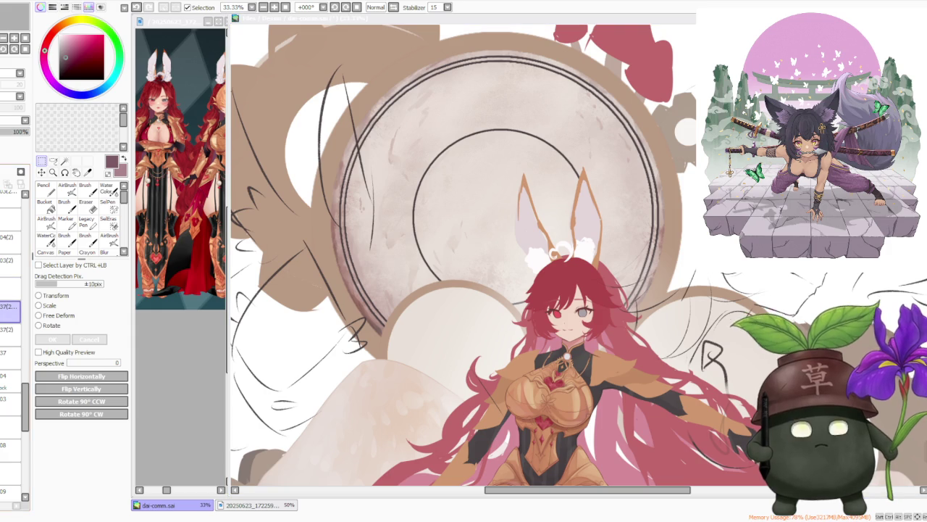
click(500, 109)
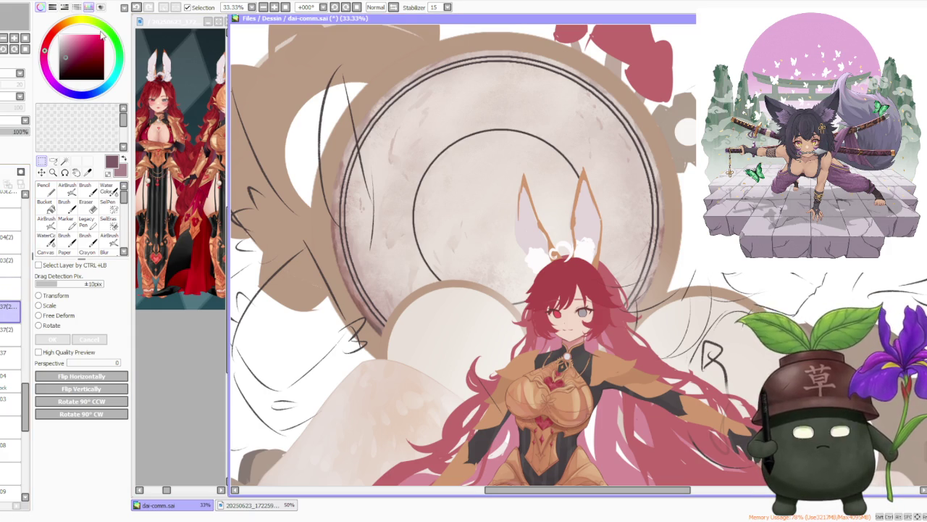
key(ctrl+j)
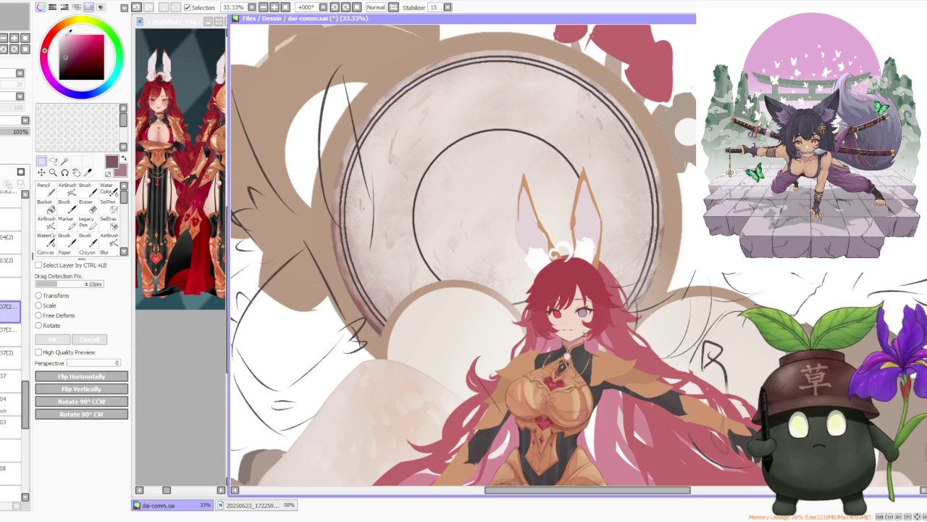
Step: Scale the duplicated ring down into a smaller concentric circle inside the original and confirm
key(ctrl+t)
scroll(375, 256, up, 3)
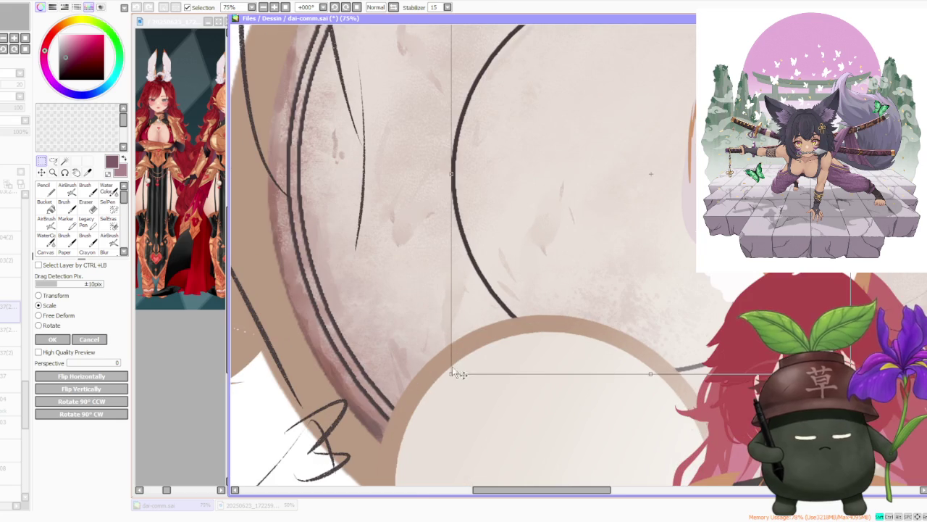
drag(451, 374, 471, 352)
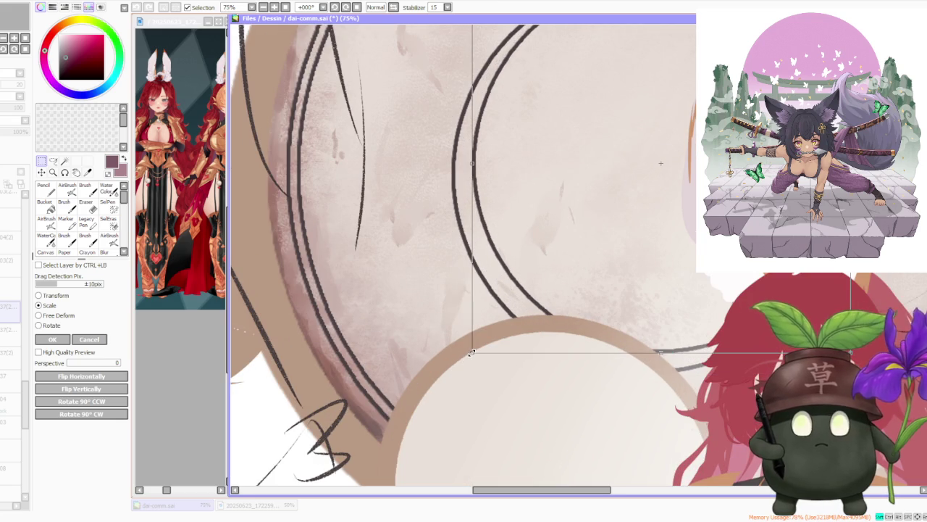
scroll(480, 350, down, 3)
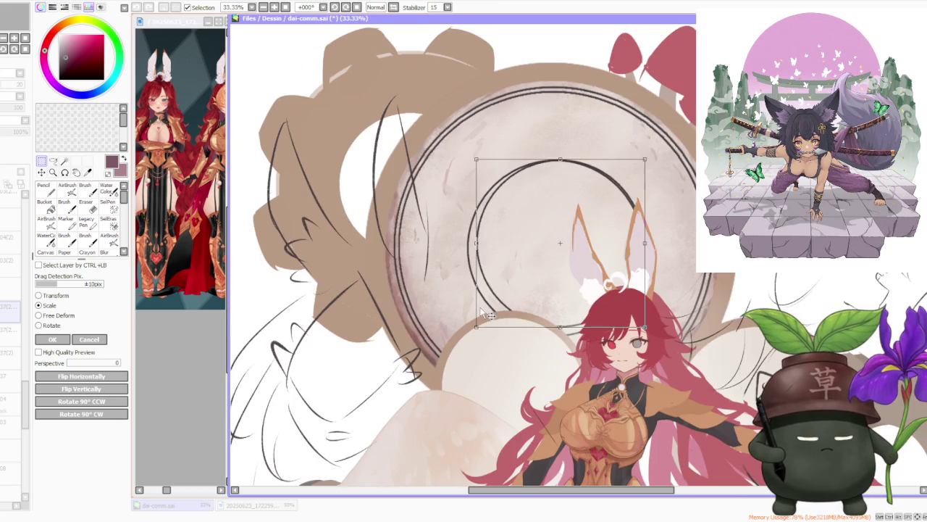
drag(646, 158, 634, 171)
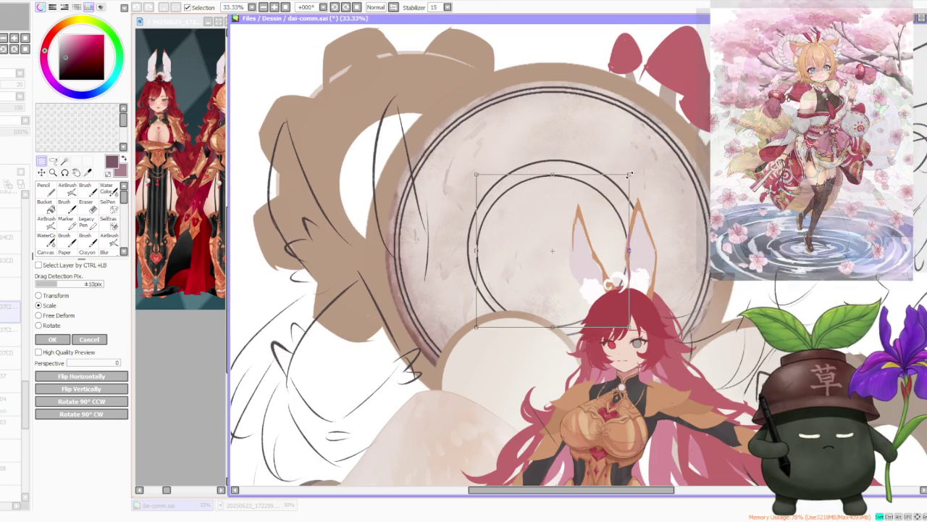
drag(477, 330, 486, 317)
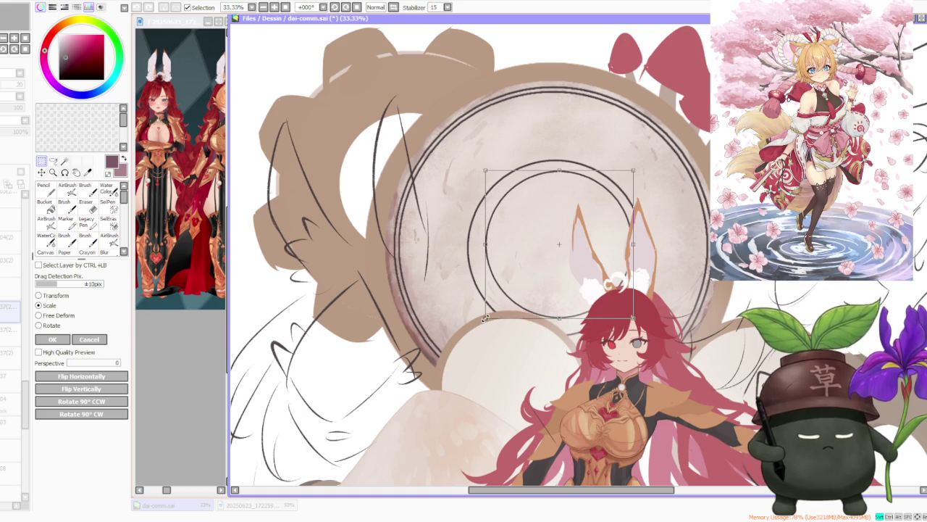
drag(633, 171, 625, 178)
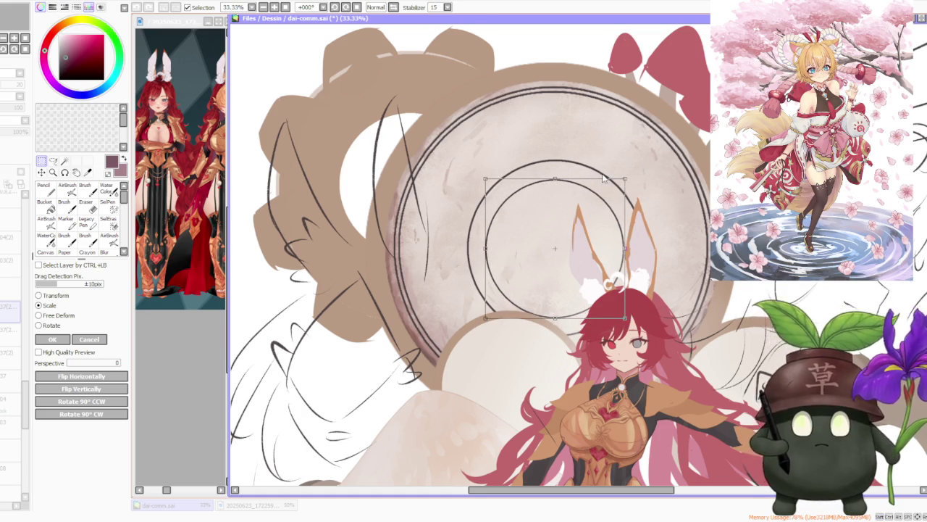
scroll(606, 178, down, 1)
scroll(617, 162, up, 1)
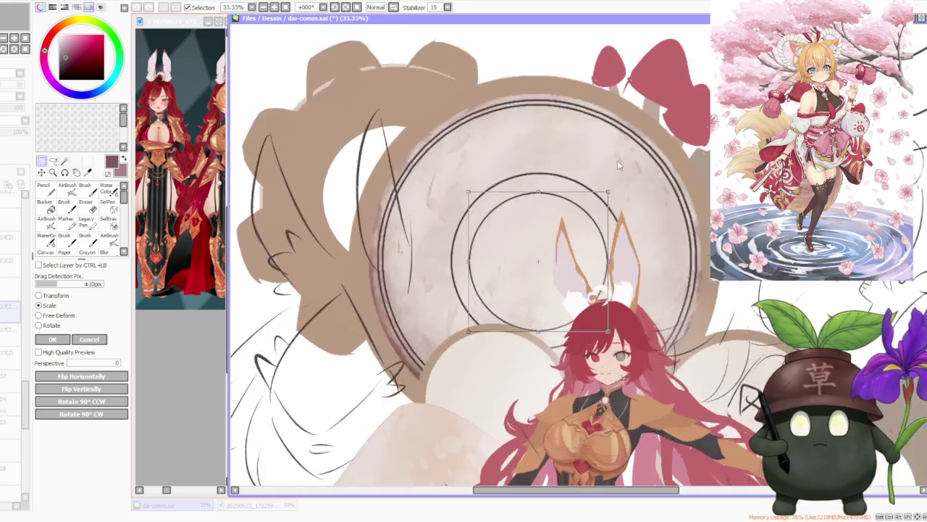
scroll(617, 160, up, 1)
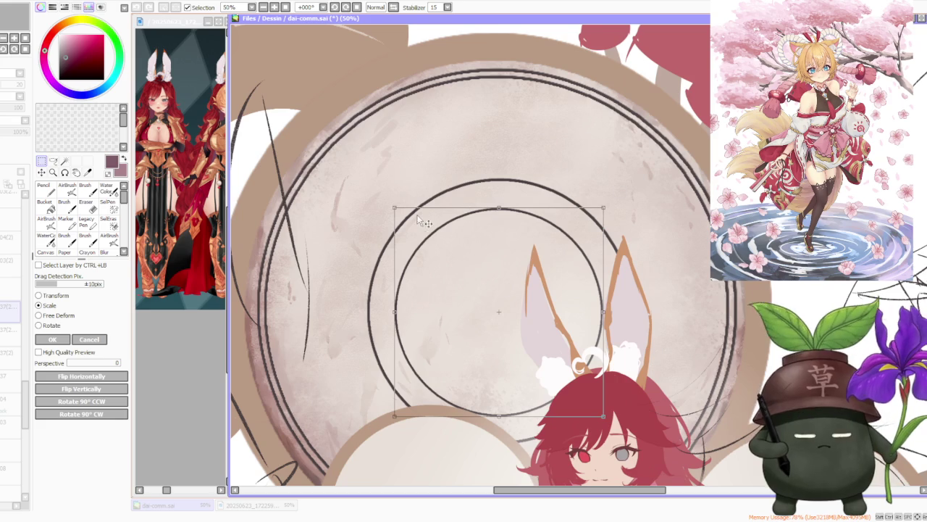
click(44, 344)
scroll(455, 247, down, 2)
scroll(468, 245, down, 2)
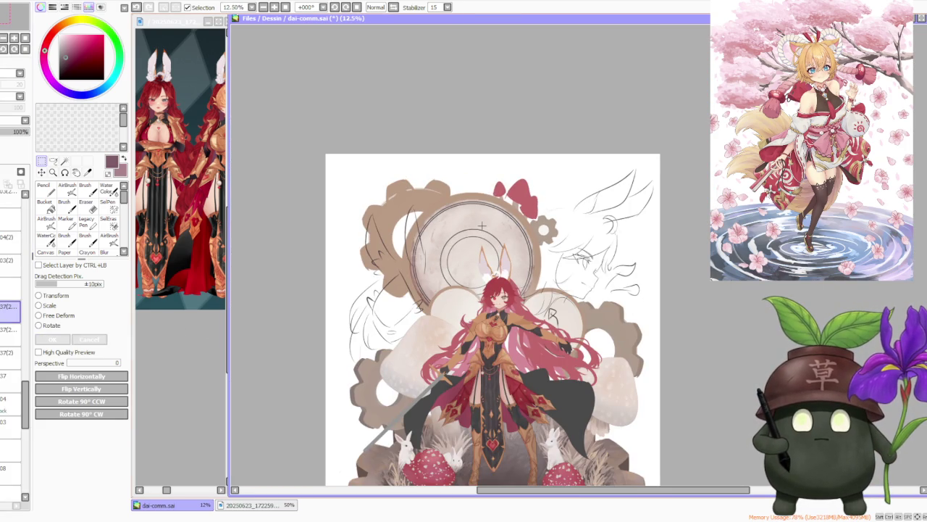
scroll(481, 226, up, 3)
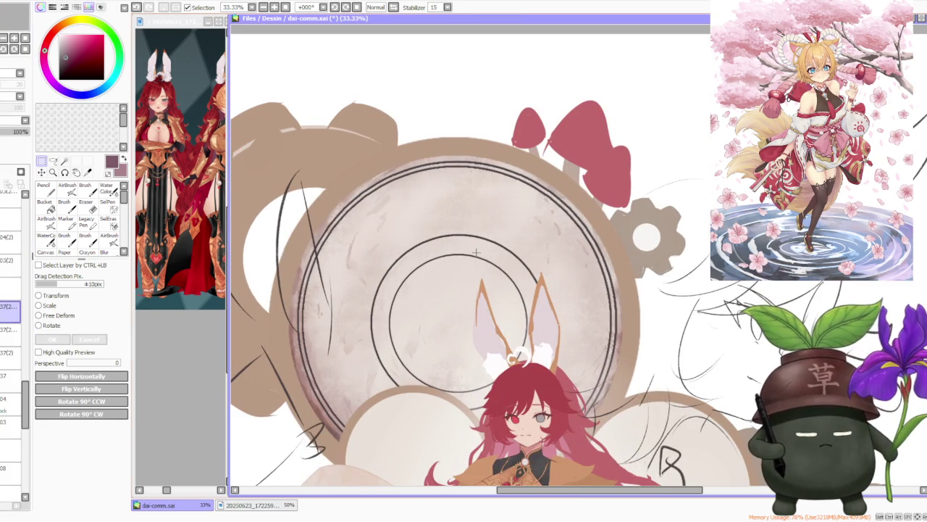
click(50, 305)
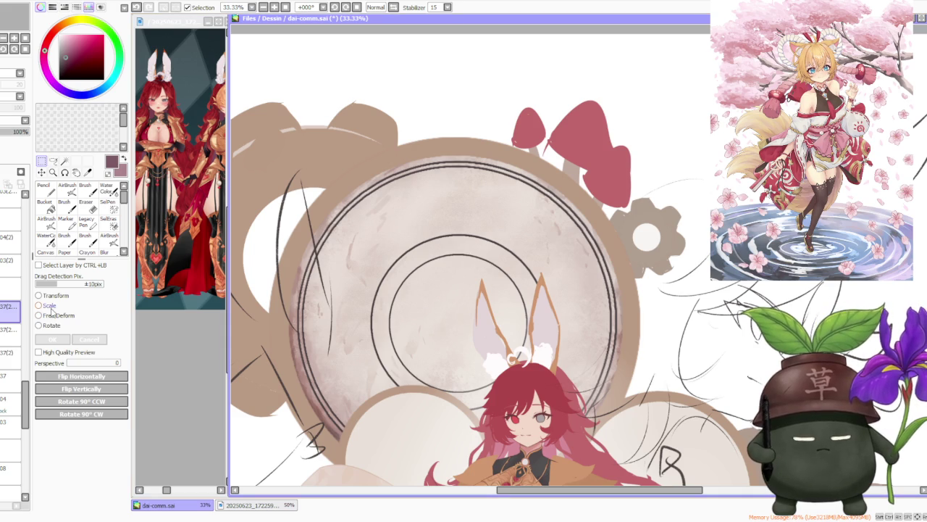
drag(388, 249, 391, 255)
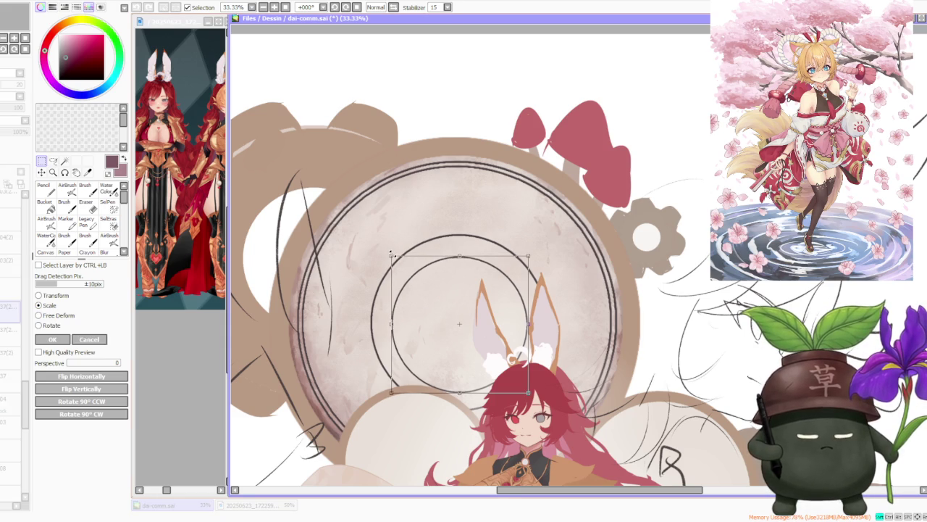
click(90, 346)
scroll(465, 224, down, 2)
scroll(465, 224, down, 2)
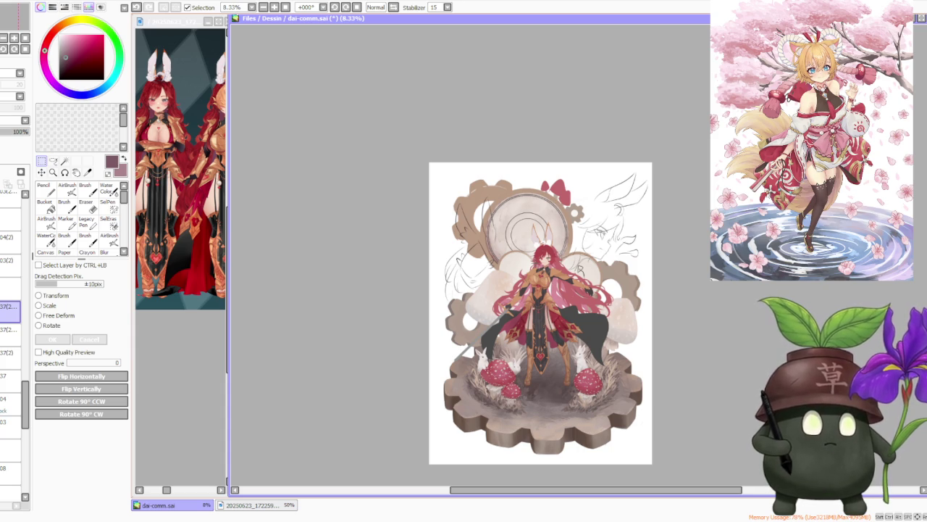
scroll(544, 208, up, 2)
scroll(544, 208, up, 1)
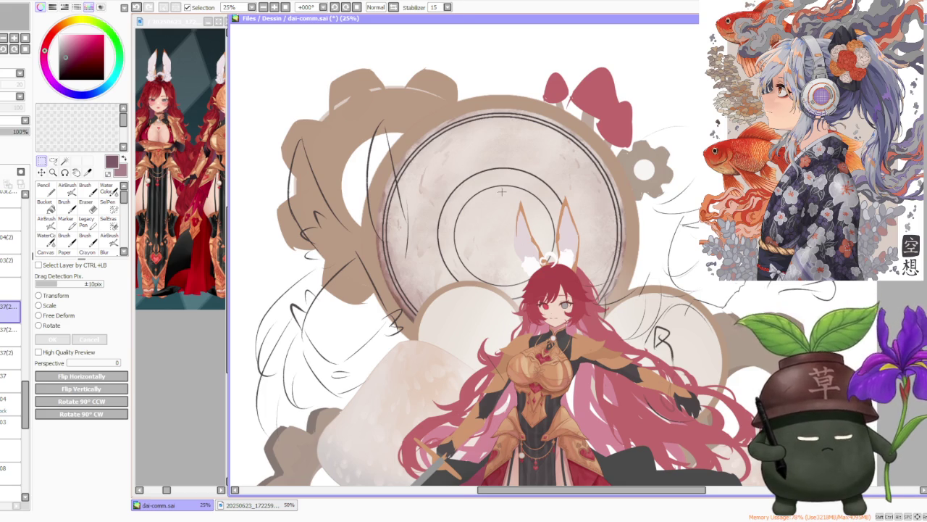
scroll(502, 191, down, 1)
scroll(557, 166, up, 2)
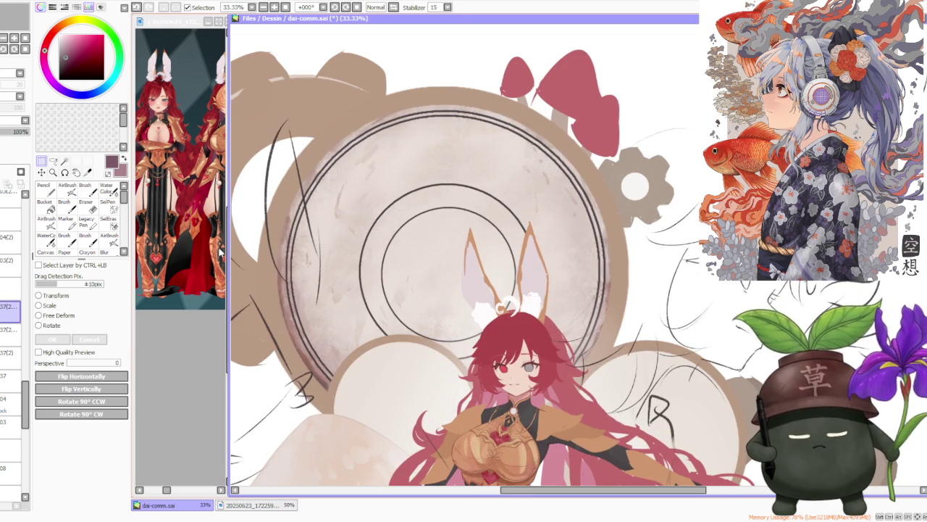
Step: With the Brush at blending 0, no texture and size 100, paint dashes around the inner circle
click(85, 187)
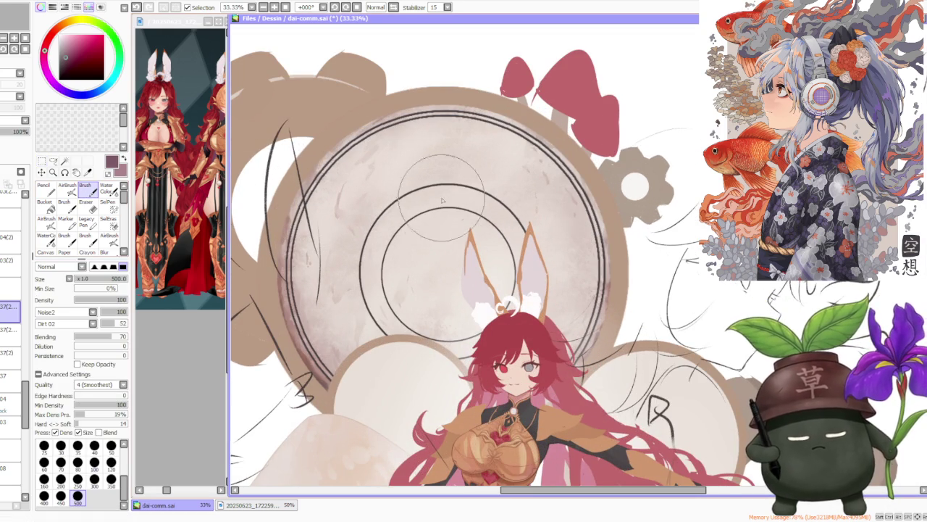
scroll(457, 207, up, 1)
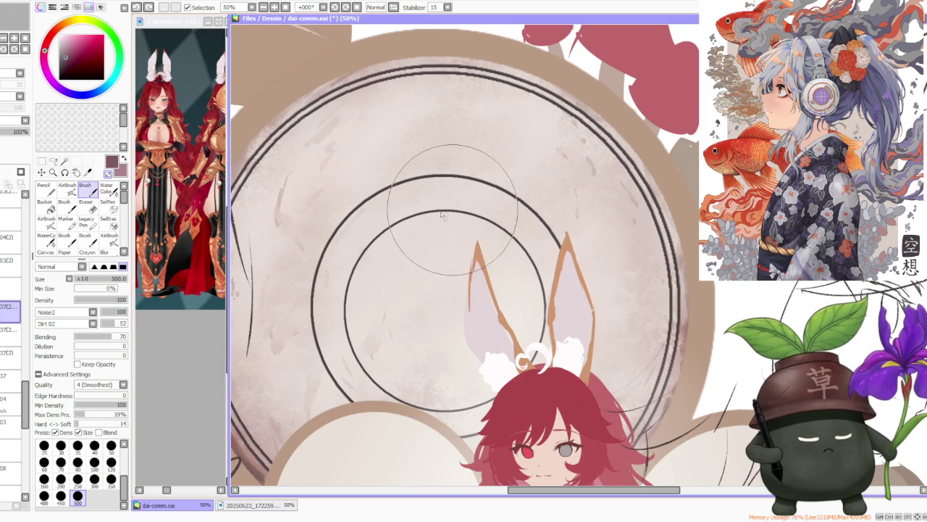
drag(108, 340, 86, 339)
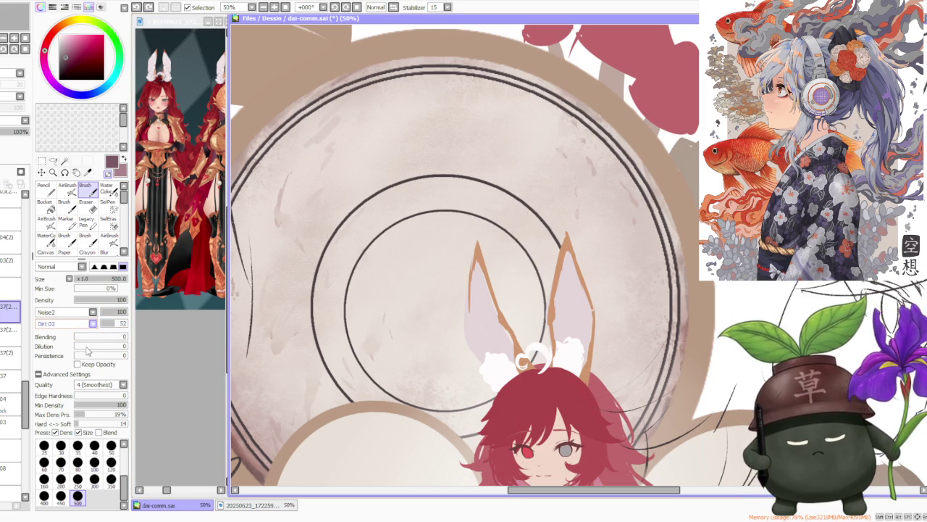
scroll(66, 324, up, 1)
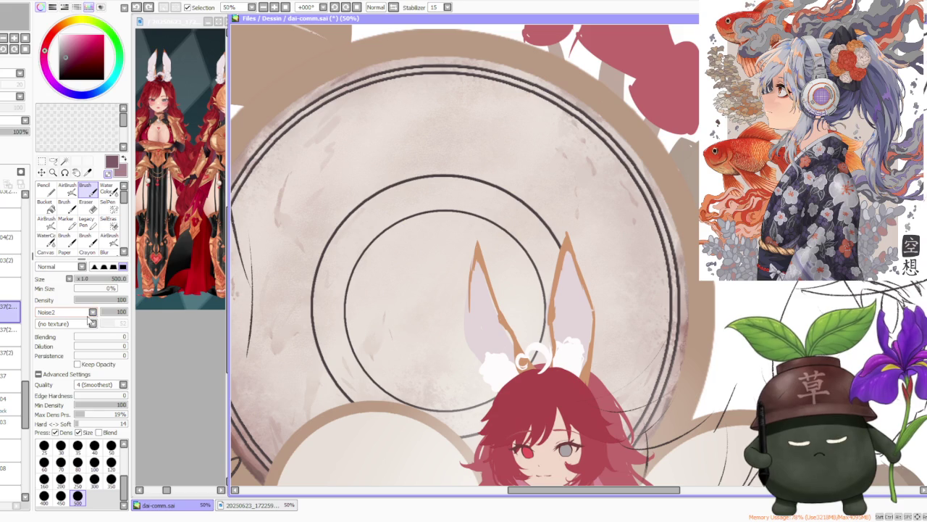
click(94, 461)
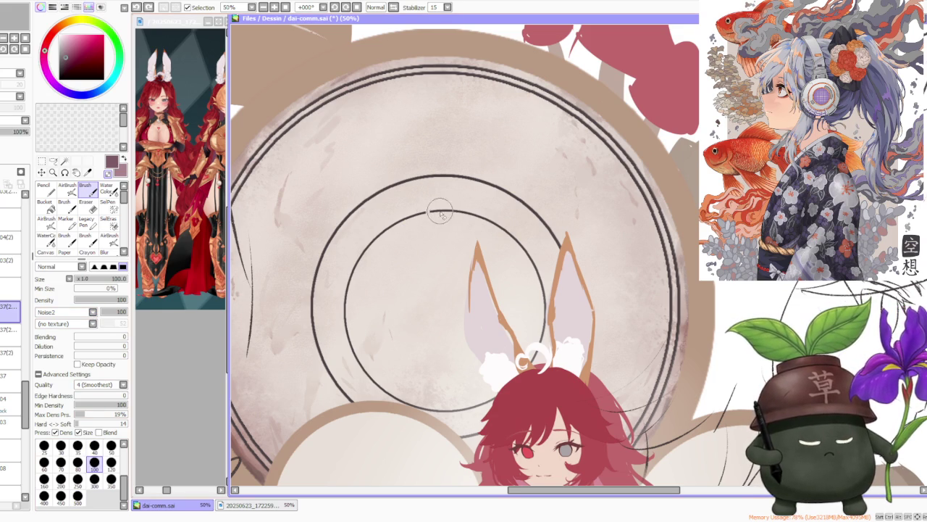
mouse_move(426, 213)
mouse_down()
mouse_move(481, 215)
mouse_move(505, 228)
mouse_up()
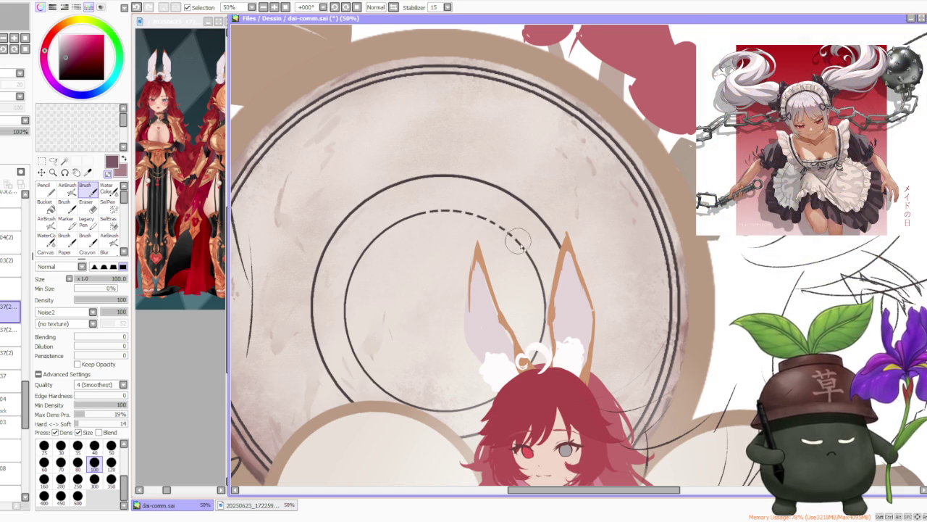
drag(520, 239, 546, 304)
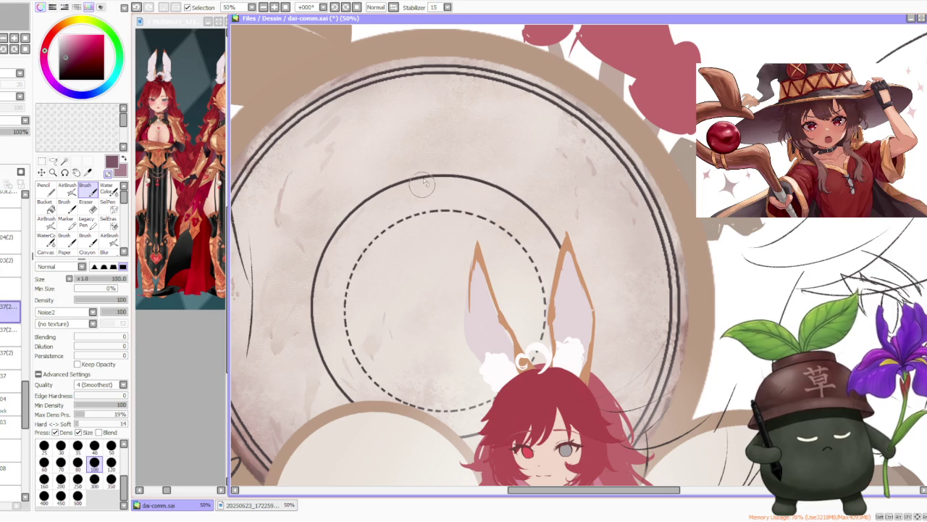
Step: Sample the dark line colour from the ring and trace a second ring line around the clock face
scroll(424, 185, down, 3)
scroll(442, 170, down, 2)
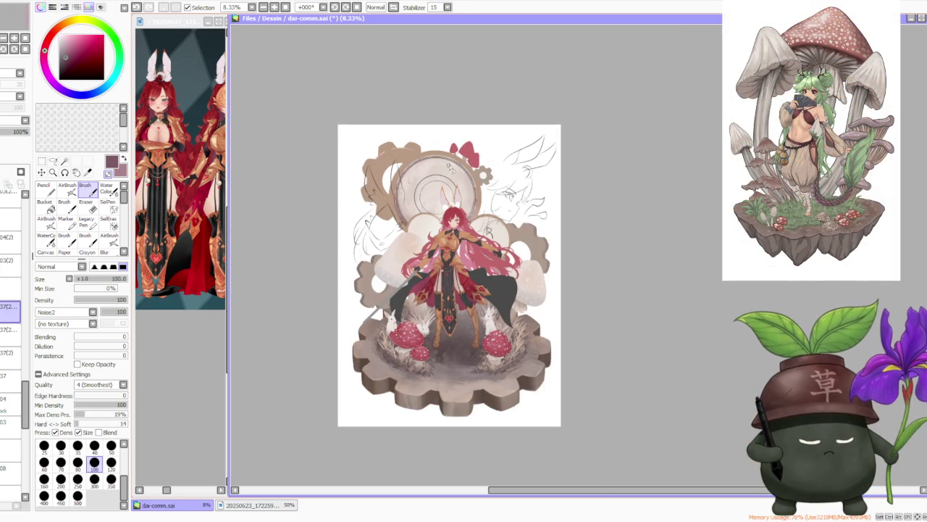
scroll(450, 166, up, 2)
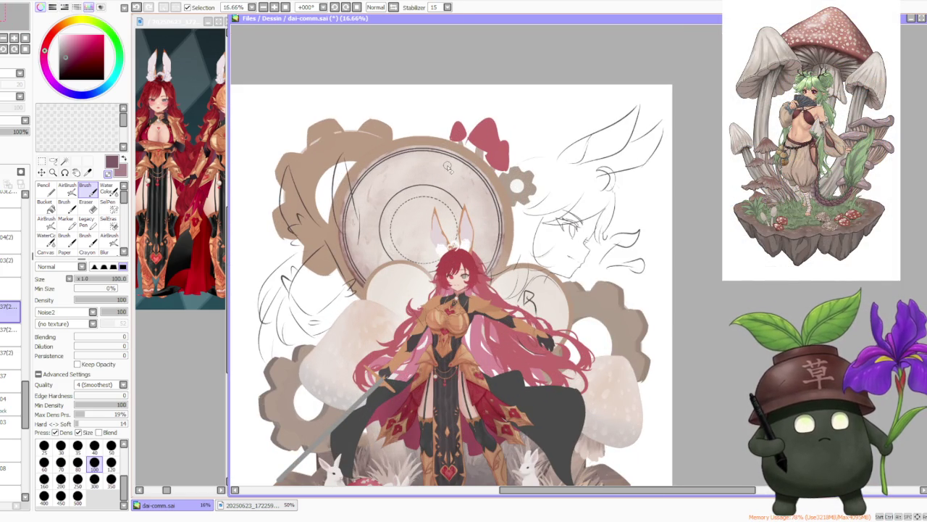
scroll(448, 168, down, 1)
scroll(448, 168, down, 1)
scroll(445, 171, up, 3)
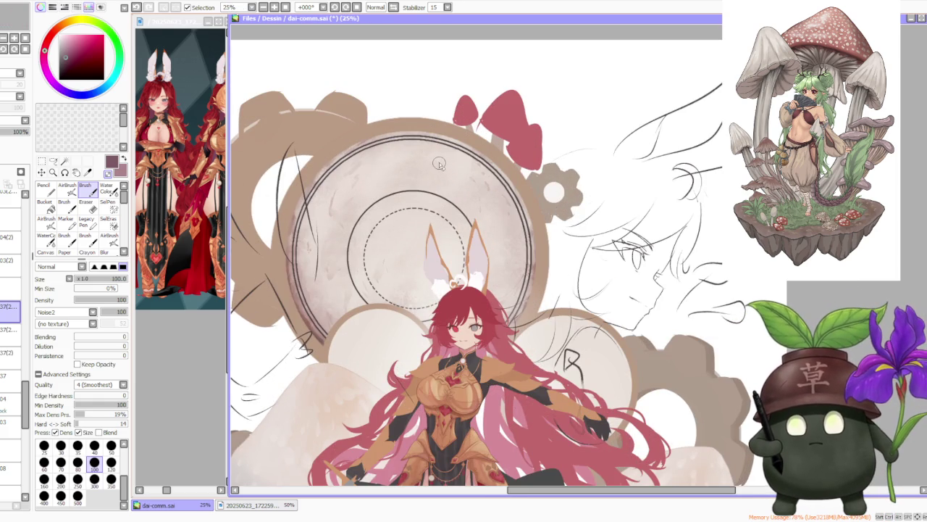
scroll(413, 109, up, 2)
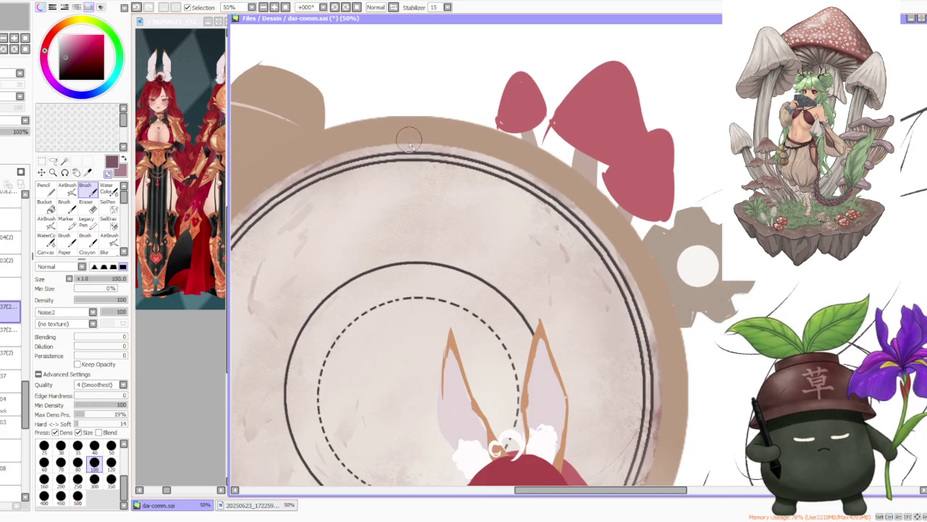
alt+click(414, 147)
scroll(413, 148, up, 2)
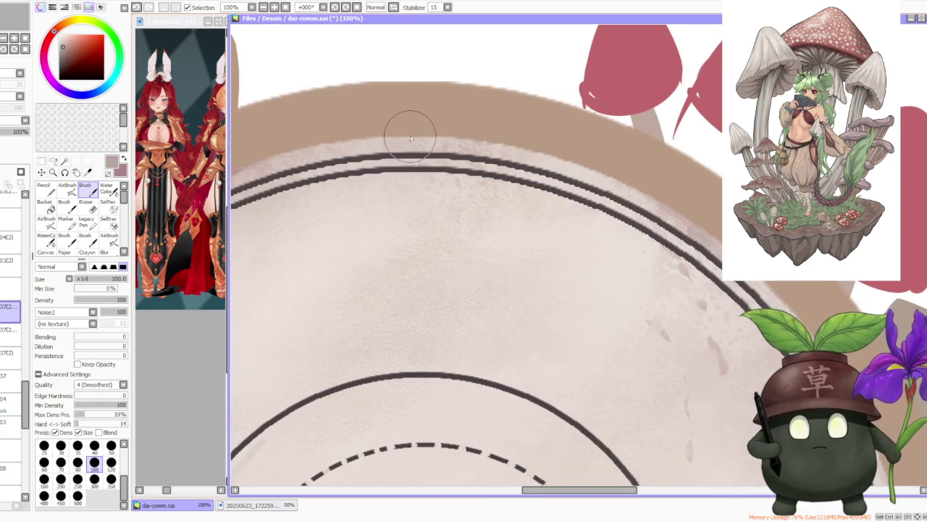
alt+click(416, 158)
scroll(416, 158, down, 2)
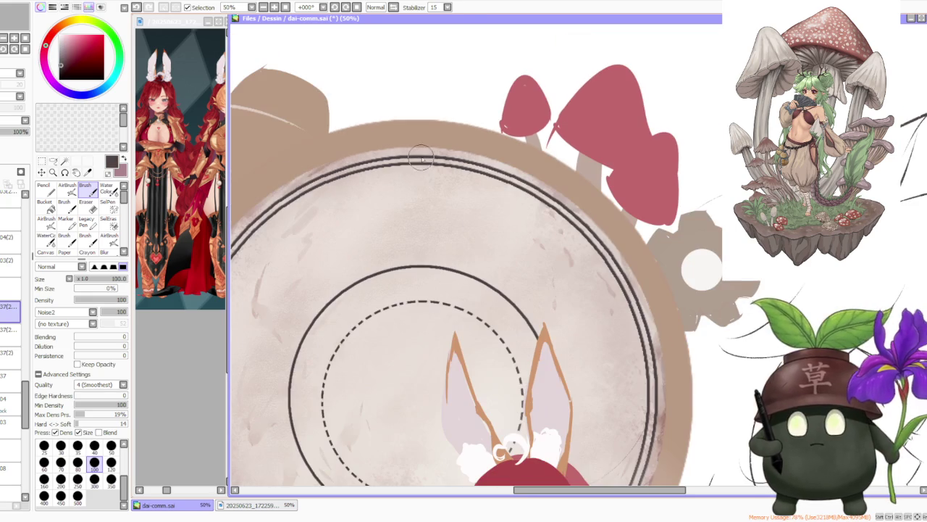
scroll(438, 149, down, 2)
scroll(442, 142, up, 2)
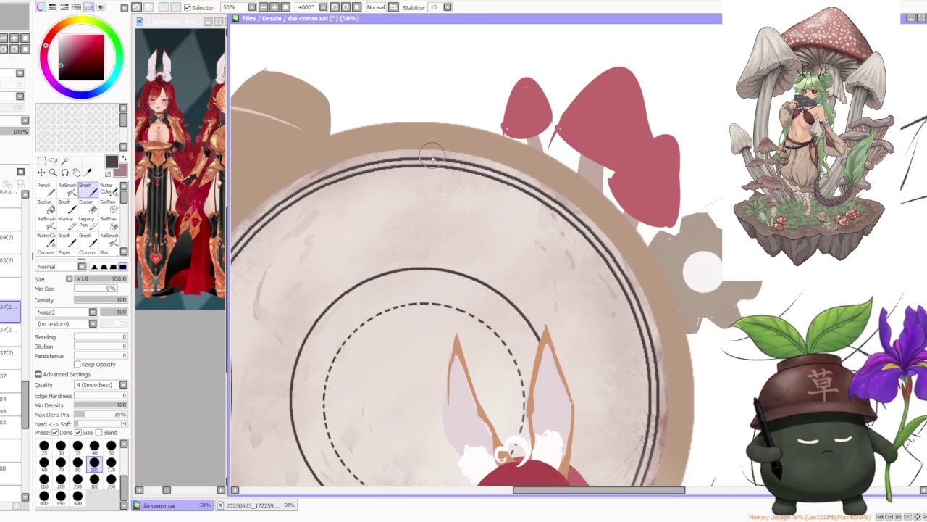
drag(435, 160, 475, 172)
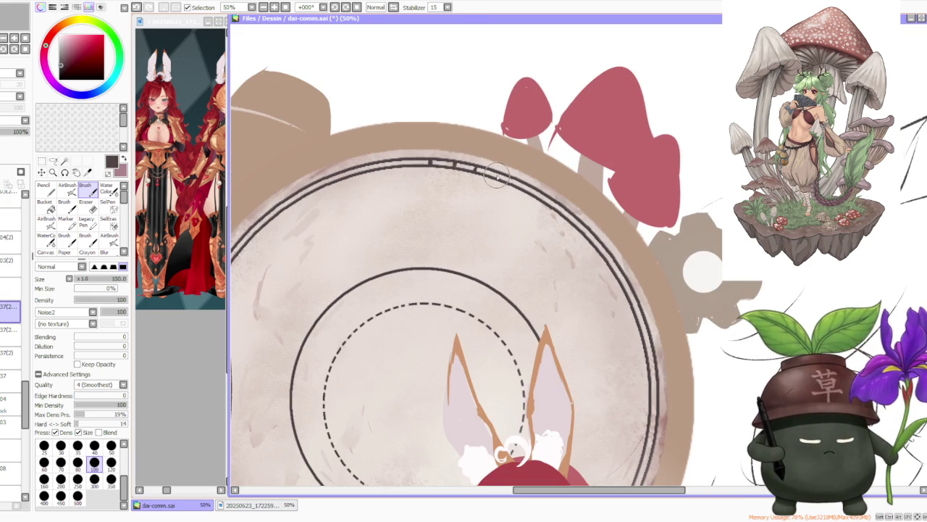
mouse_move(515, 189)
mouse_down()
mouse_move(567, 210)
mouse_move(608, 258)
mouse_move(650, 354)
mouse_move(649, 343)
mouse_move(654, 401)
mouse_up()
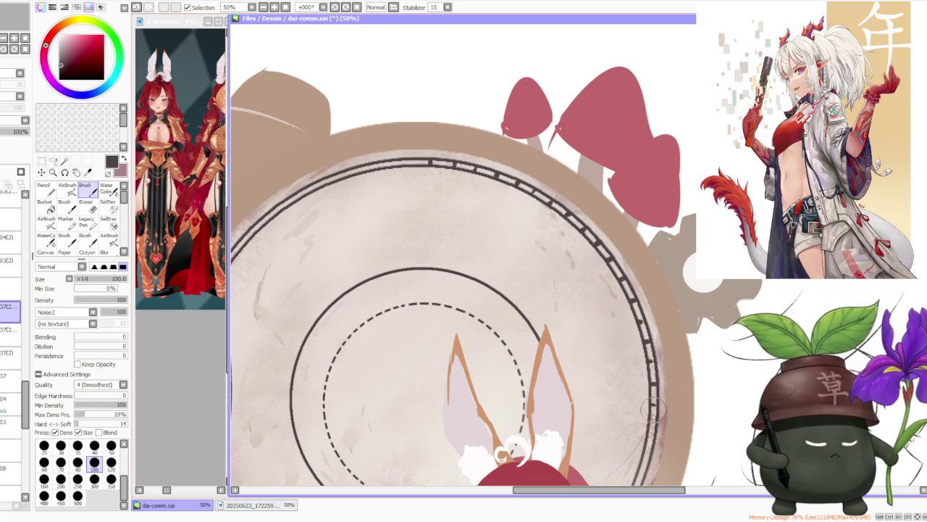
Step: Undo the last stroke, then add crossbar ticks along the double ring's lower left, left side and top
scroll(652, 398, down, 2)
scroll(656, 341, down, 2)
scroll(657, 313, up, 2)
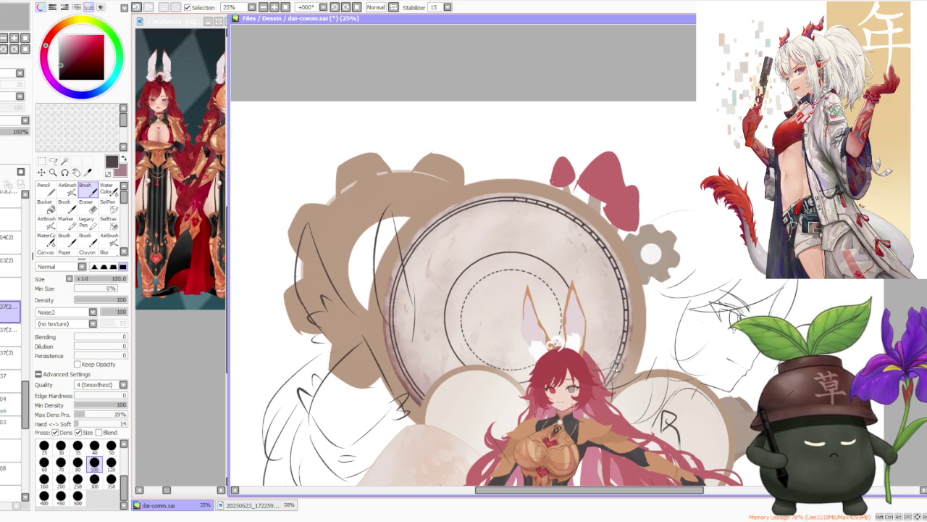
key(ctrl+z)
scroll(521, 357, down, 1)
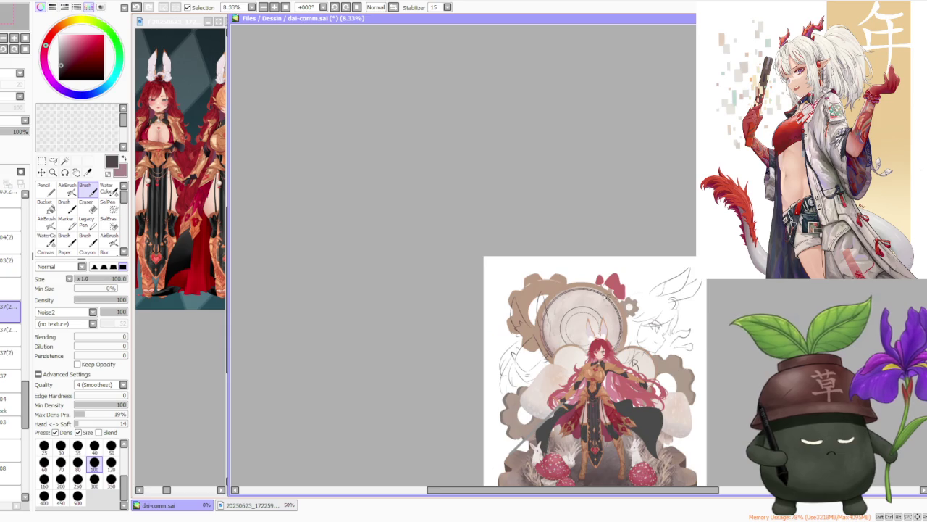
scroll(521, 357, up, 1)
scroll(521, 357, up, 1)
scroll(521, 357, up, 1)
scroll(521, 357, up, 1)
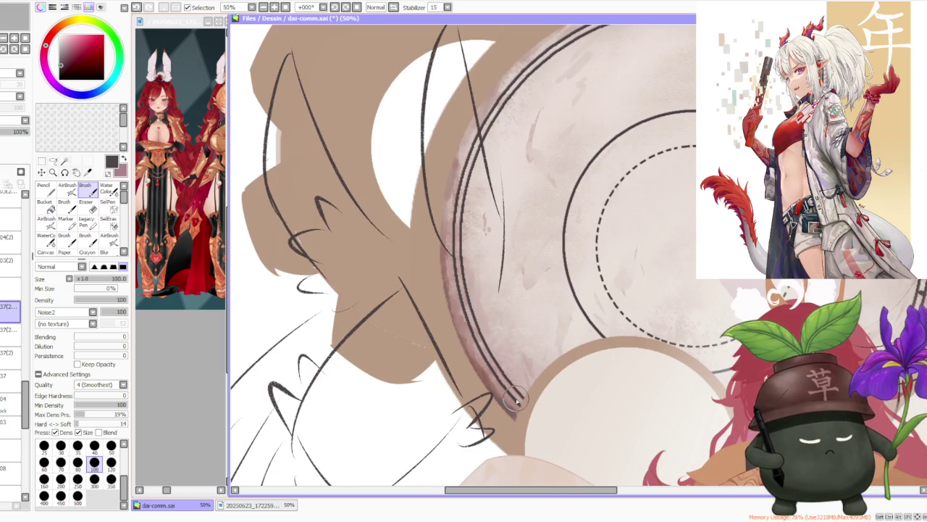
drag(520, 401, 482, 338)
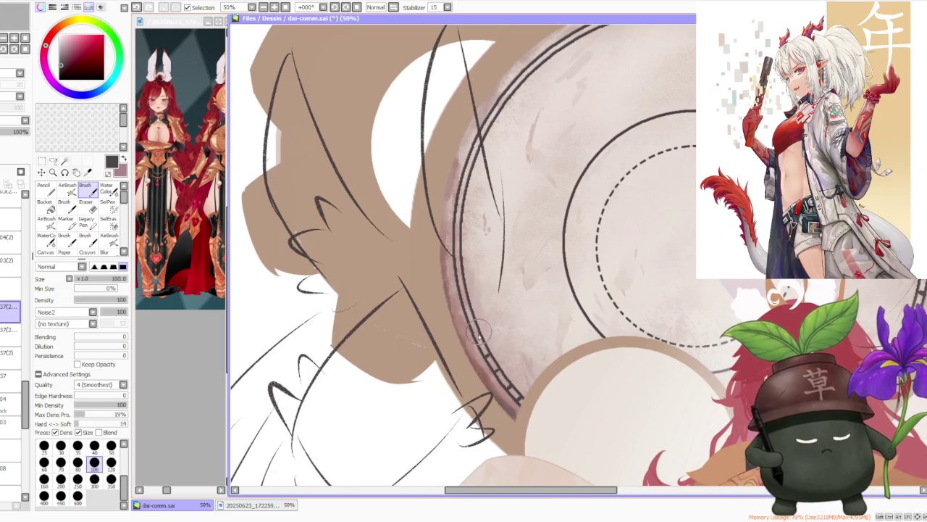
drag(465, 297, 468, 257)
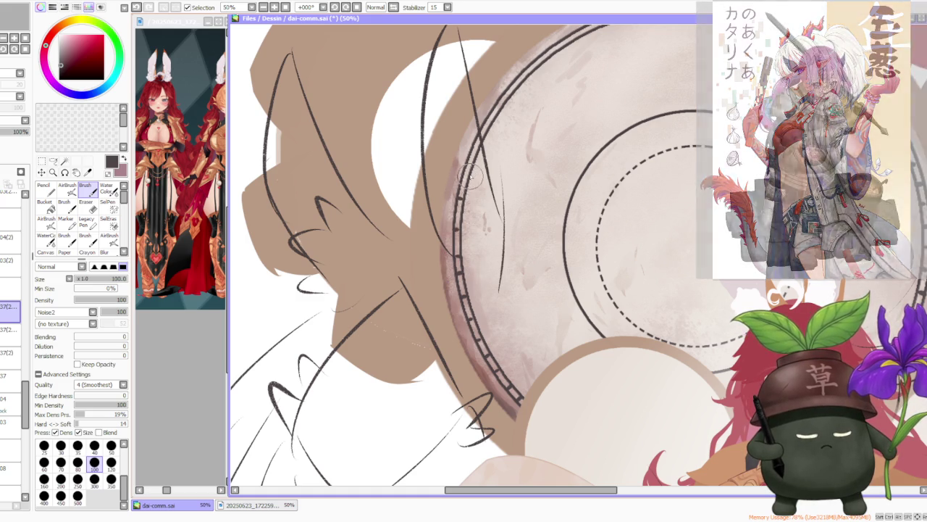
drag(478, 152, 480, 141)
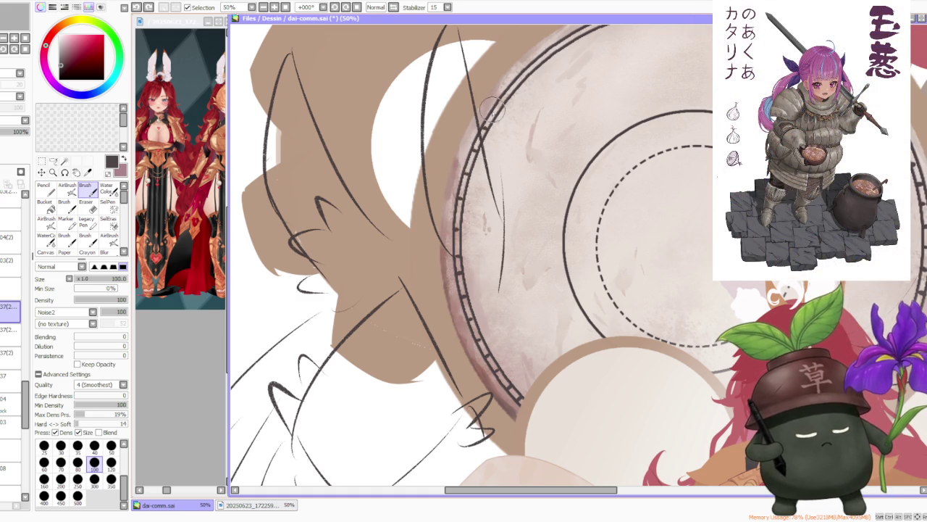
Step: Continue the crossbar ticks along the ring's left edge
scroll(507, 101, down, 4)
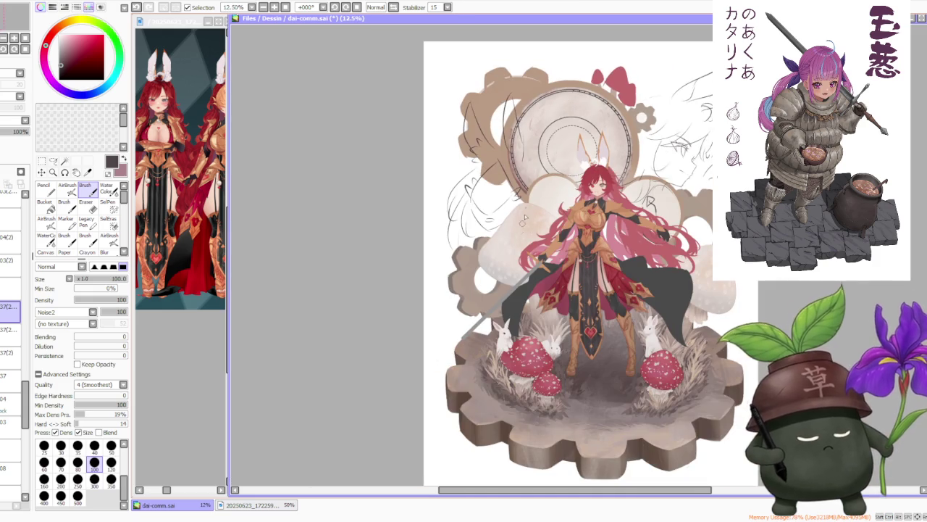
scroll(535, 124, up, 4)
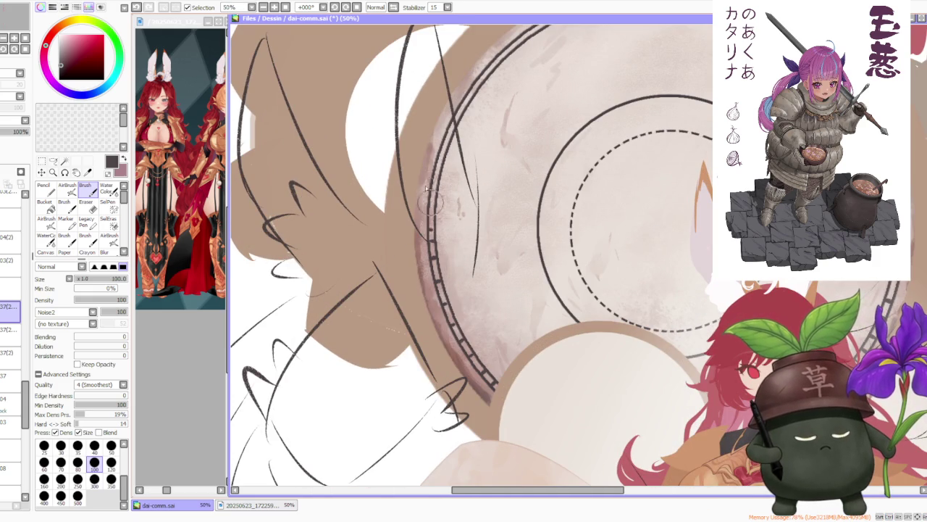
drag(434, 226, 429, 210)
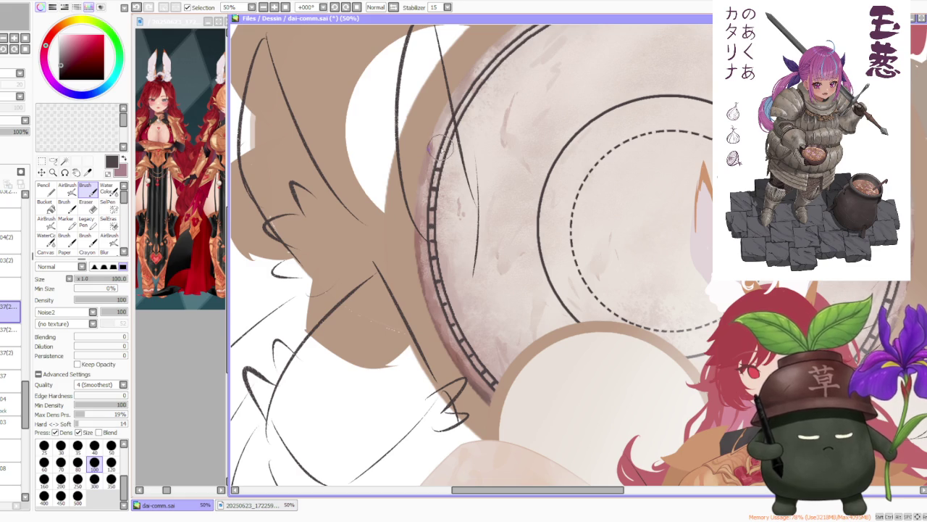
scroll(457, 121, down, 1)
scroll(479, 80, down, 1)
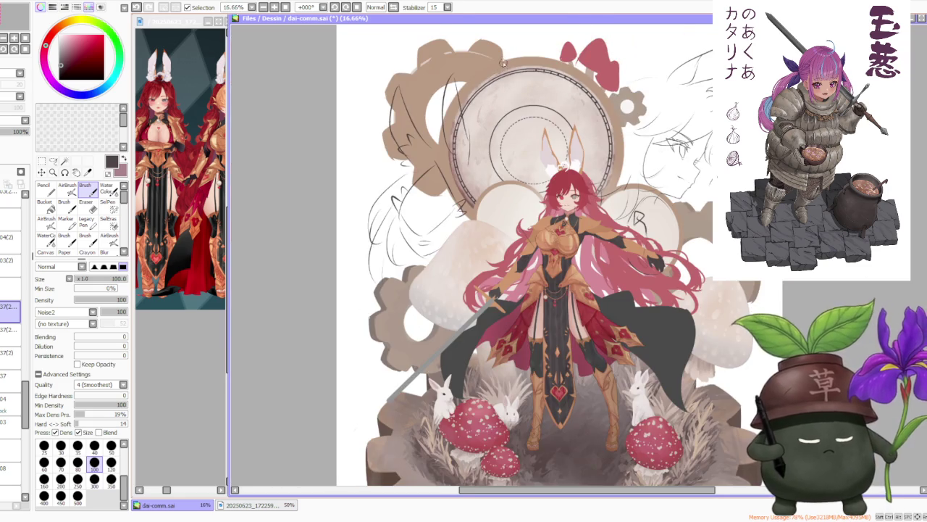
scroll(484, 58, up, 2)
scroll(484, 57, up, 1)
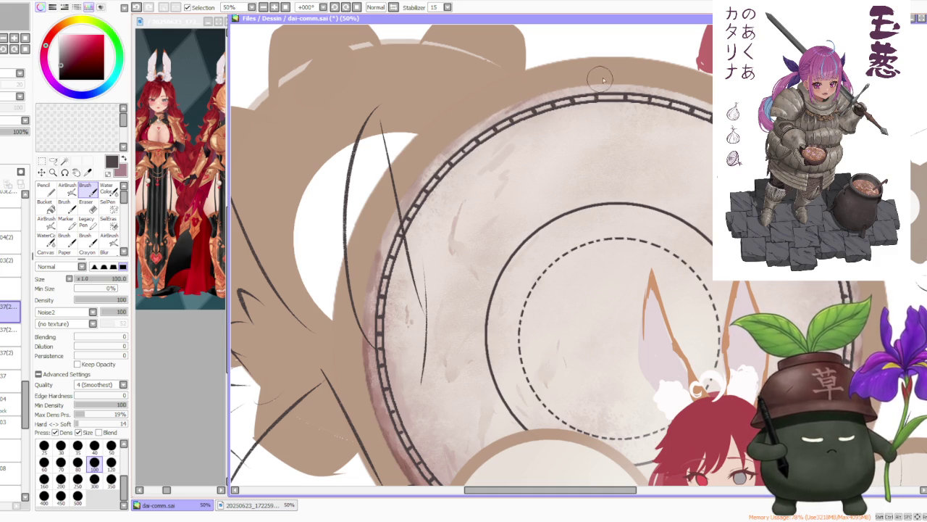
scroll(600, 81, down, 1)
scroll(600, 81, up, 2)
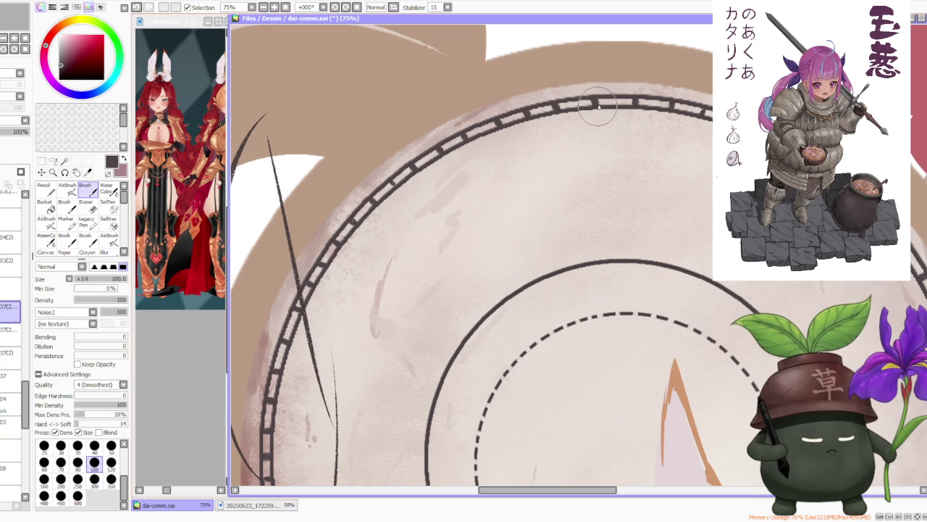
scroll(597, 107, down, 5)
scroll(674, 107, down, 3)
scroll(678, 108, up, 1)
scroll(696, 103, up, 4)
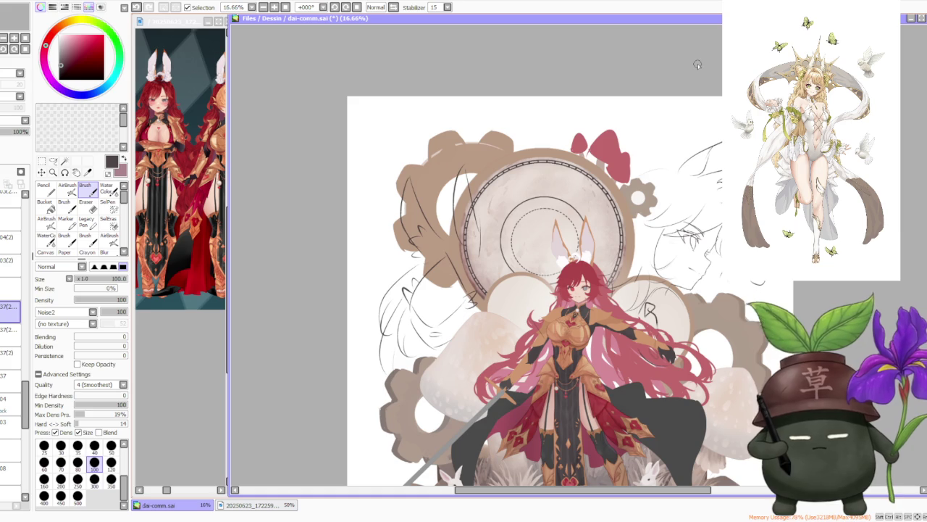
Step: Undo the previous mark and dab a small dark dot inside the dashed inner ring
scroll(550, 209, up, 1)
scroll(538, 230, up, 1)
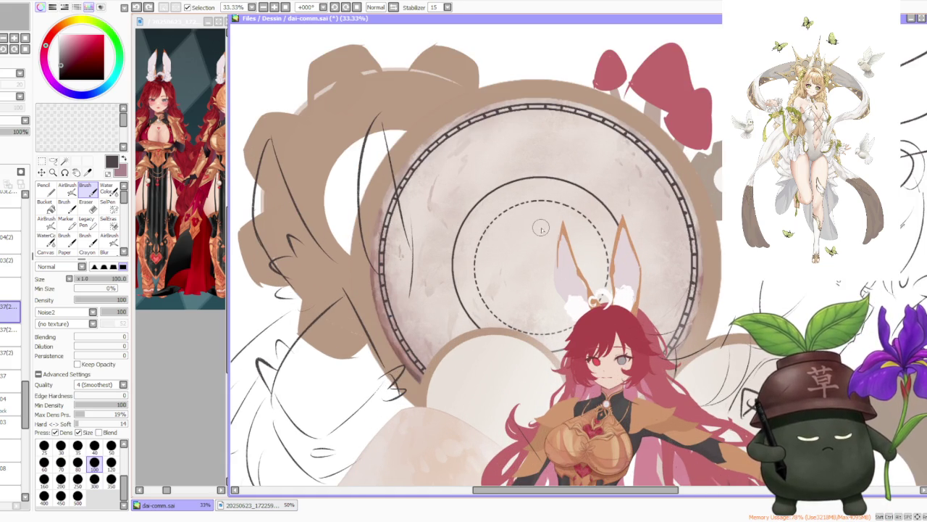
key(ctrl+z)
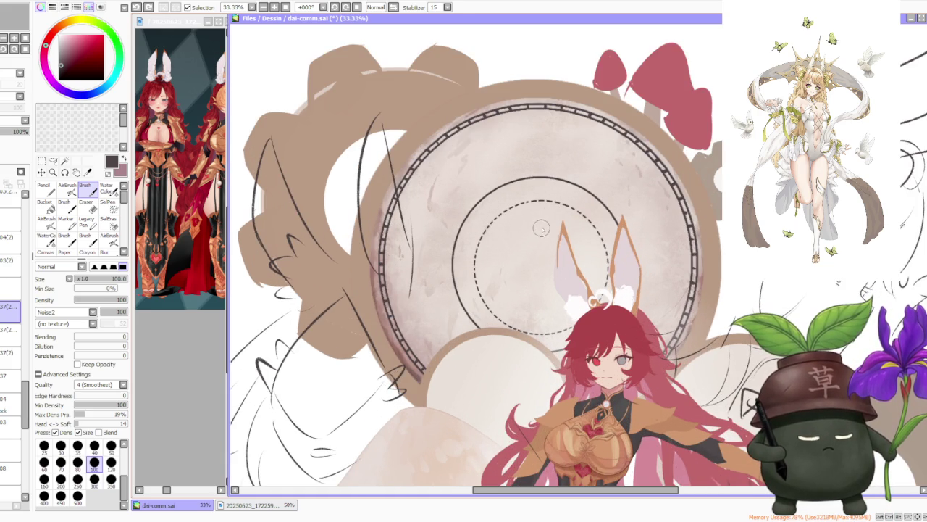
click(541, 227)
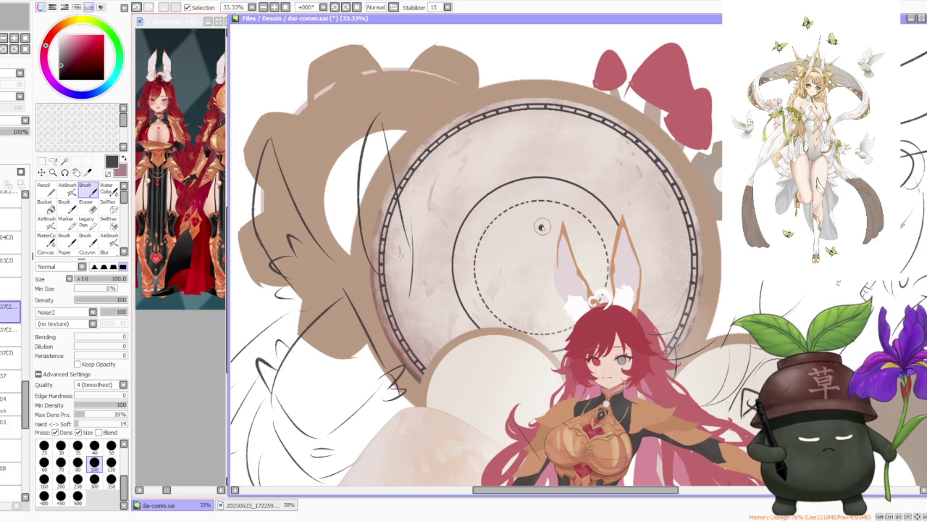
scroll(572, 204, down, 2)
scroll(572, 203, down, 2)
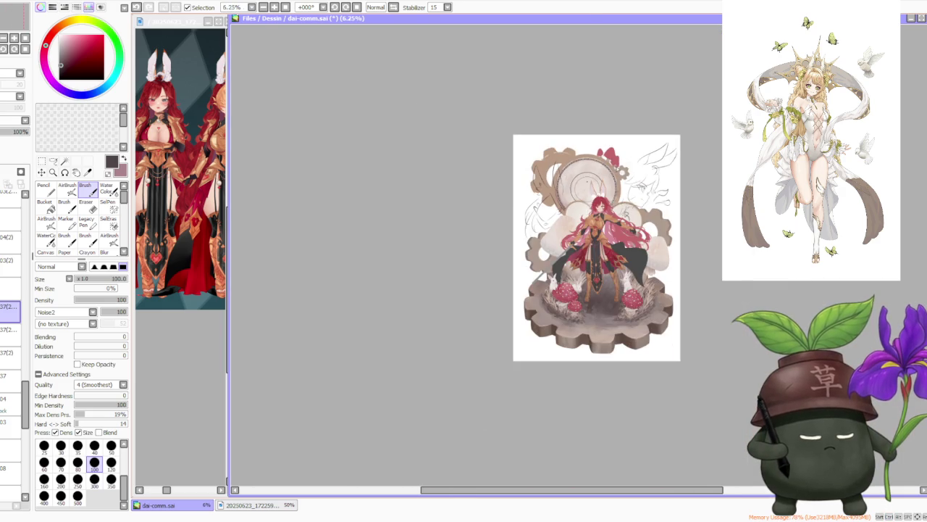
scroll(612, 156, up, 3)
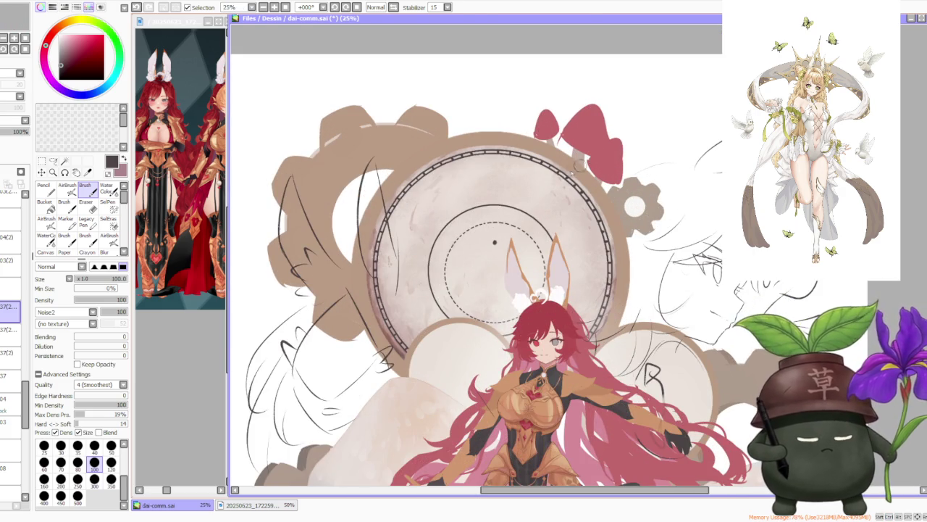
scroll(464, 246, up, 2)
scroll(463, 246, up, 2)
scroll(319, 347, down, 3)
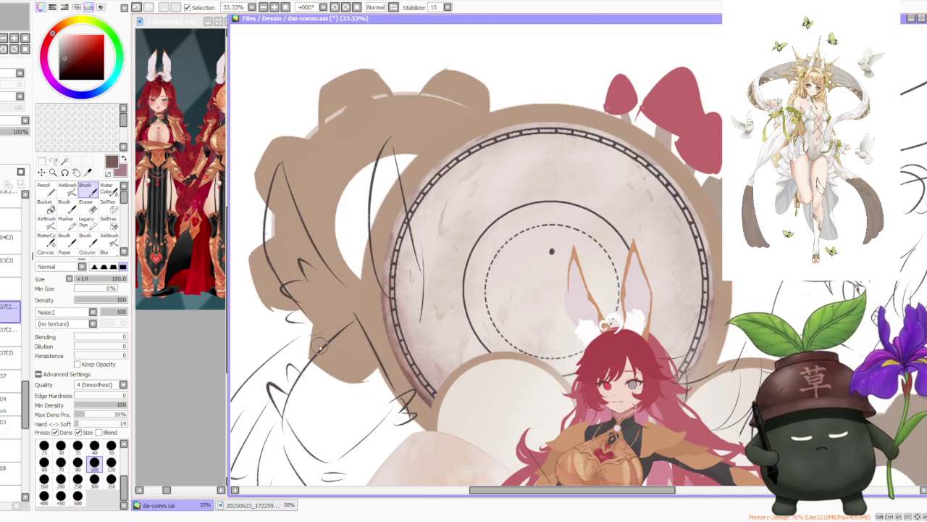
click(11, 398)
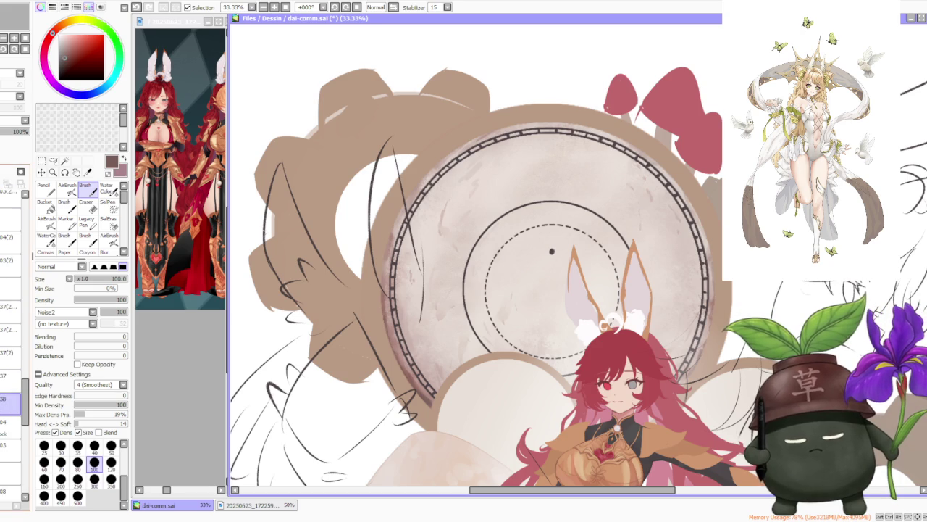
click(78, 480)
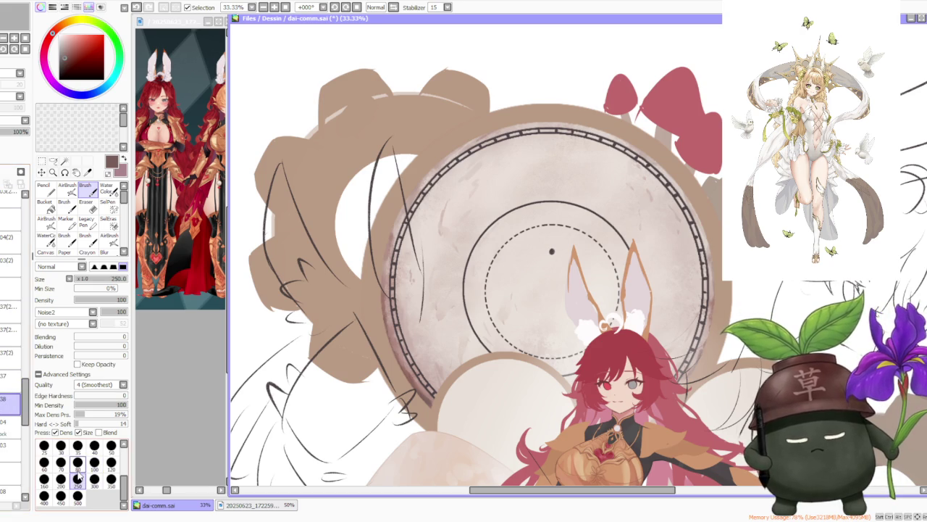
click(612, 230)
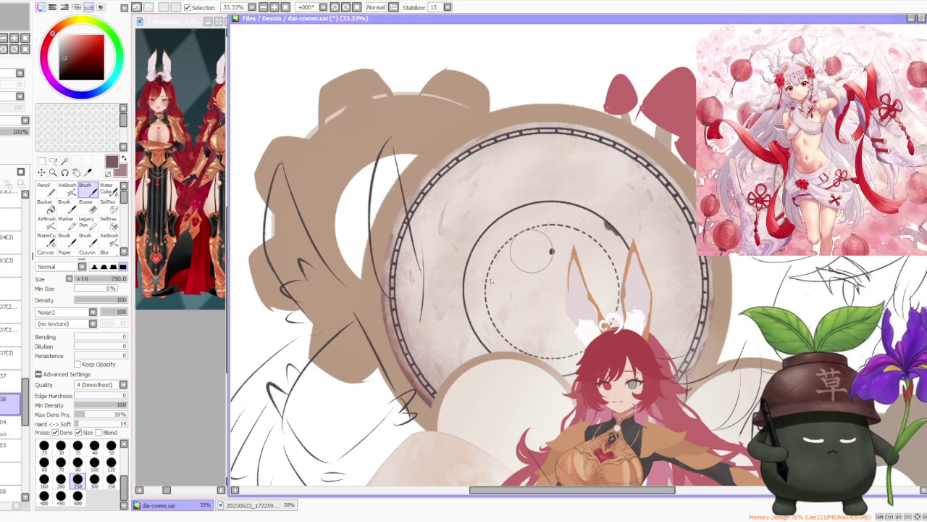
alt+click(407, 384)
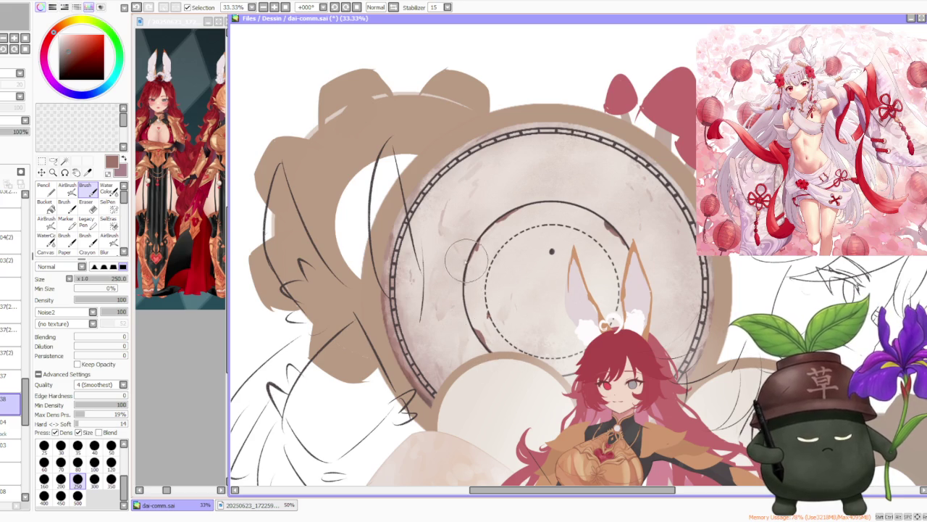
alt+click(464, 284)
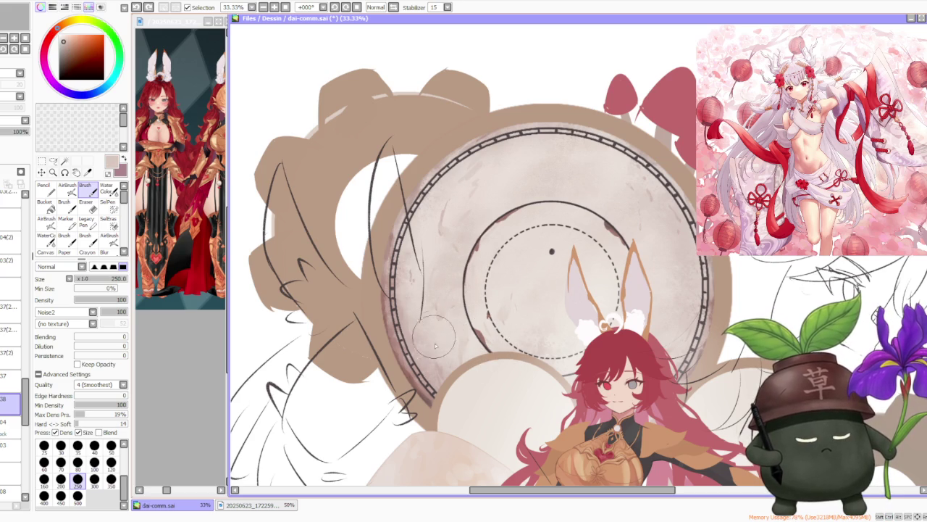
alt+click(439, 366)
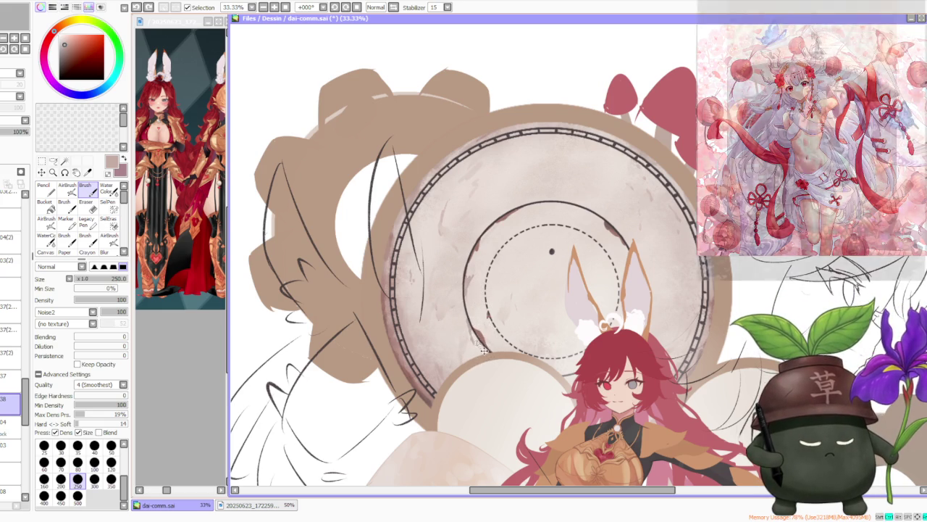
click(472, 338)
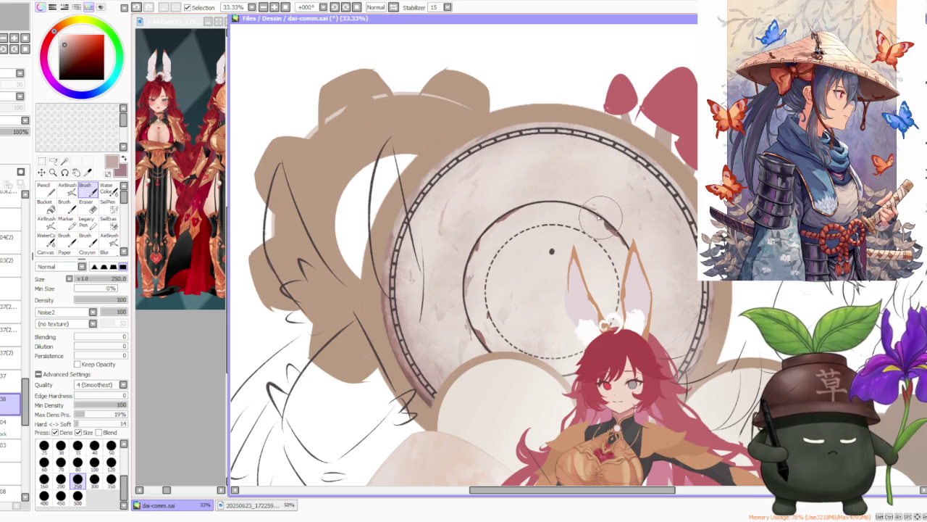
drag(593, 213, 607, 231)
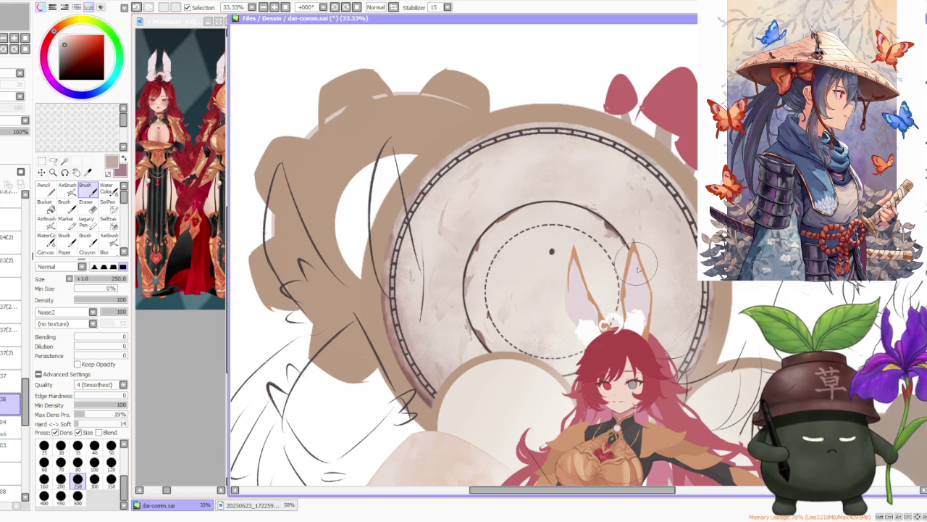
scroll(621, 232, down, 3)
scroll(621, 206, up, 3)
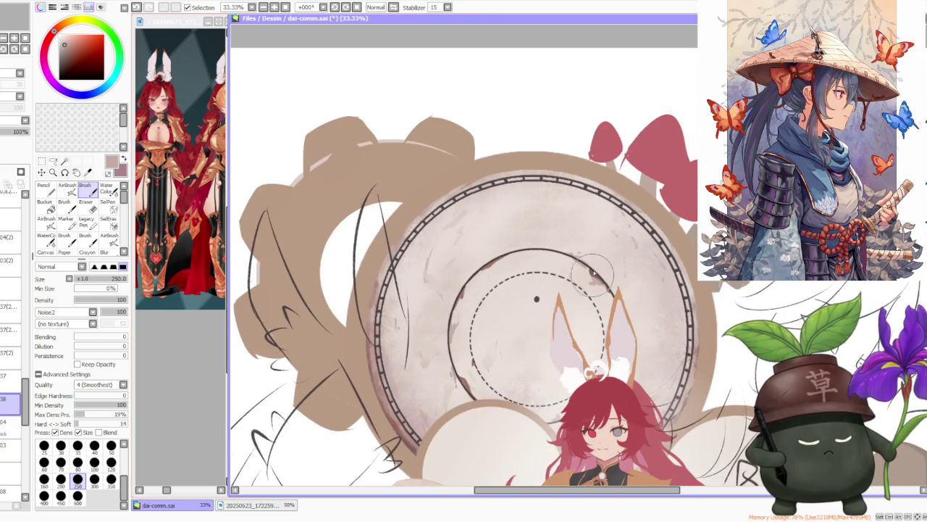
scroll(596, 268, down, 3)
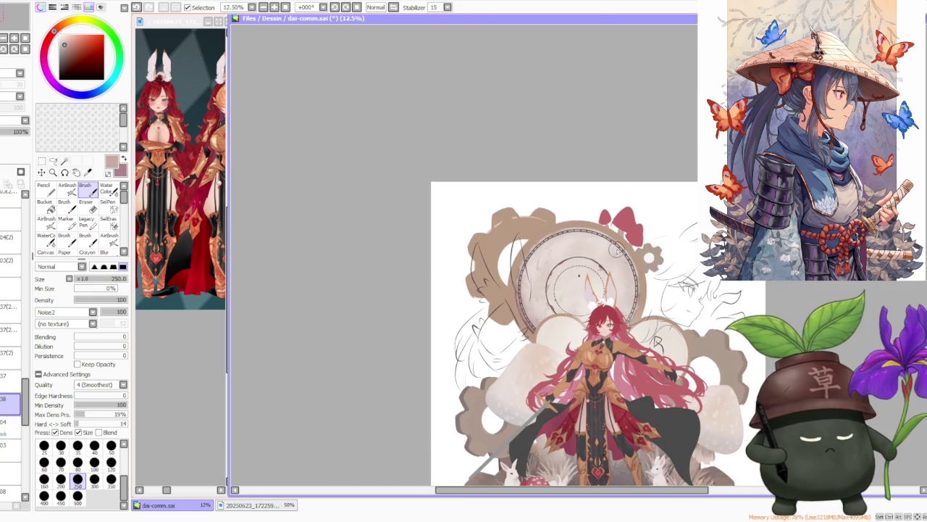
scroll(608, 239, up, 2)
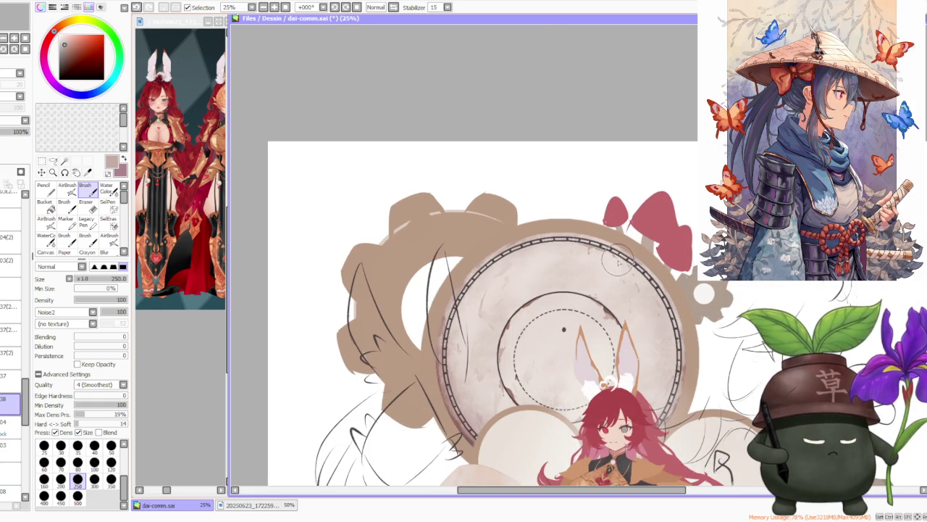
alt+click(481, 315)
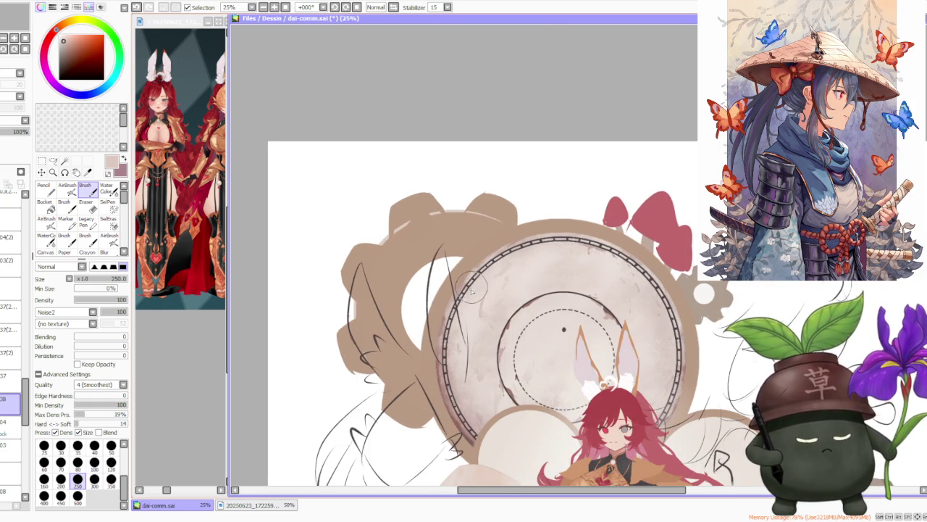
alt+click(443, 319)
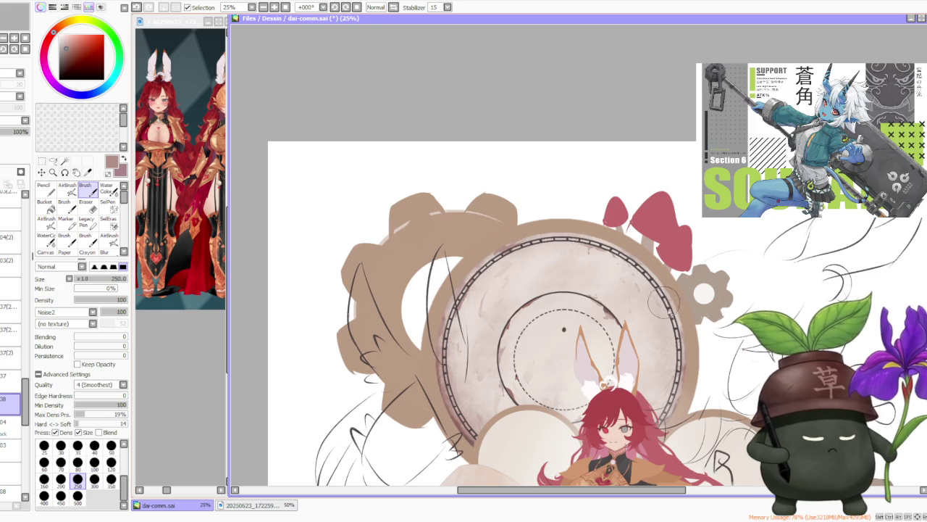
Step: Sample the light beige colour from the clock face
scroll(670, 318, down, 3)
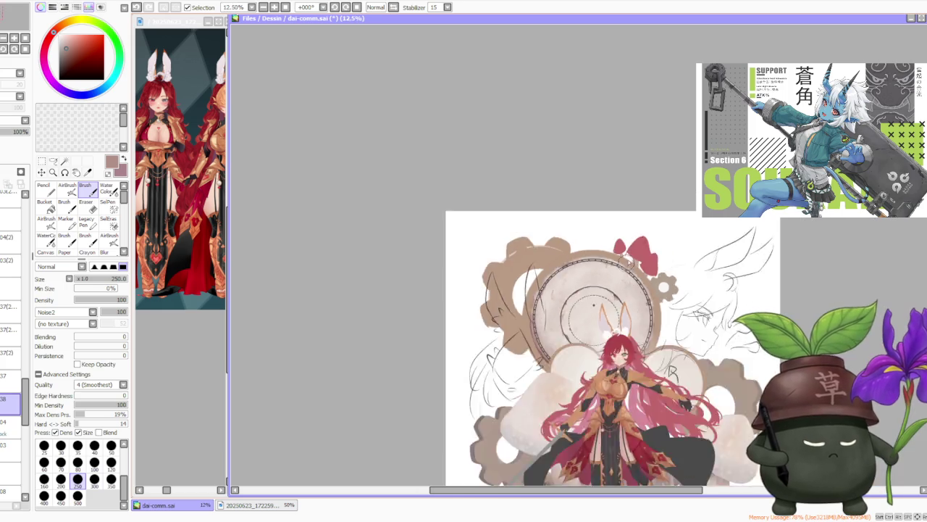
scroll(661, 276, down, 3)
scroll(661, 276, up, 1)
scroll(580, 304, up, 1)
scroll(458, 354, up, 2)
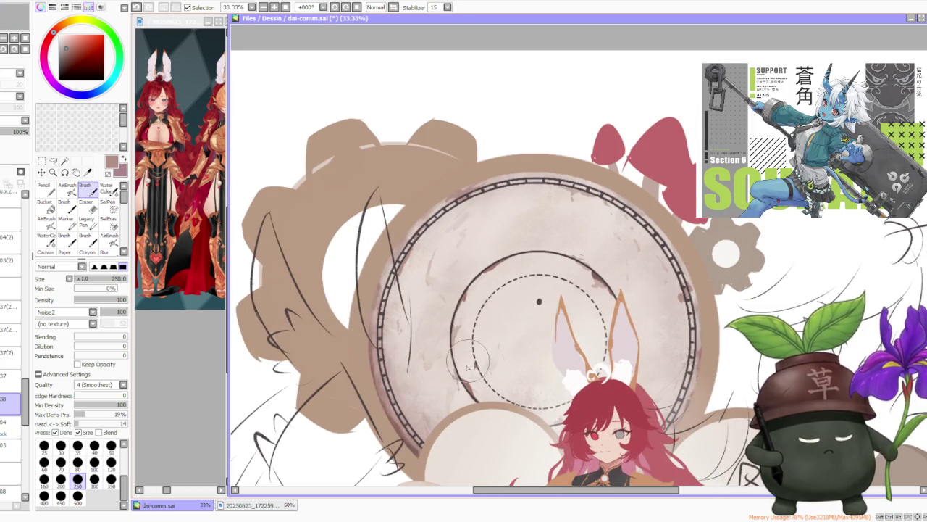
alt+click(456, 349)
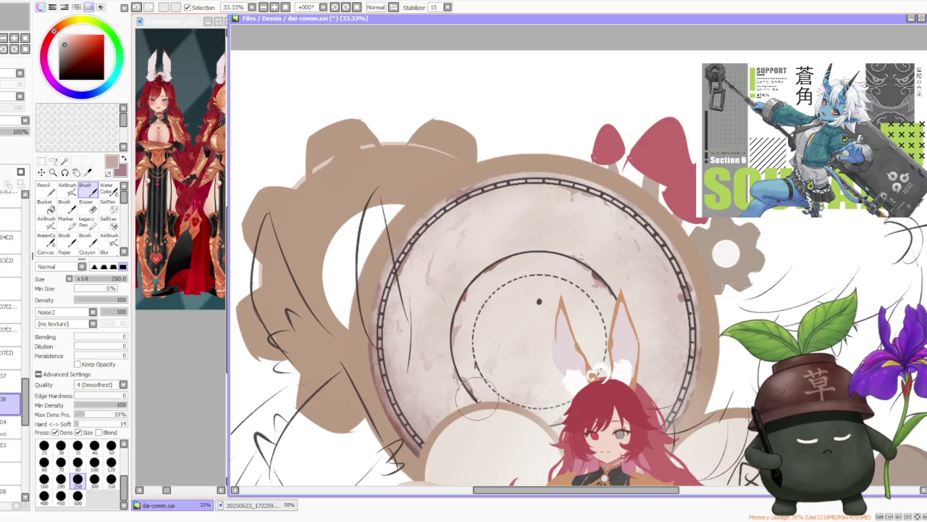
scroll(527, 313, down, 2)
scroll(558, 287, down, 1)
scroll(572, 284, down, 1)
scroll(583, 284, down, 2)
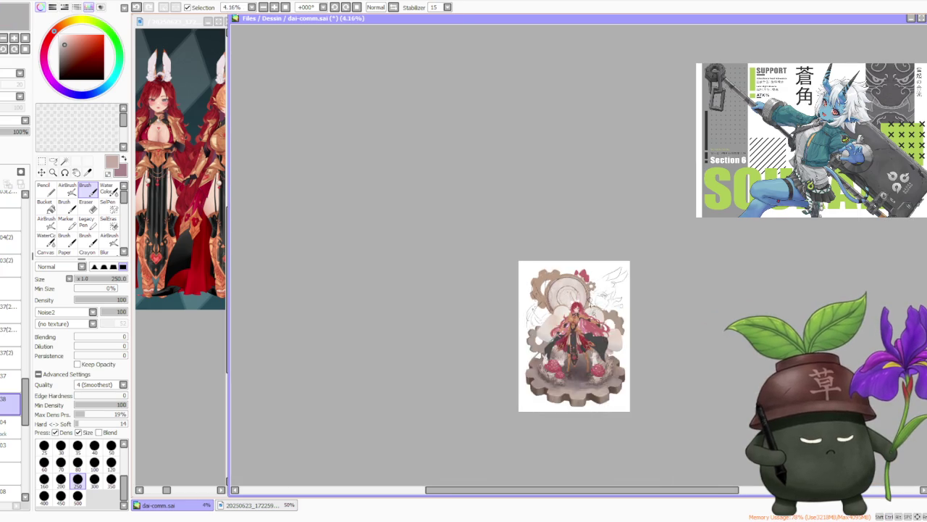
scroll(583, 284, up, 4)
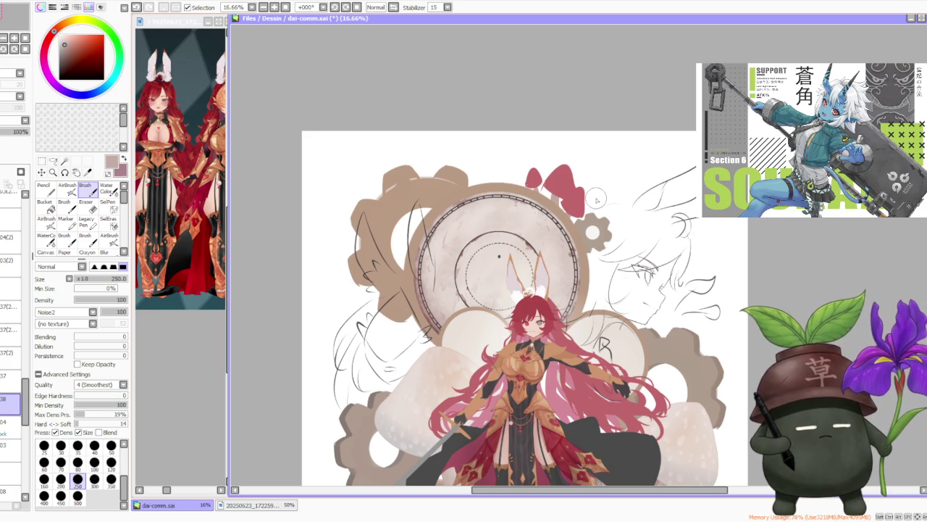
scroll(595, 199, down, 1)
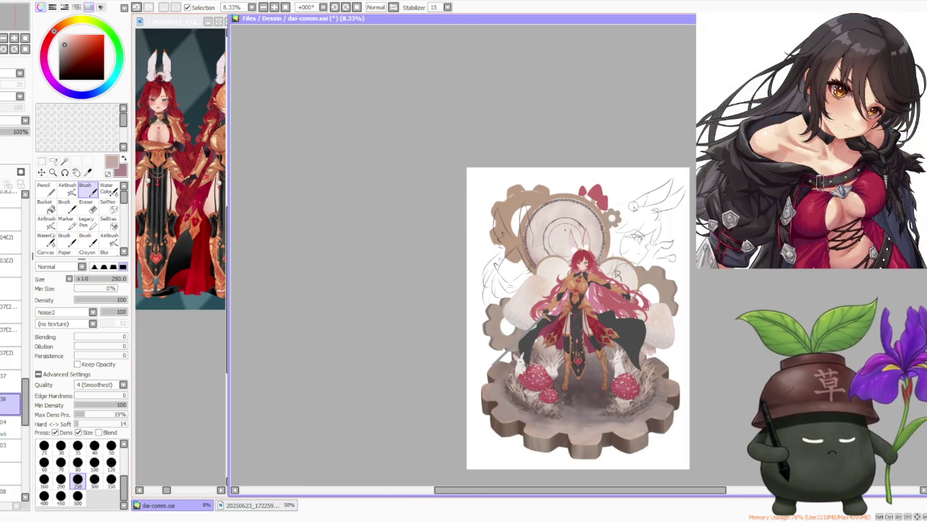
scroll(633, 207, up, 1)
scroll(633, 207, up, 1)
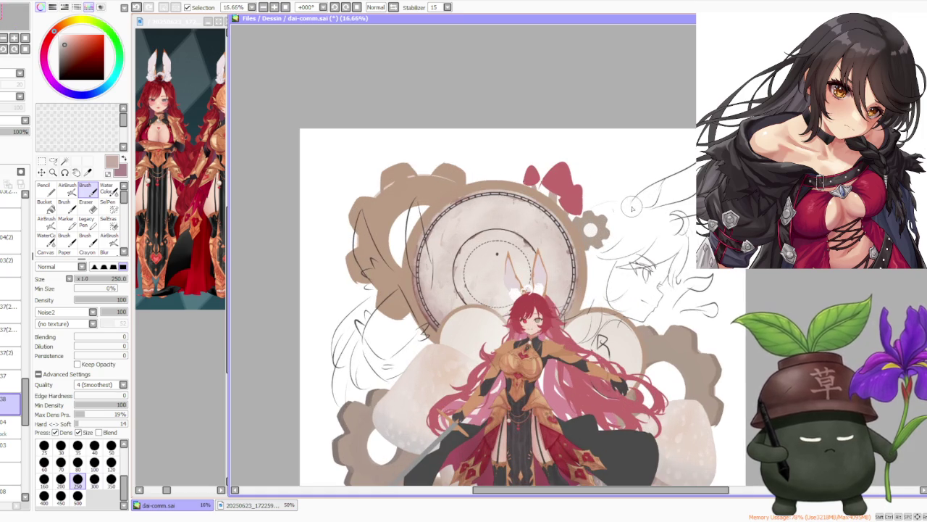
scroll(536, 194, down, 1)
scroll(534, 194, down, 1)
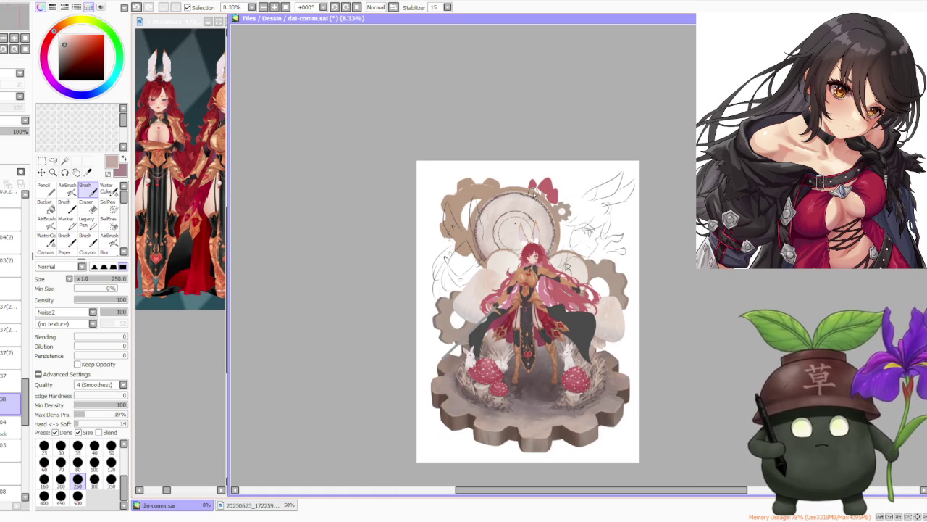
scroll(539, 191, down, 1)
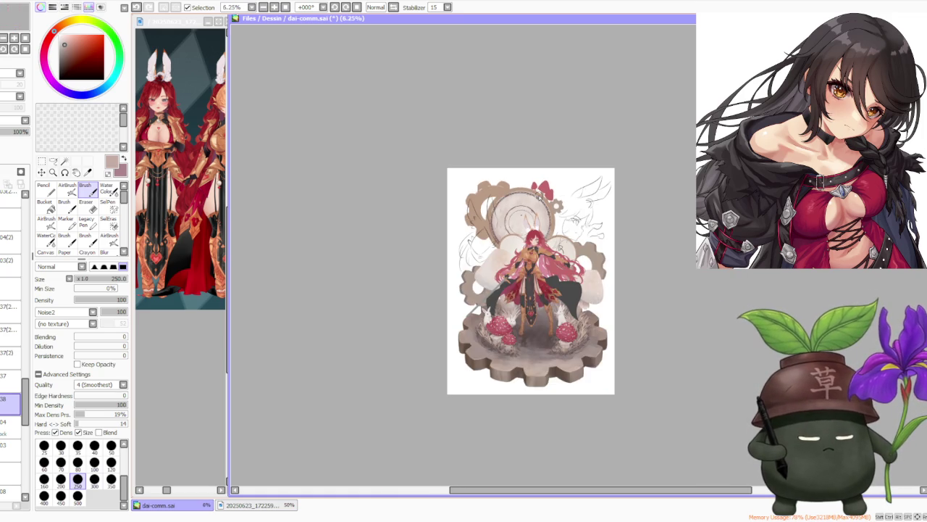
scroll(540, 210, up, 4)
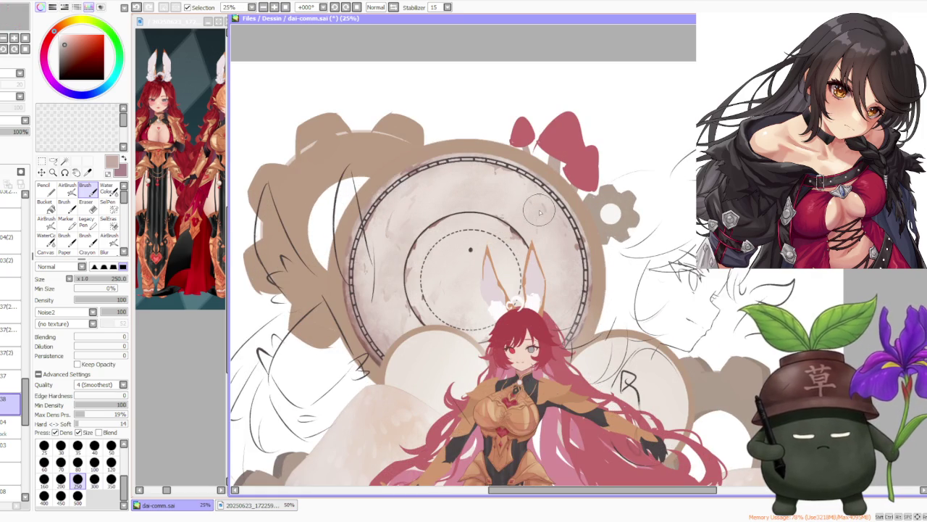
Step: Set Water Color to size 120, switch to the AirBrush, and make layer 04 active
key(v)
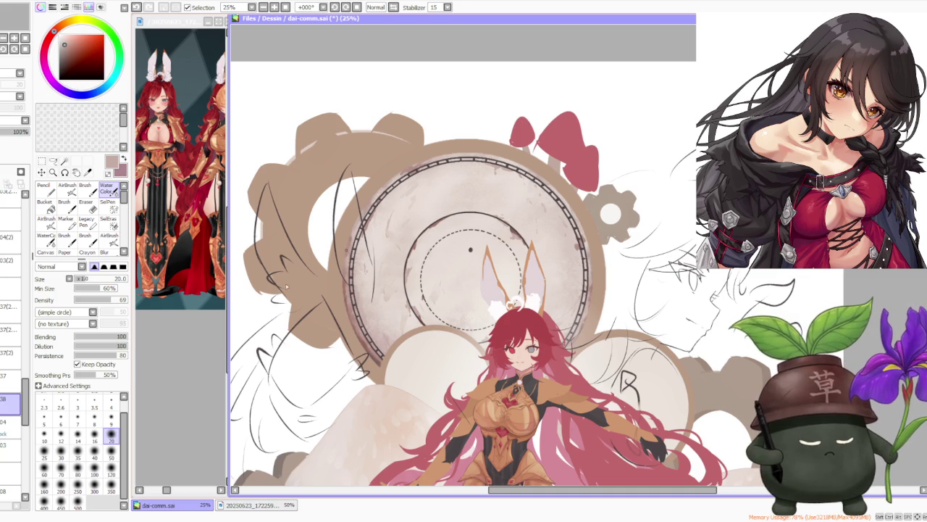
click(111, 472)
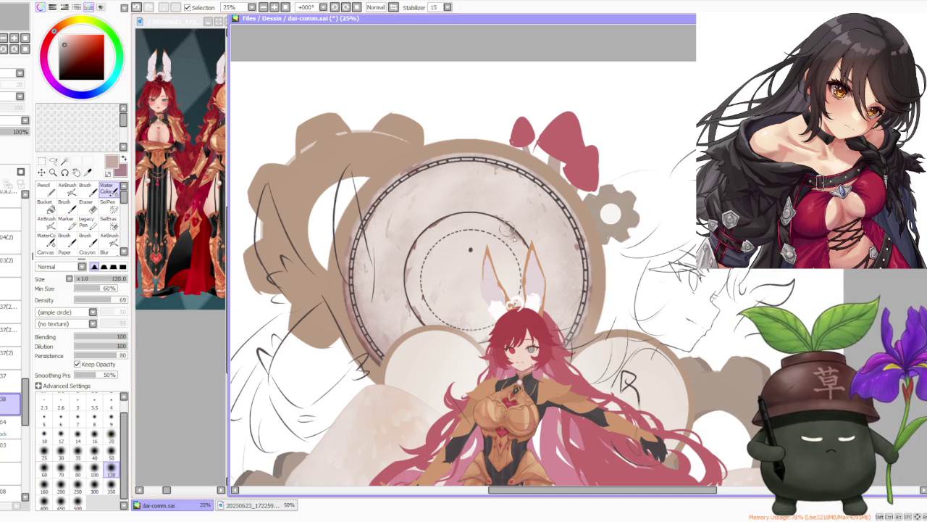
key(a)
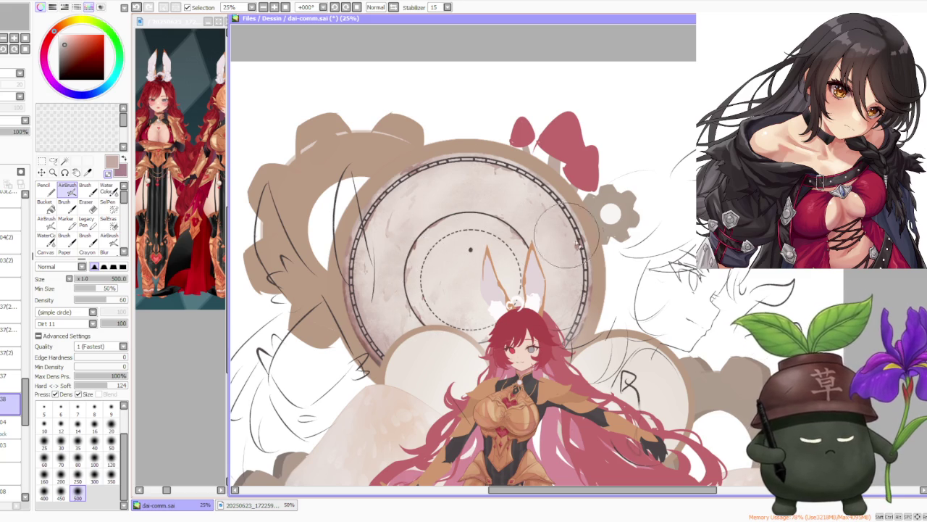
scroll(466, 219, down, 2)
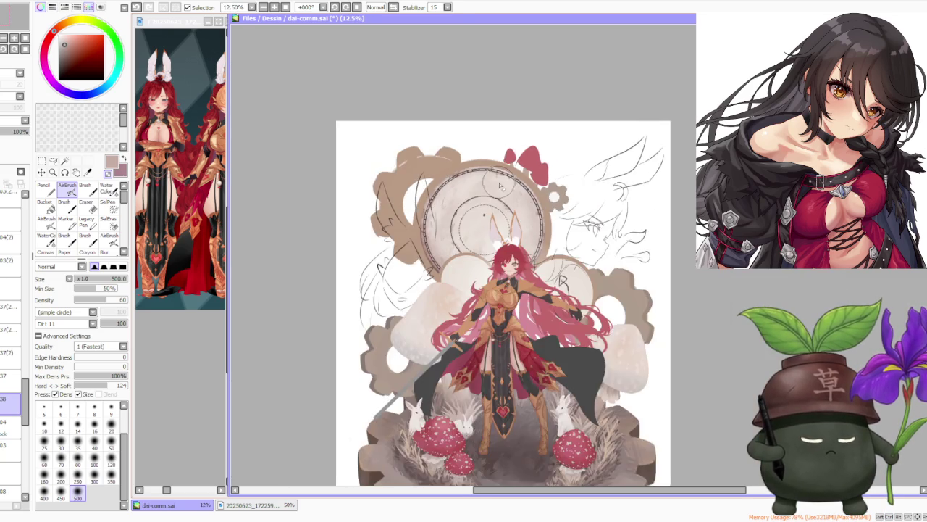
scroll(499, 178, down, 2)
scroll(499, 177, up, 2)
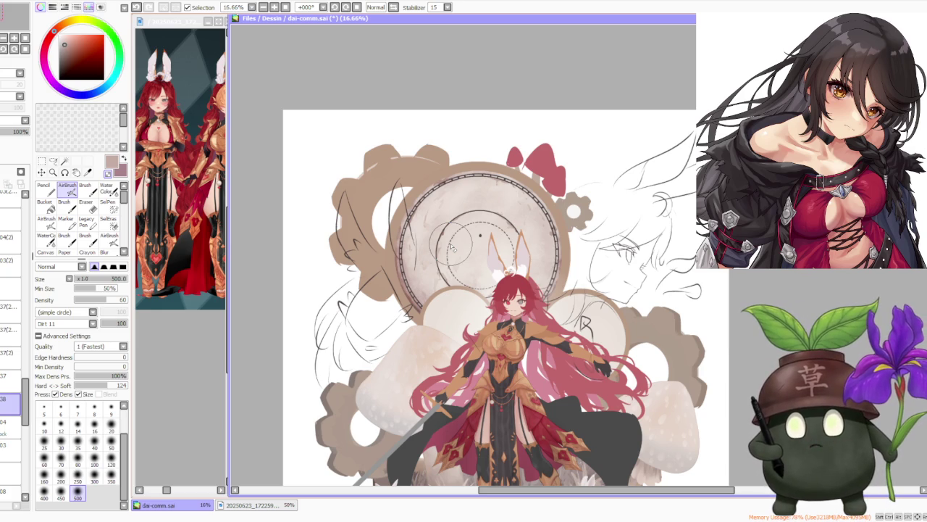
scroll(451, 248, down, 1)
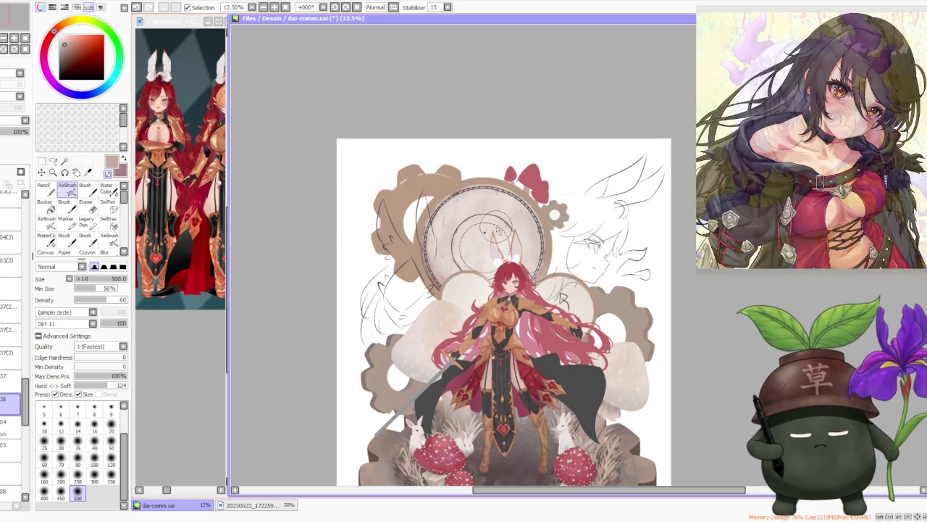
click(5, 426)
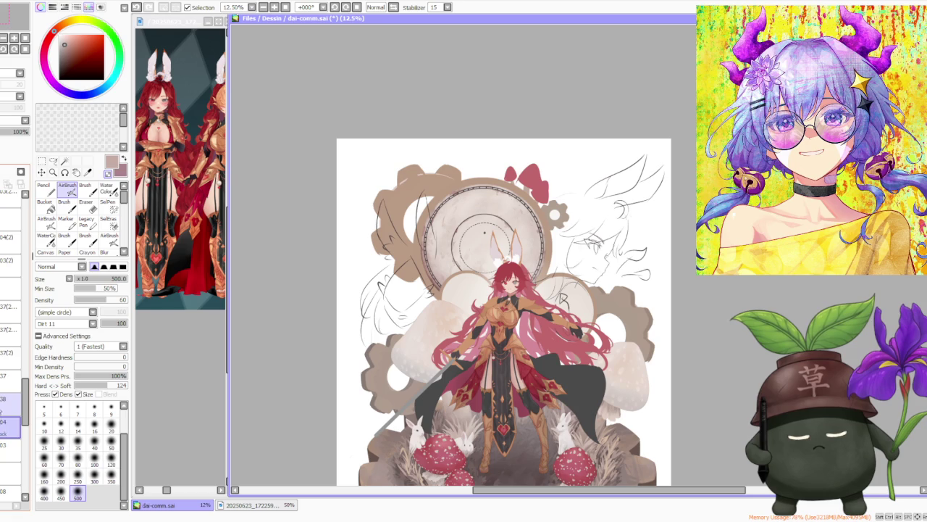
Step: Return to layer 38, sample the dark line colour, and try a Brush stroke, undoing it
click(6, 398)
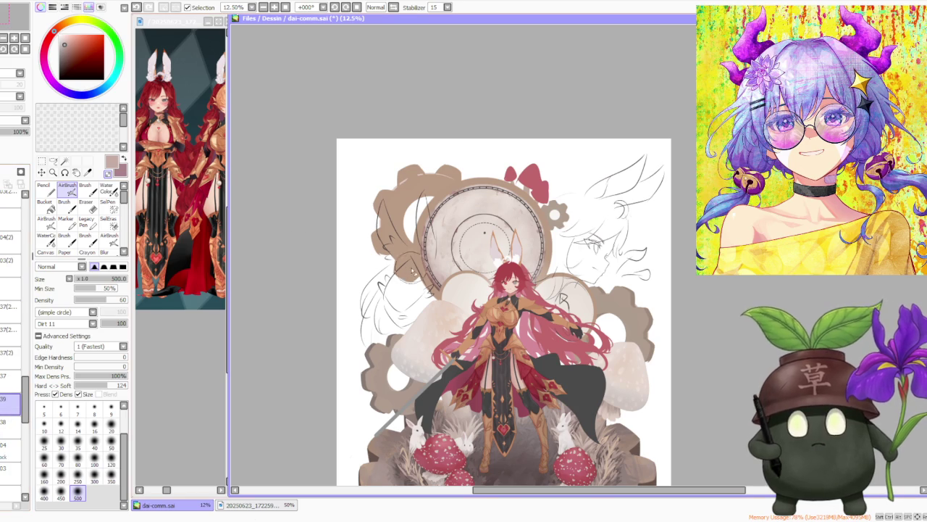
scroll(530, 231, up, 2)
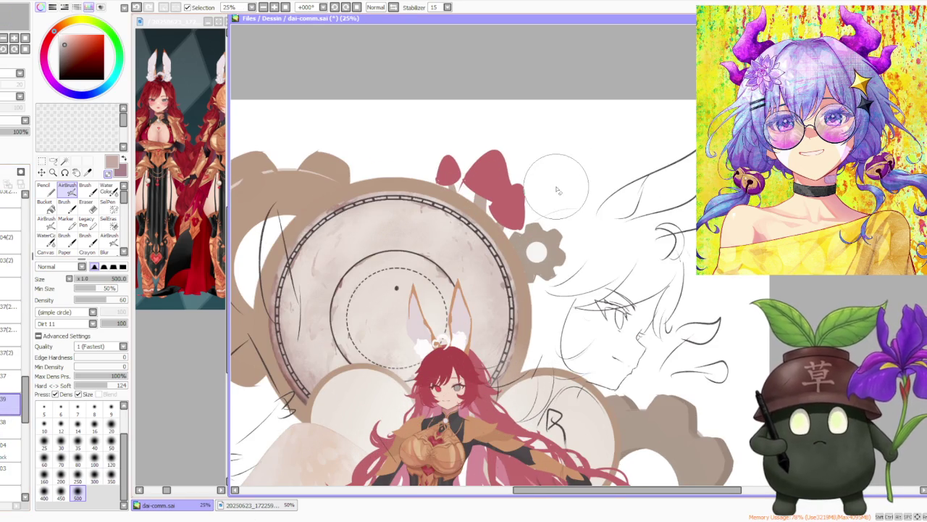
scroll(395, 250, up, 2)
scroll(409, 272, up, 1)
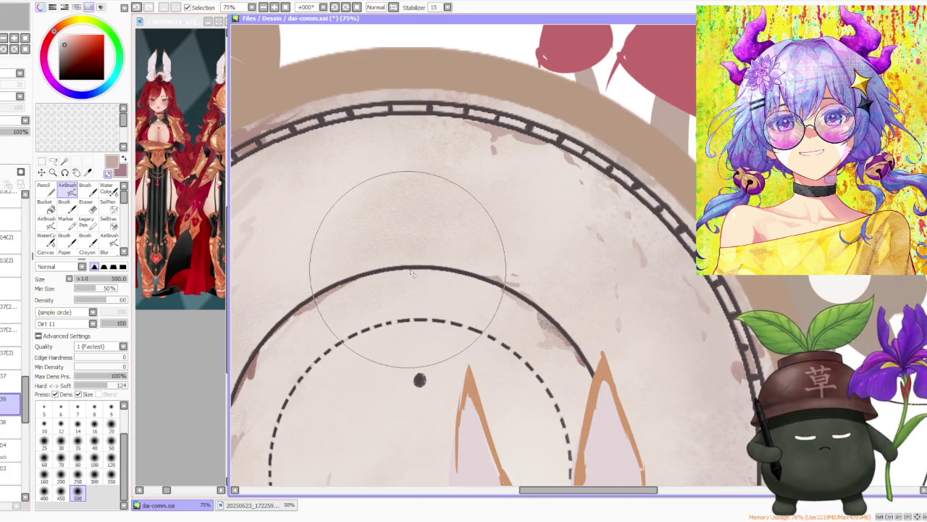
alt+click(409, 273)
scroll(410, 272, down, 5)
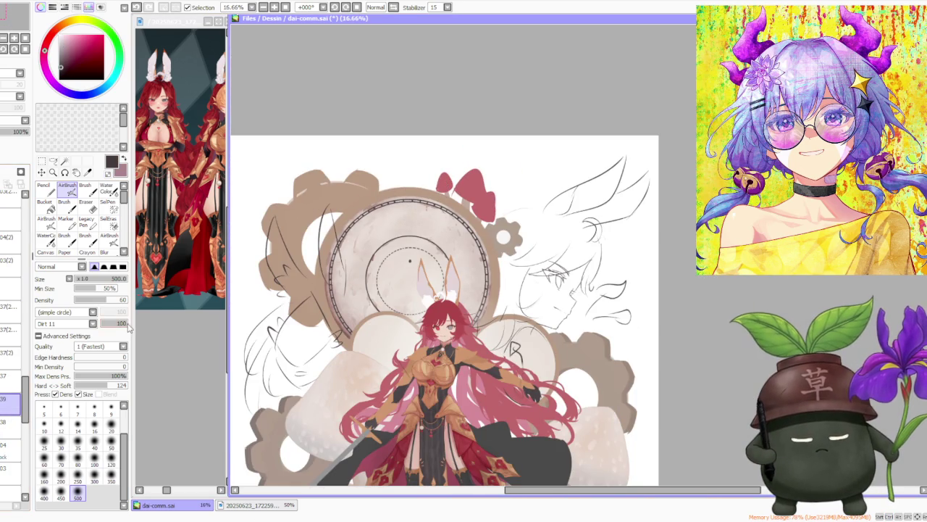
click(85, 188)
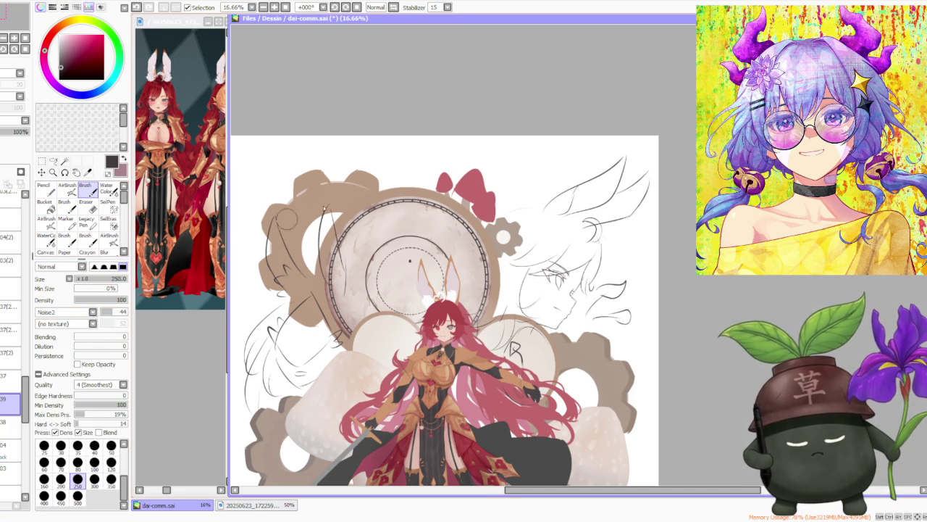
scroll(404, 203, up, 3)
mouse_move(387, 230)
mouse_down()
mouse_move(389, 283)
mouse_move(397, 215)
mouse_up()
key(ctrl+z)
key(ctrl+z)
Step: Reduce the brush size through the 40 and 25 presets, testing and undoing a vertical stroke
scroll(399, 217, down, 1)
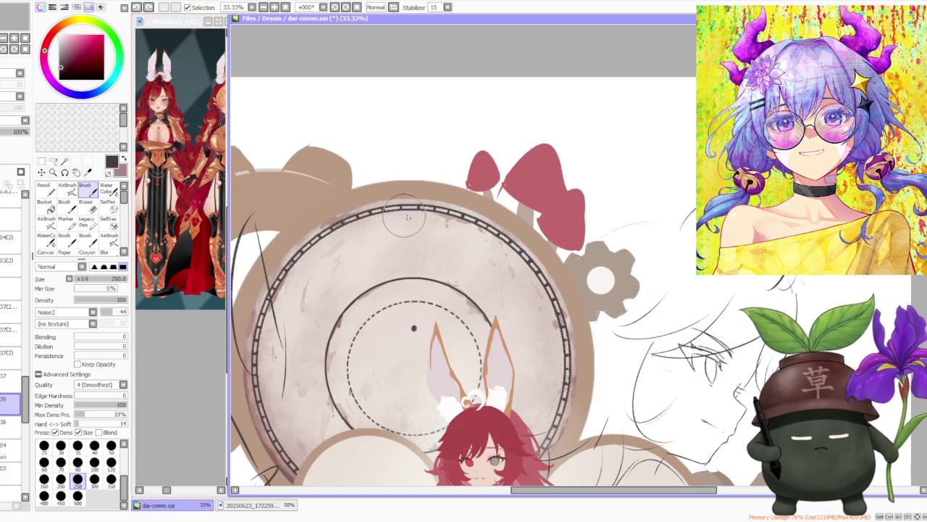
scroll(404, 217, down, 1)
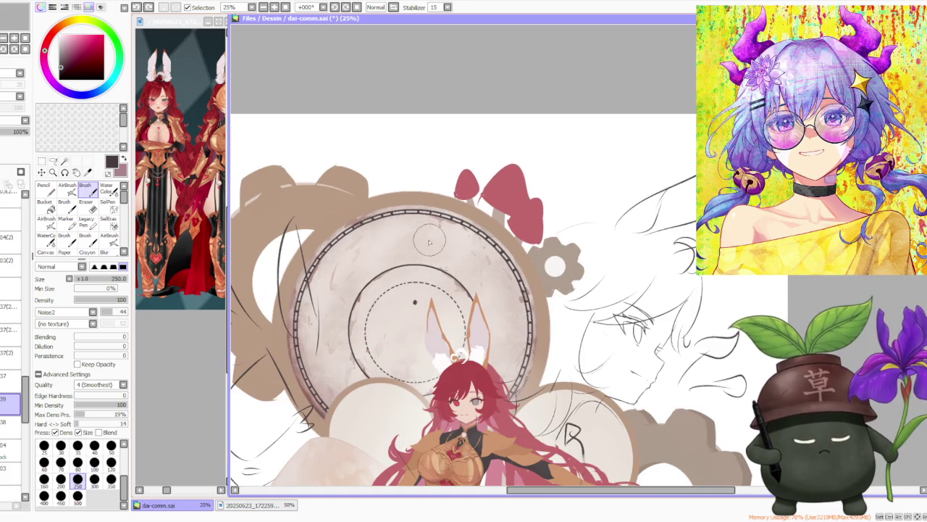
click(111, 445)
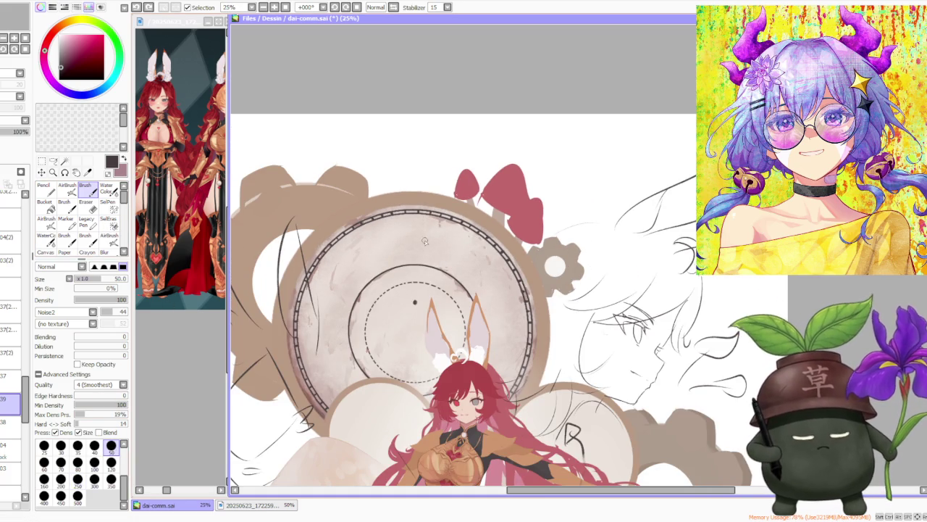
click(94, 446)
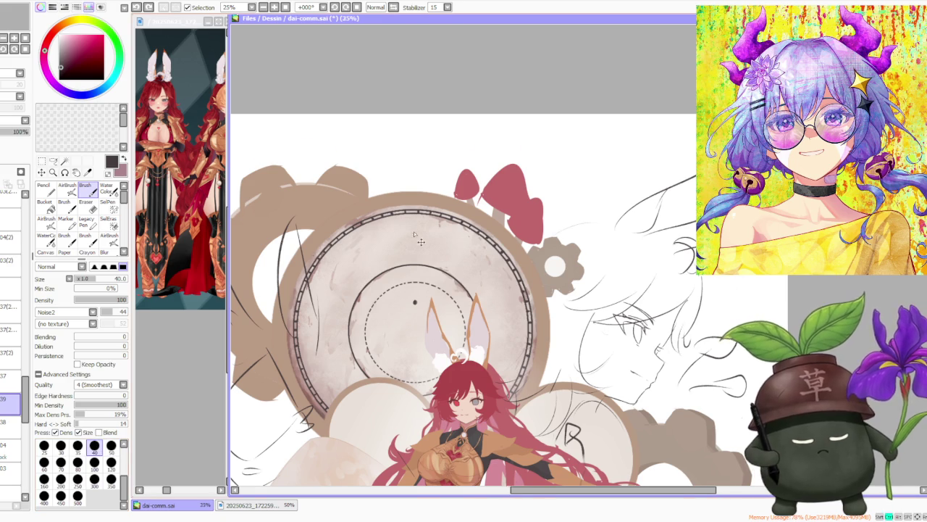
scroll(414, 233, up, 1)
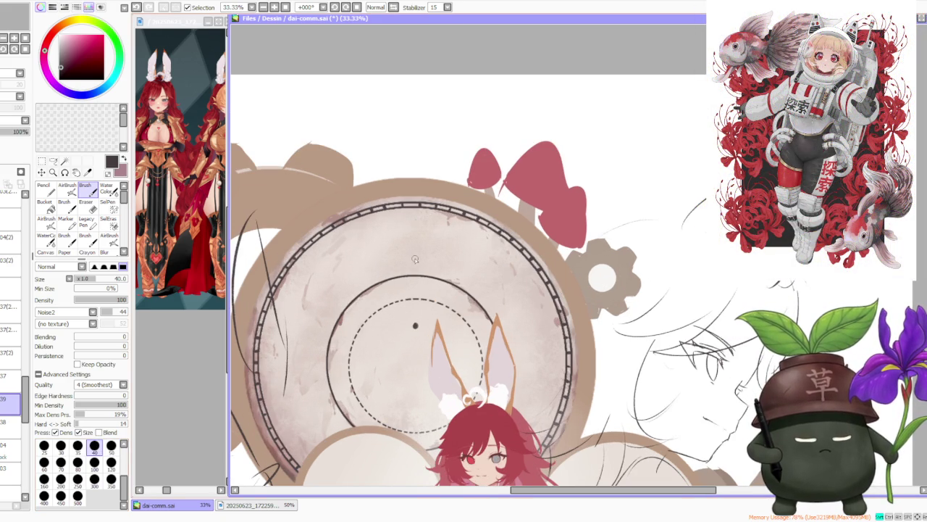
drag(415, 258, 414, 218)
key(ctrl+z)
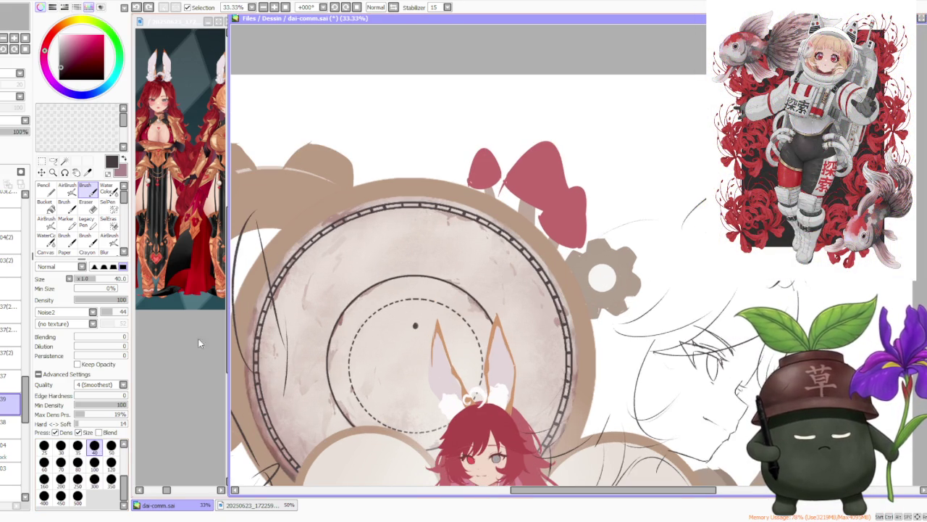
click(44, 446)
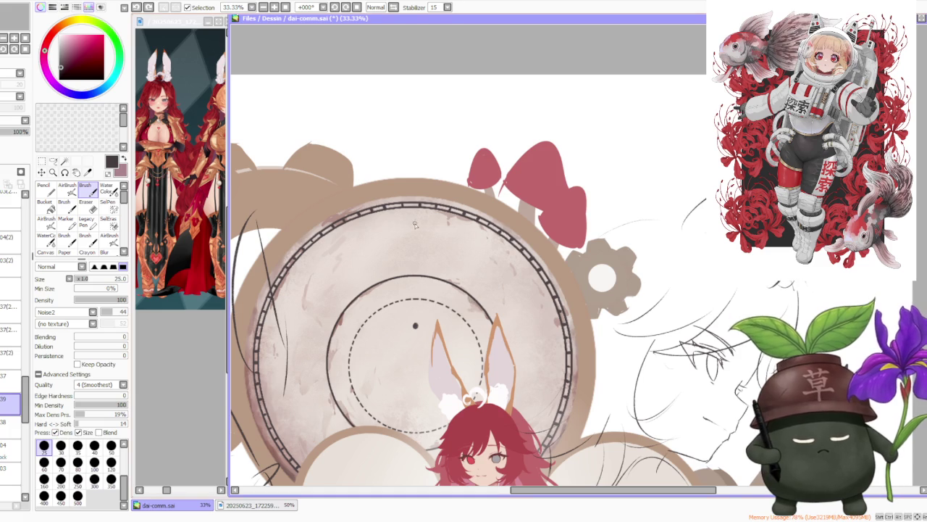
Step: Set the brush to size 16, then 20, and test vertical marks at the clock top
shift+click(416, 259)
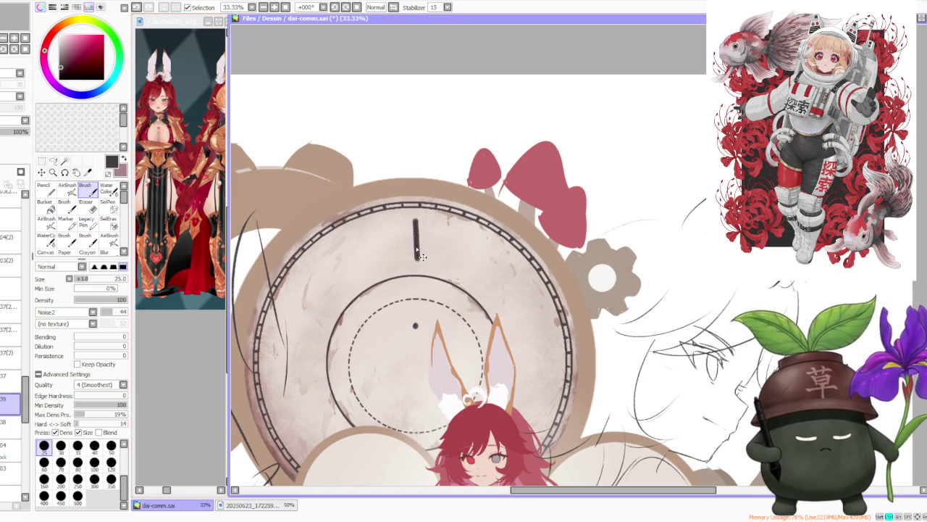
key(ctrl+z)
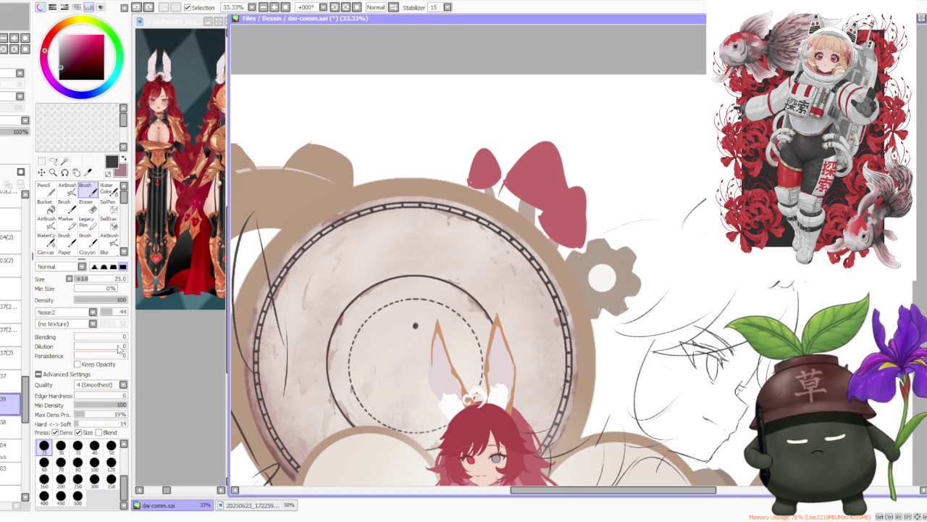
click(124, 444)
click(94, 445)
drag(414, 220, 414, 257)
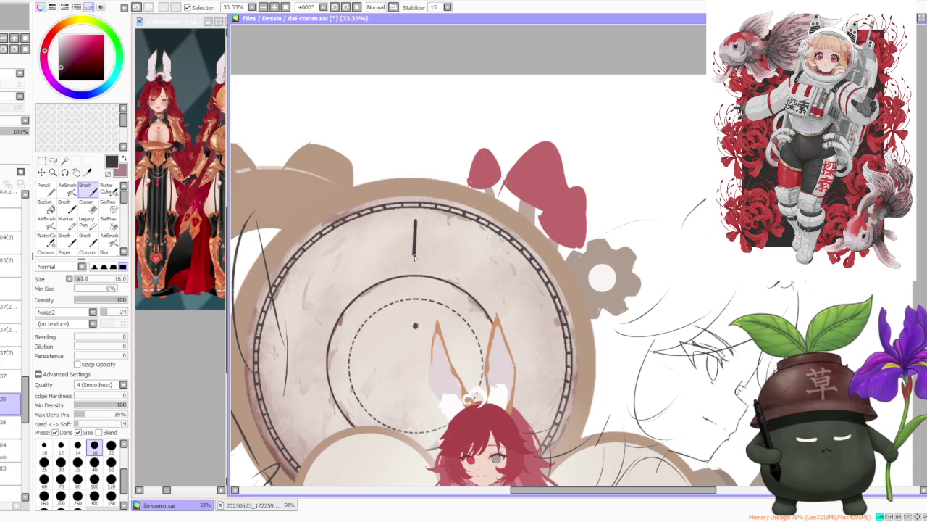
key(ctrl+z)
drag(414, 220, 415, 268)
key(ctrl+z)
Step: Settle on one upright twelve o'clock stroke with a slightly thicker brush, dropping a second stroke
drag(414, 220, 415, 268)
key(ctrl+z)
drag(414, 219, 416, 266)
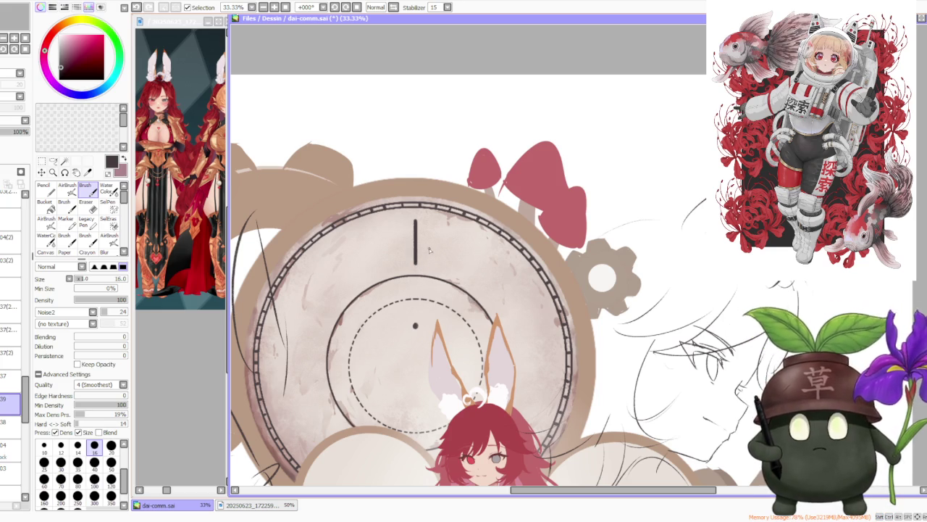
key(ctrl+z)
key(bracketright)
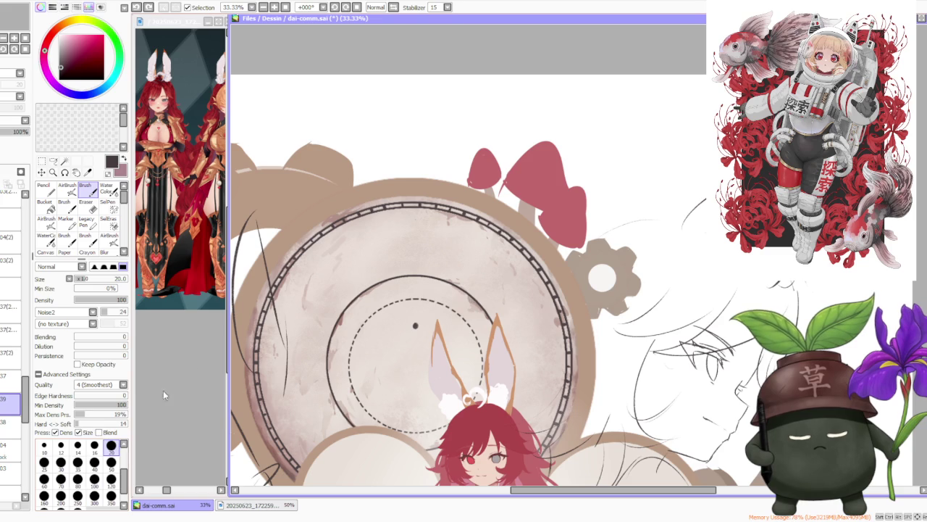
drag(415, 220, 417, 267)
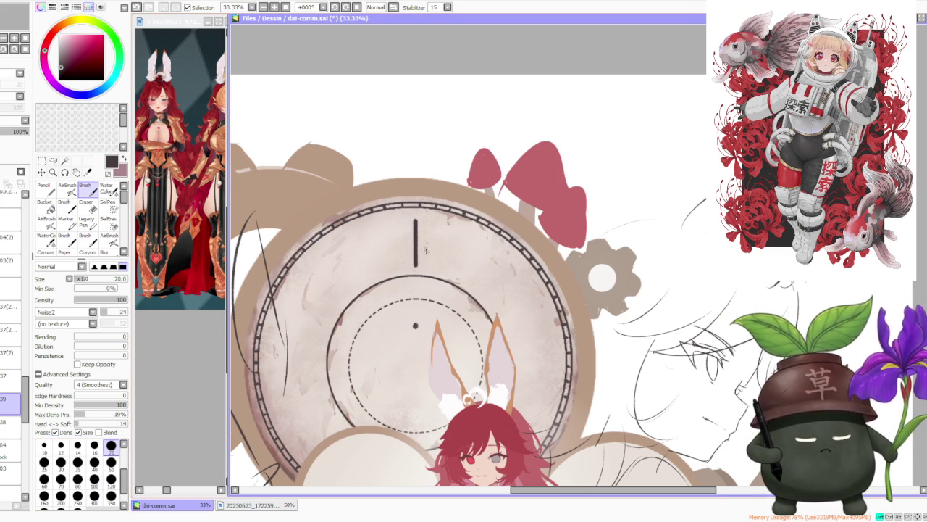
drag(424, 218, 424, 268)
key(ctrl+z)
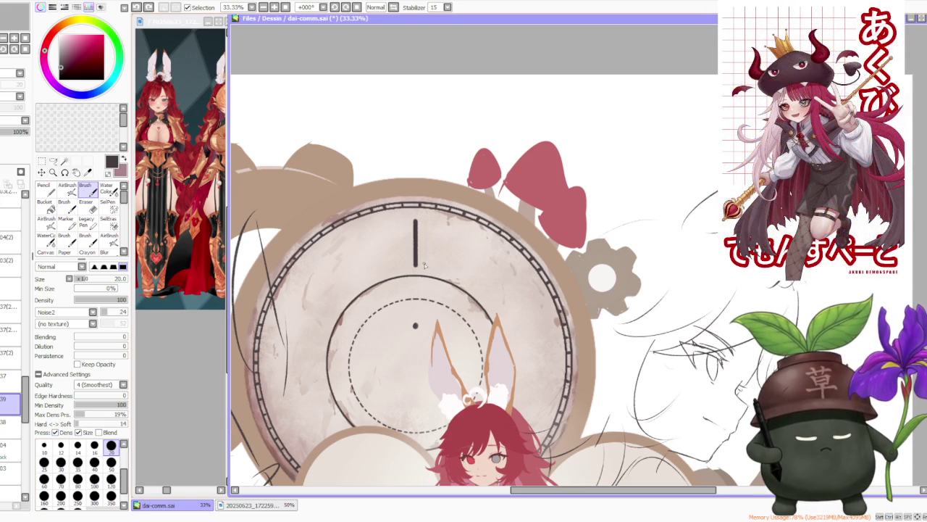
click(43, 162)
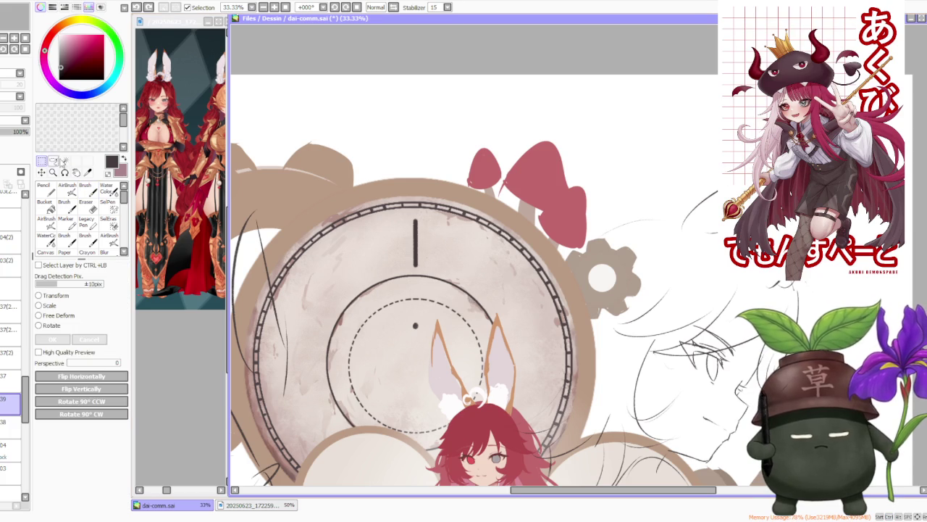
Step: Duplicate the upright stroke and rotate one copy into a slant at twelve o'clock
mouse_move(401, 205)
mouse_down()
mouse_move(435, 275)
mouse_move(435, 267)
mouse_up()
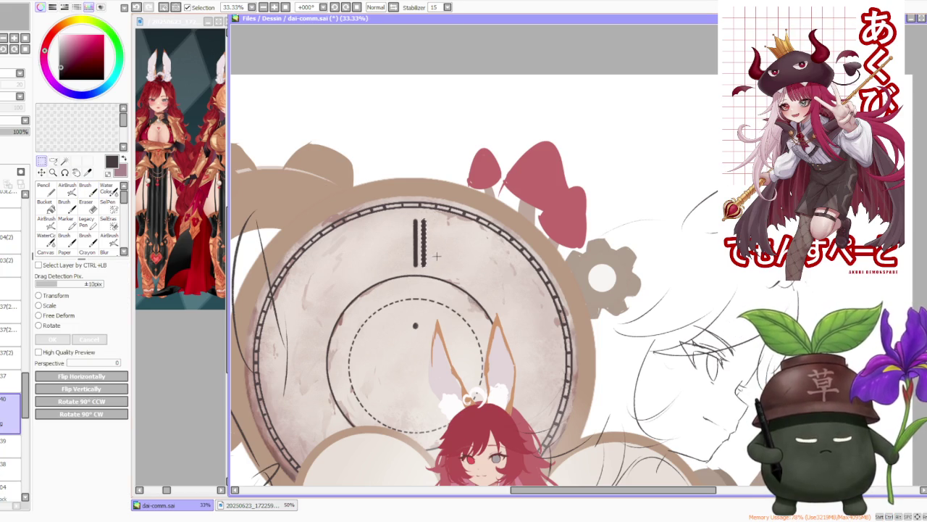
key(ctrl+d)
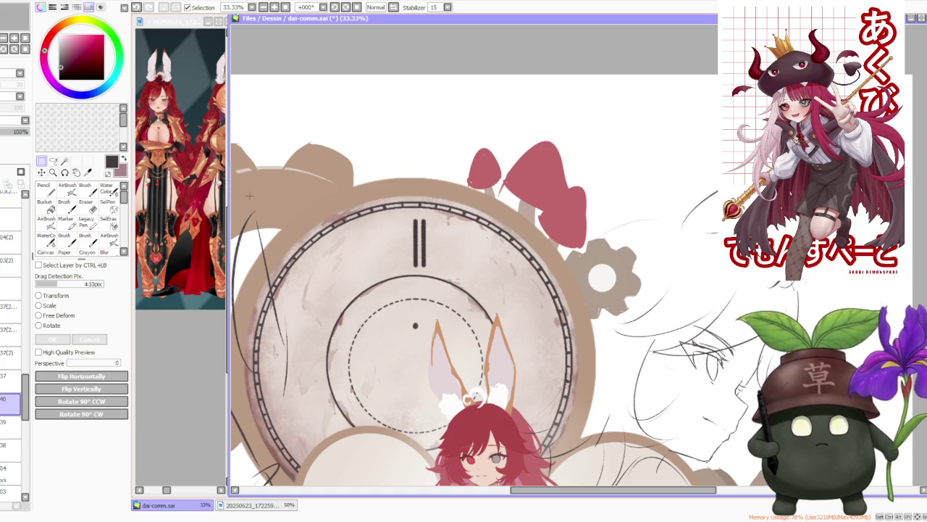
drag(445, 199, 406, 279)
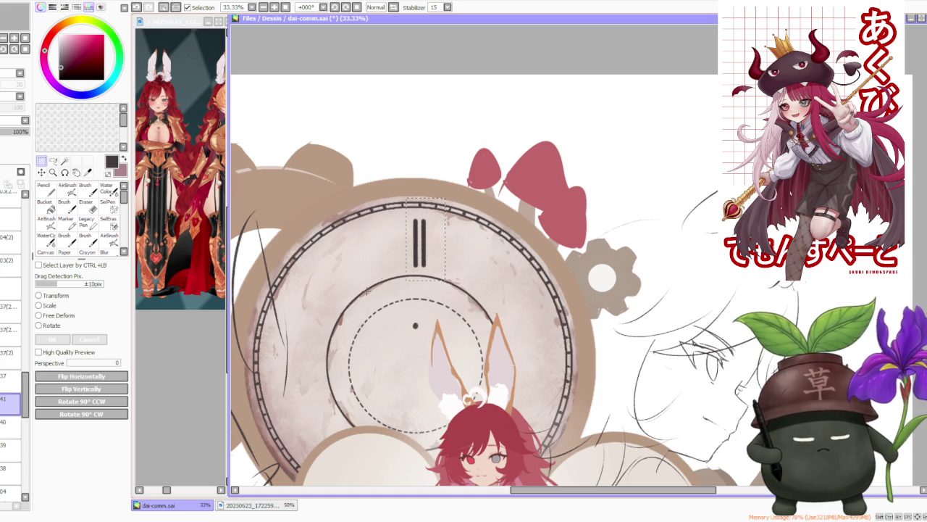
click(50, 327)
mouse_move(423, 212)
mouse_down()
mouse_move(410, 216)
mouse_move(415, 262)
mouse_up()
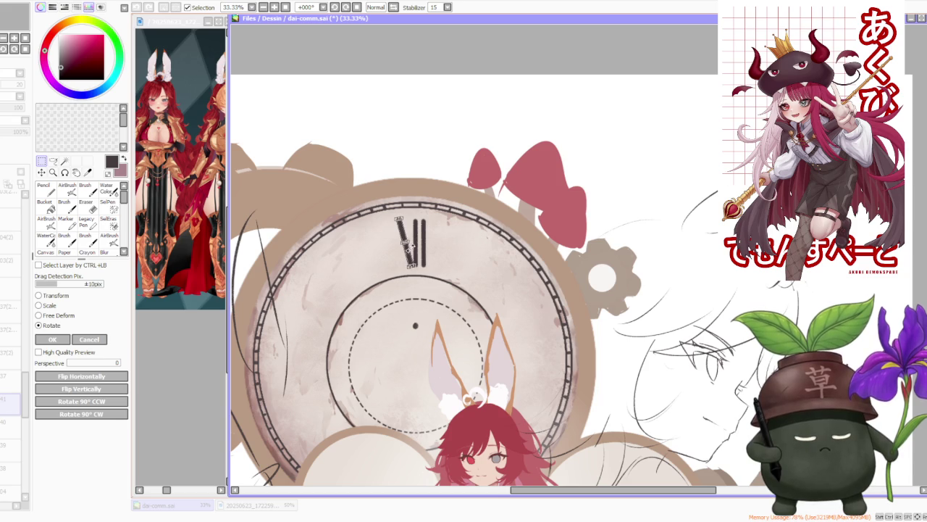
drag(418, 261, 414, 262)
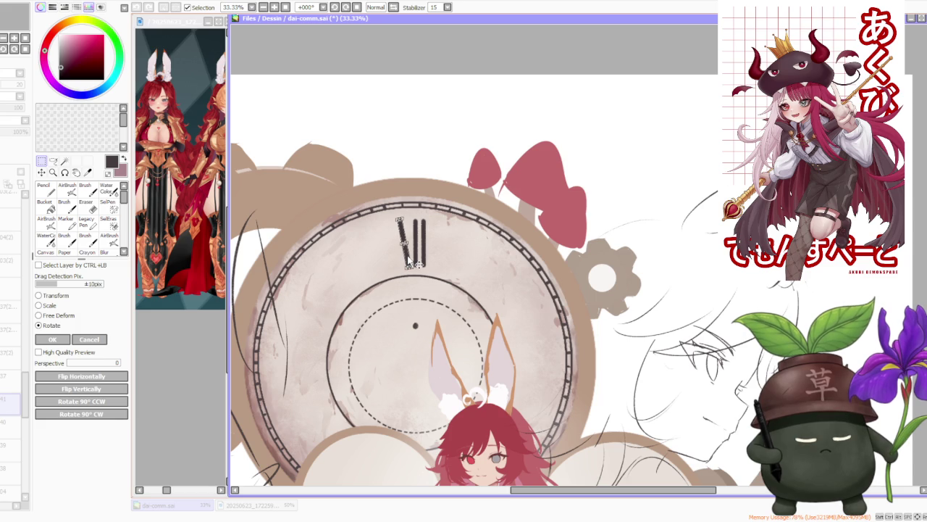
click(70, 341)
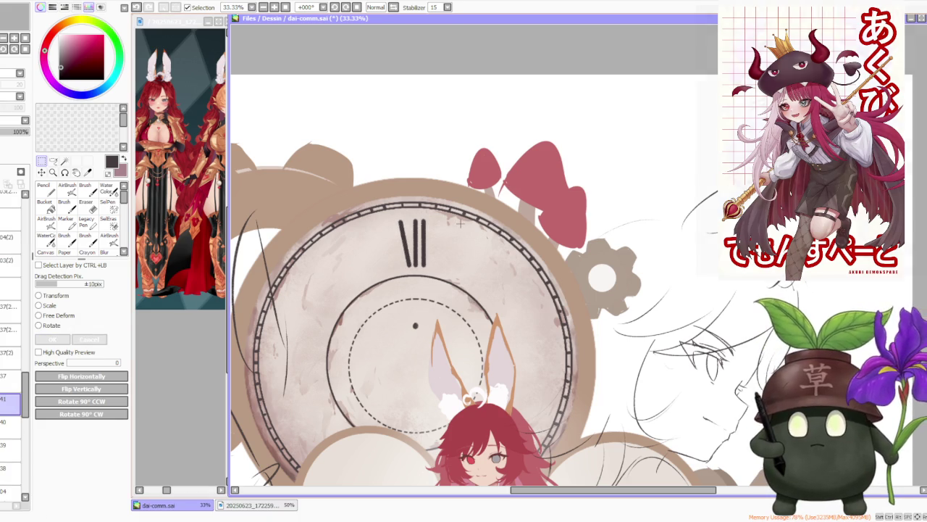
click(86, 187)
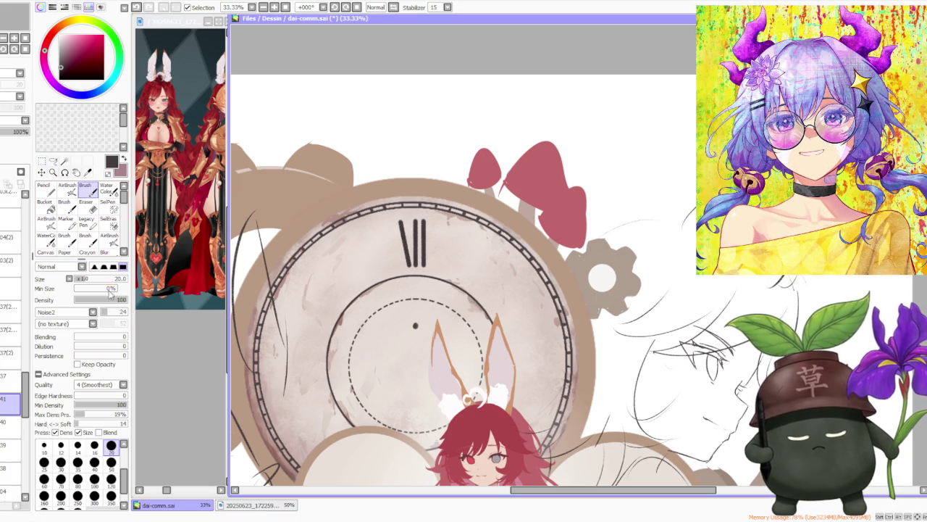
Step: Shrink the brush through sizes 10 and 9 to 8, then draw and undo the X's crossing stroke
click(43, 445)
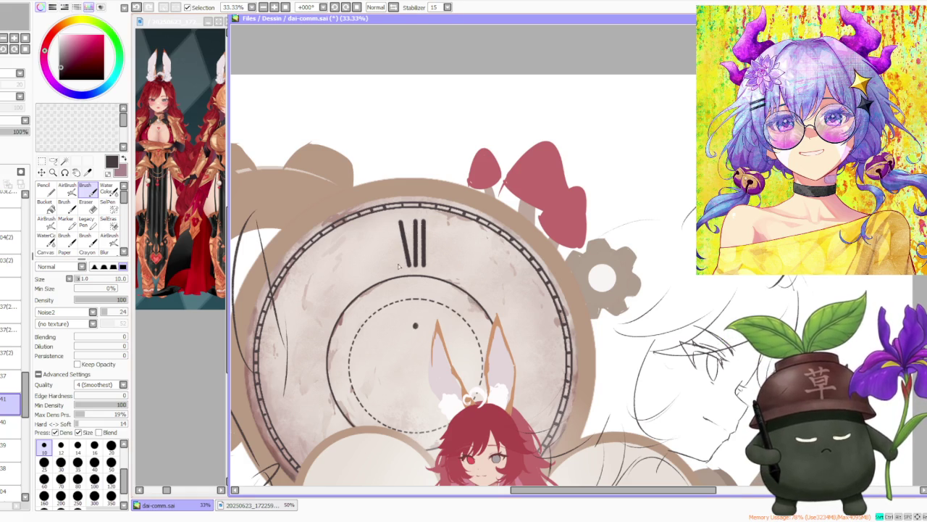
scroll(109, 449, up, 1)
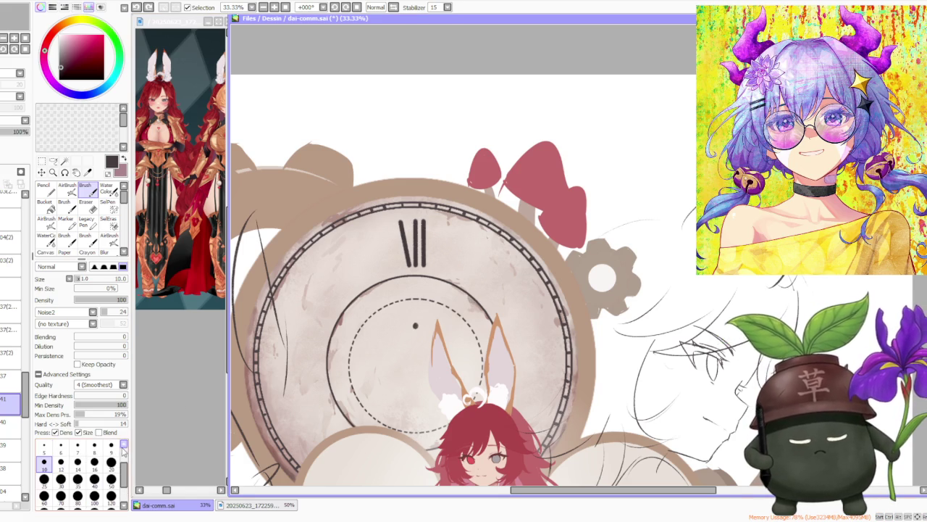
click(110, 446)
click(94, 448)
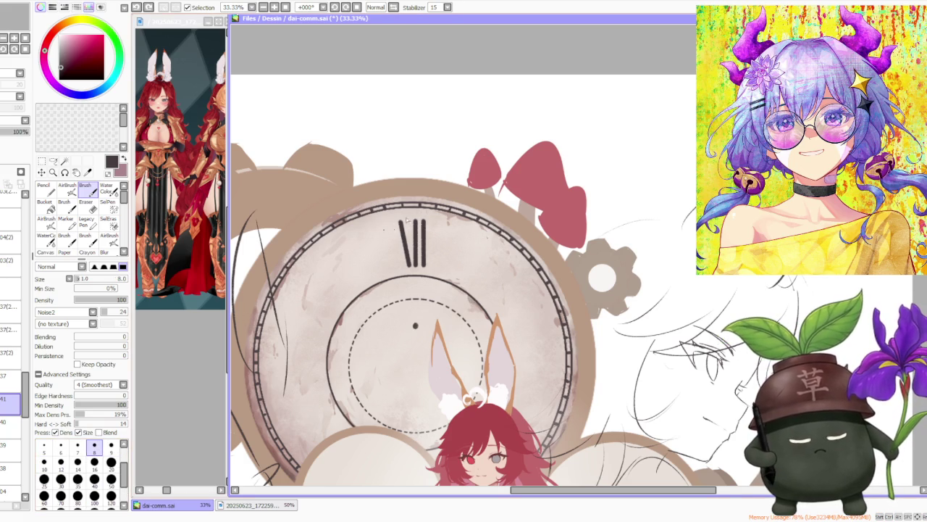
mouse_move(411, 223)
mouse_down()
mouse_move(400, 267)
mouse_move(413, 225)
mouse_up()
key(ctrl+z)
key(ctrl+z)
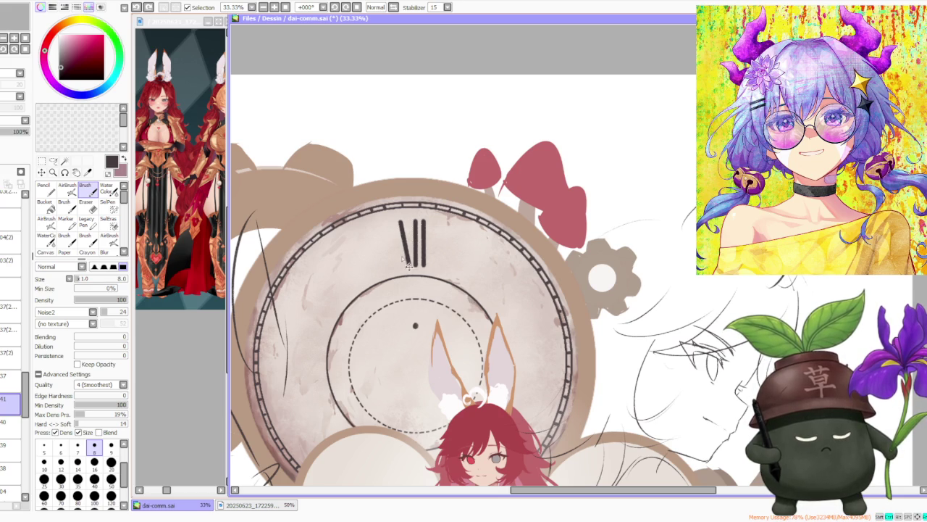
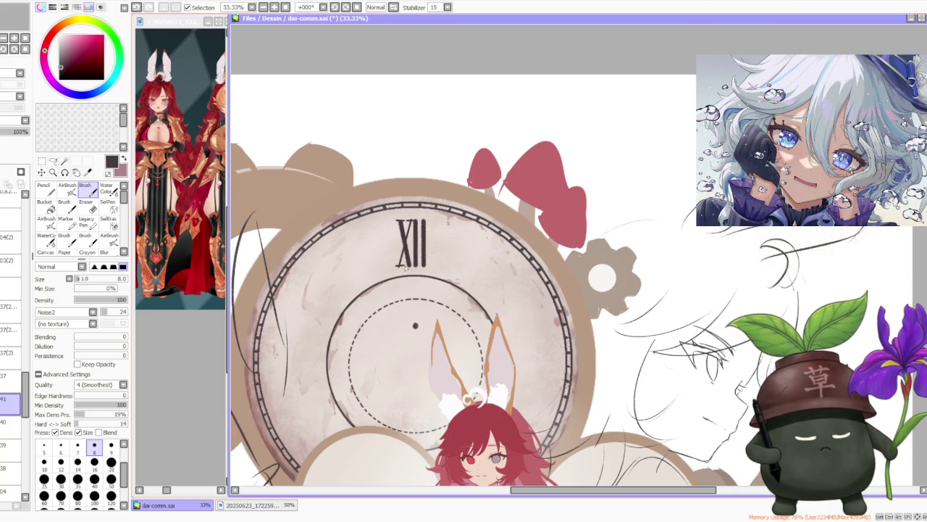
Step: Retouch the small strokes at the base of the XII, undoing and redrawing as needed
key(ctrl+z)
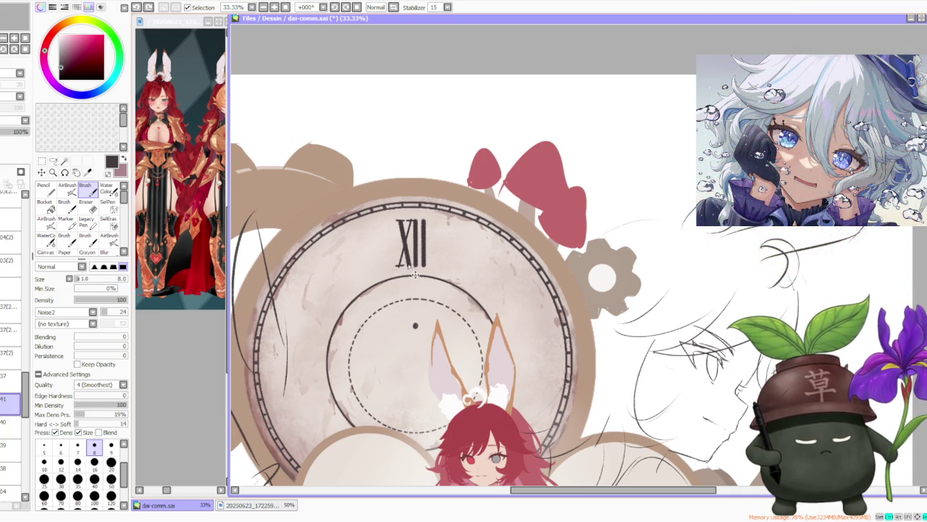
click(425, 268)
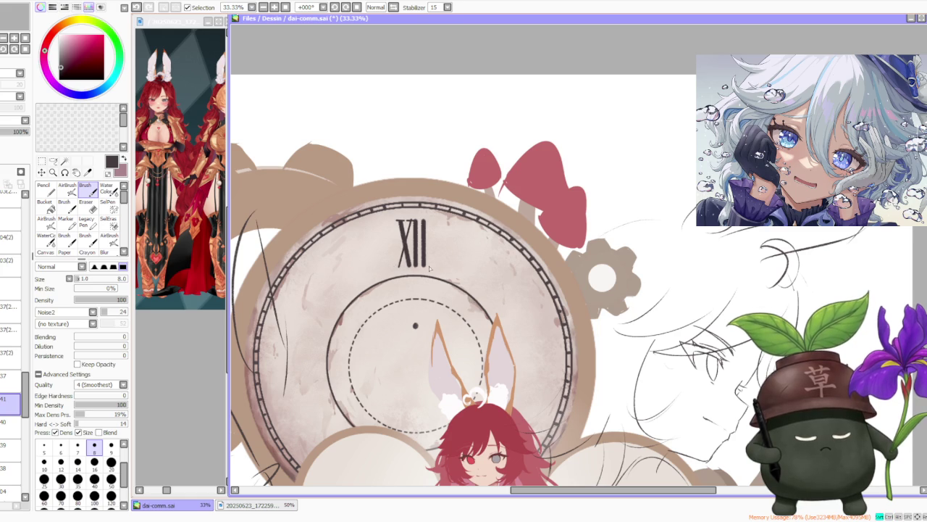
key(ctrl+z)
shift+click(431, 267)
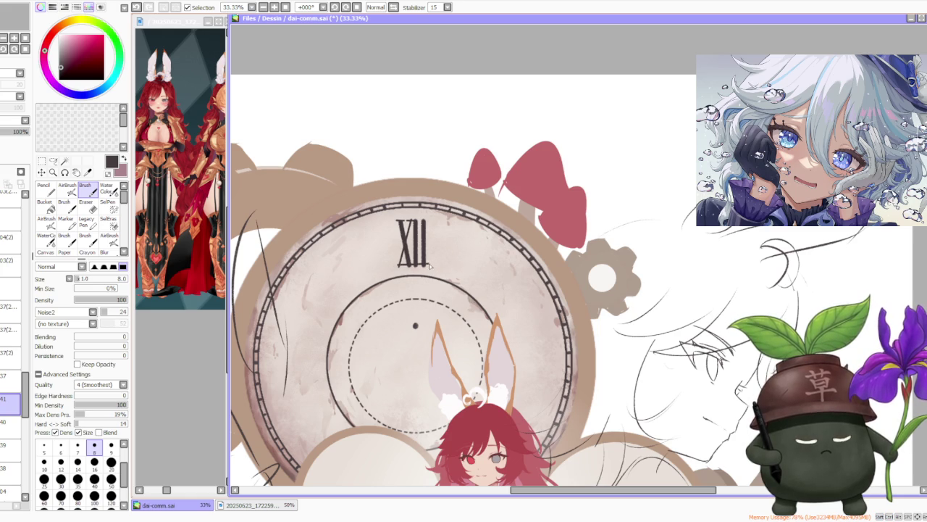
key(ctrl+z)
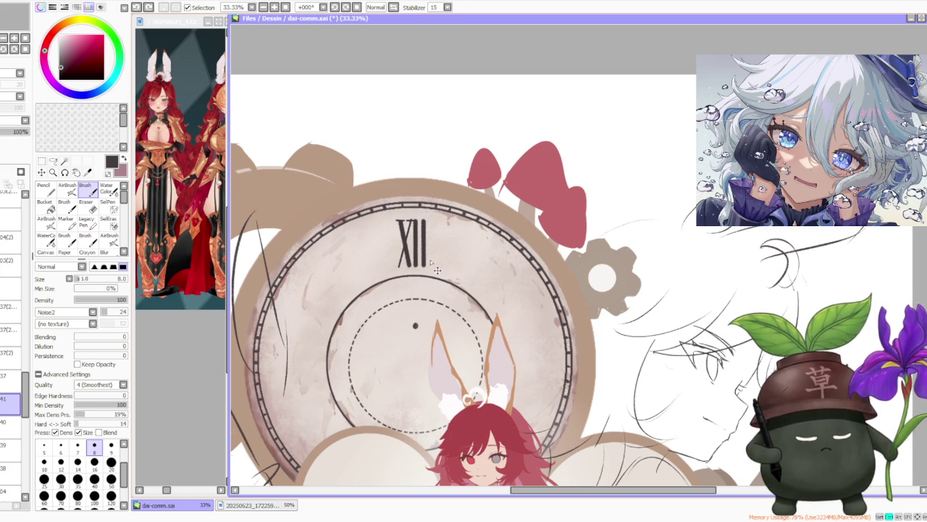
Step: Straighten the XII's top bar and redo the lower-left touch-up stroke
shift+click(432, 224)
key(ctrl+z)
shift+click(432, 224)
key(ctrl+z)
shift+click(431, 225)
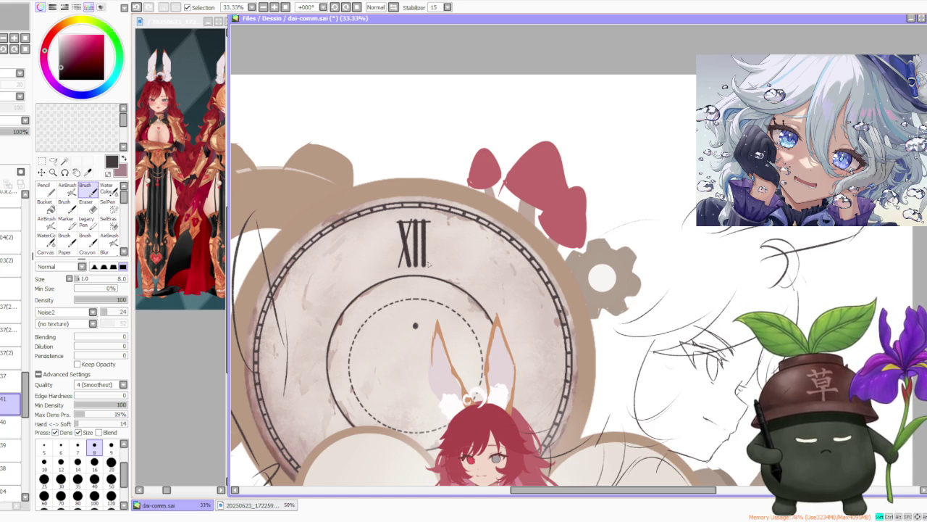
key(ctrl+z)
shift+click(395, 268)
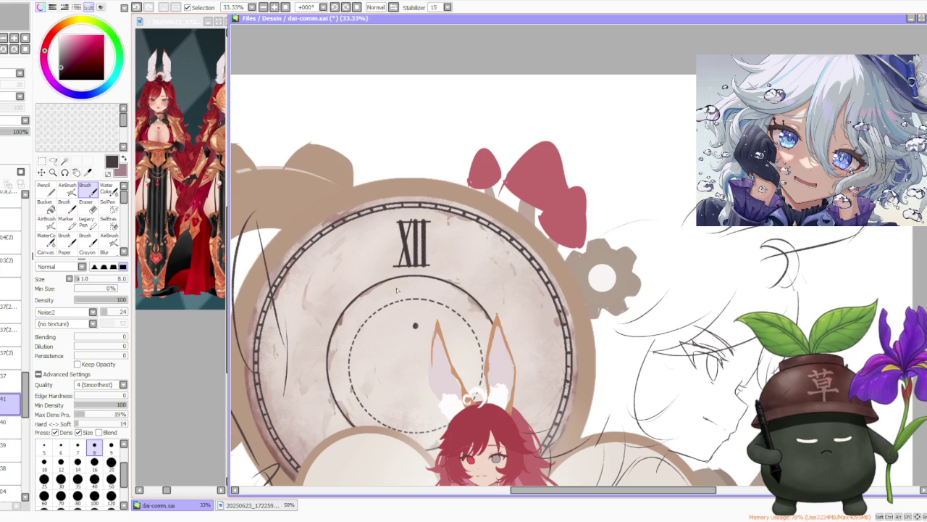
key(ctrl+z)
shift+click(397, 267)
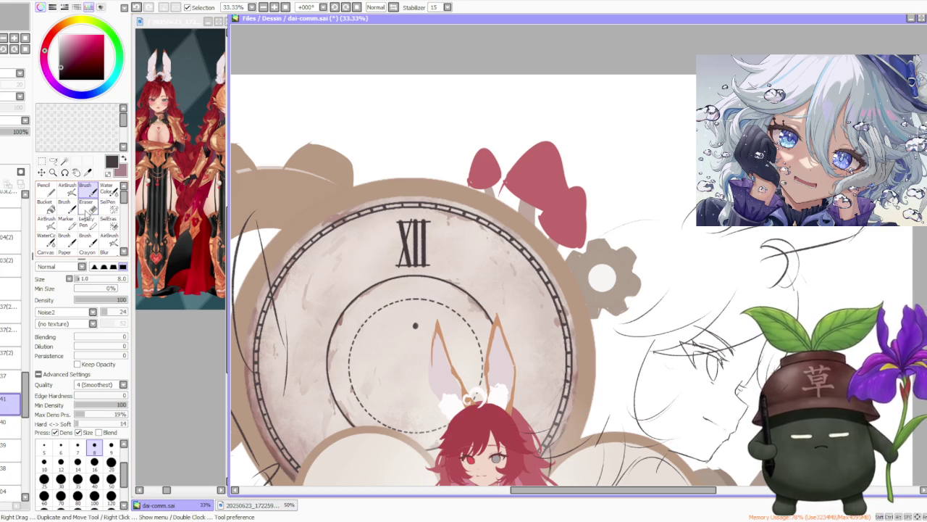
Step: Change the brush size from 20 to 50
click(111, 462)
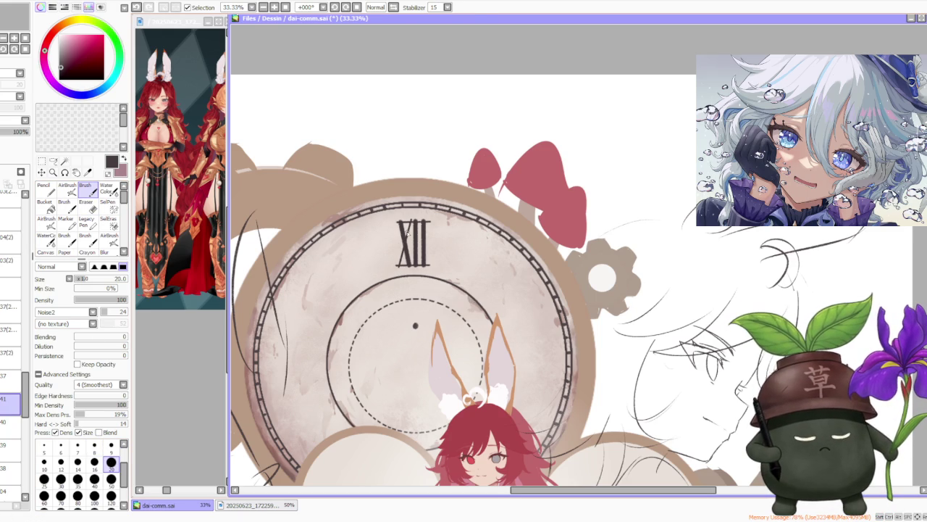
scroll(408, 230, down, 1)
scroll(413, 221, up, 1)
scroll(420, 210, up, 1)
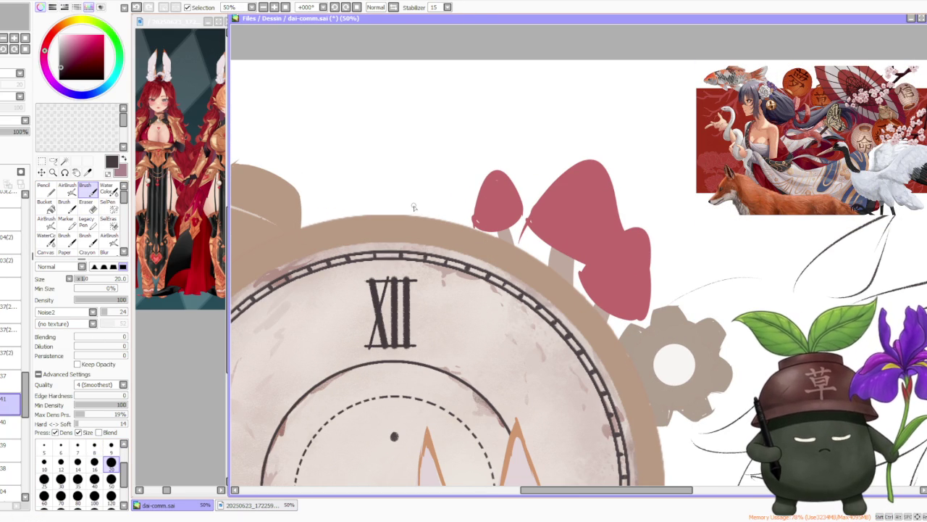
click(111, 479)
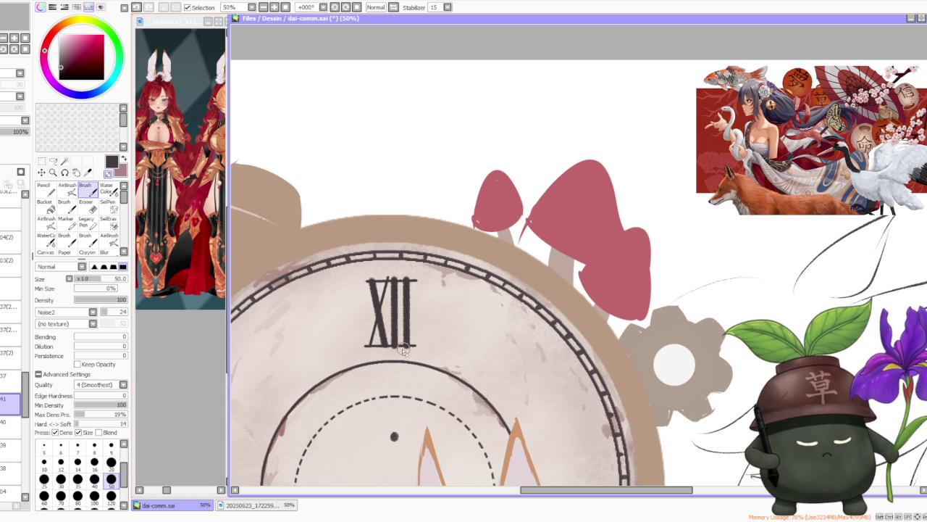
Step: Merge numeral layer 41 down into layer 40
key(ctrl+z)
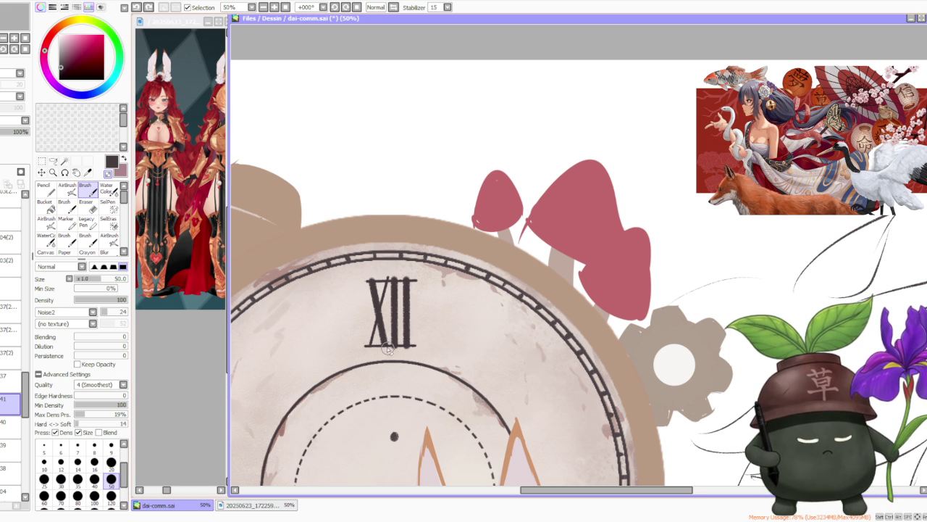
key(ctrl+e)
key(ctrl+z)
key(ctrl+y)
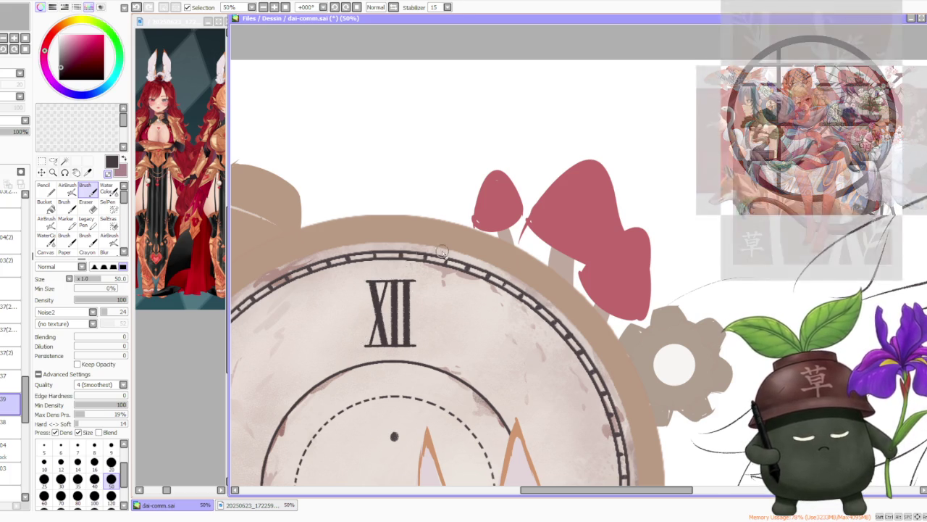
Step: Set the brush size back to 20
scroll(442, 251, down, 3)
scroll(457, 257, down, 2)
scroll(475, 268, down, 1)
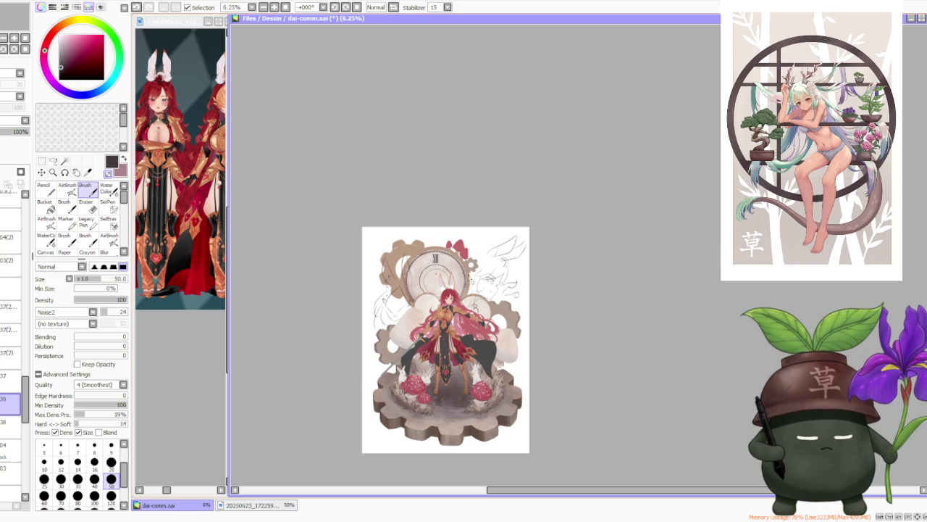
scroll(470, 279, up, 1)
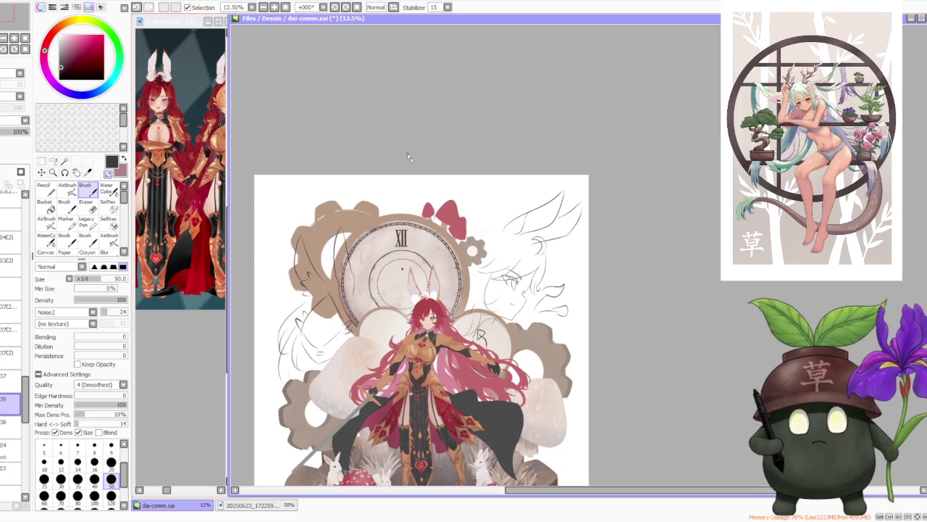
scroll(403, 224, up, 1)
scroll(403, 232, up, 3)
scroll(404, 237, up, 2)
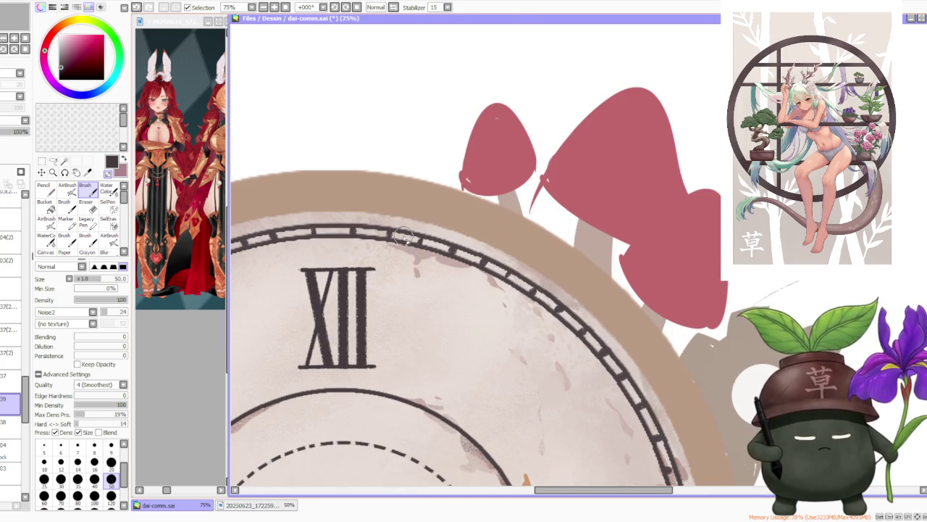
scroll(403, 237, down, 4)
scroll(434, 268, down, 2)
scroll(467, 295, down, 1)
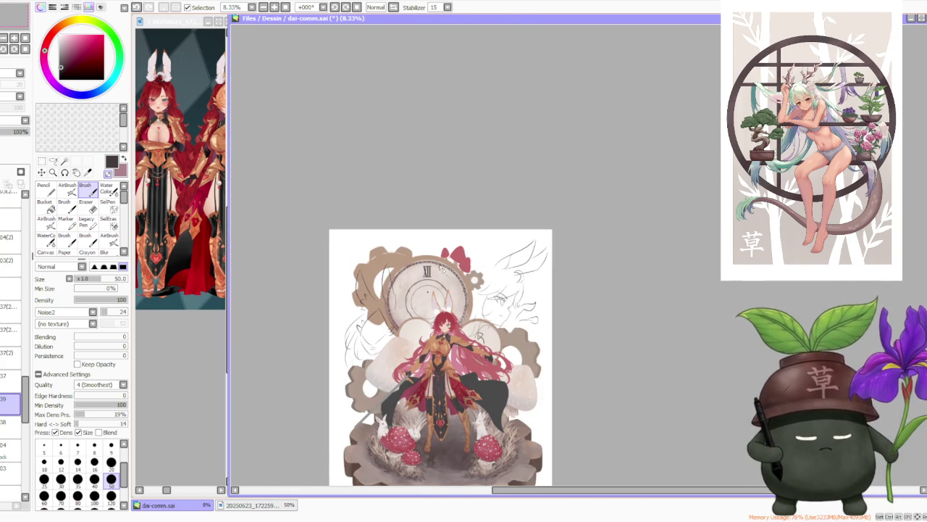
scroll(440, 266, up, 1)
scroll(437, 274, up, 2)
scroll(433, 281, up, 1)
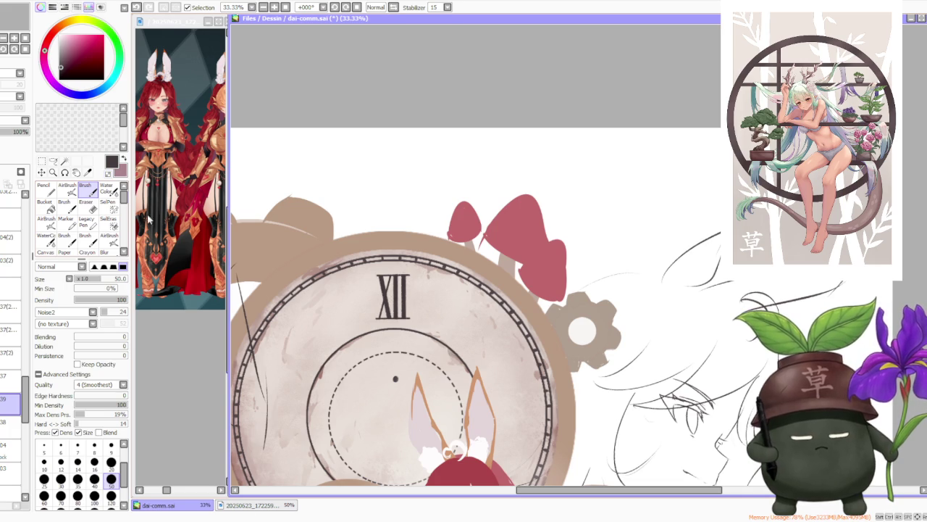
click(111, 462)
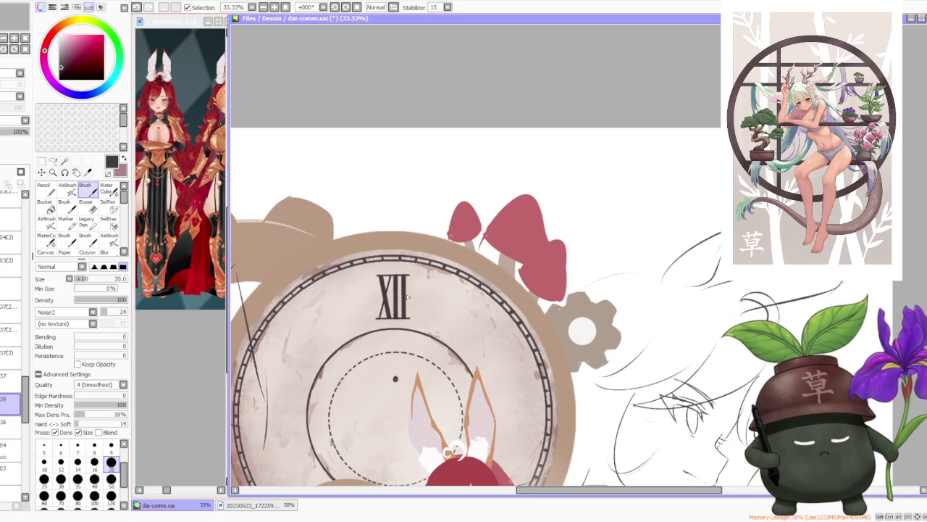
scroll(417, 276, up, 1)
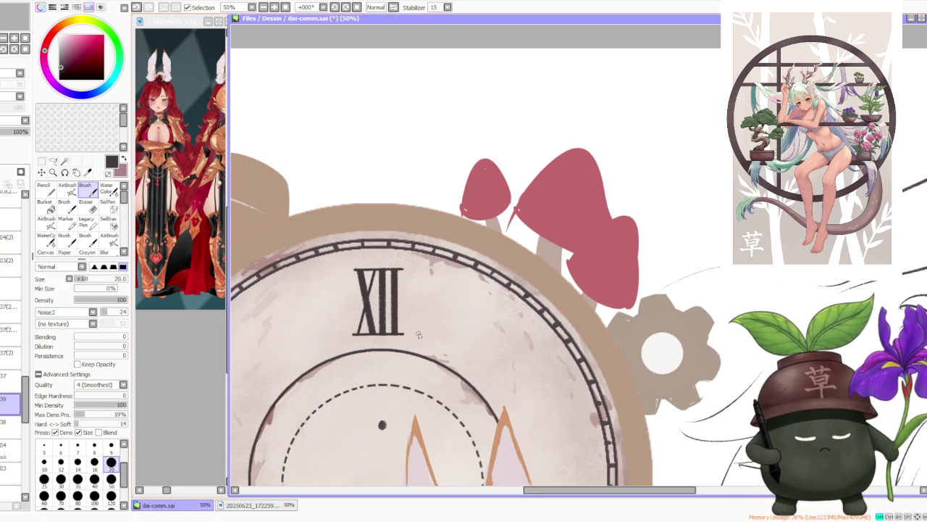
Step: Draw a diagonal I stroke at one o'clock, retrying until it looks right
drag(418, 272, 420, 332)
key(ctrl+z)
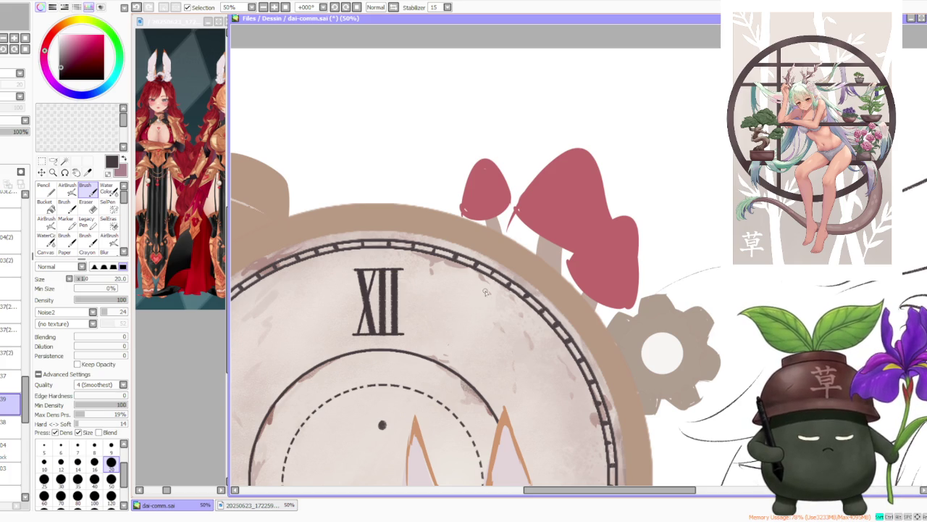
drag(451, 341, 481, 292)
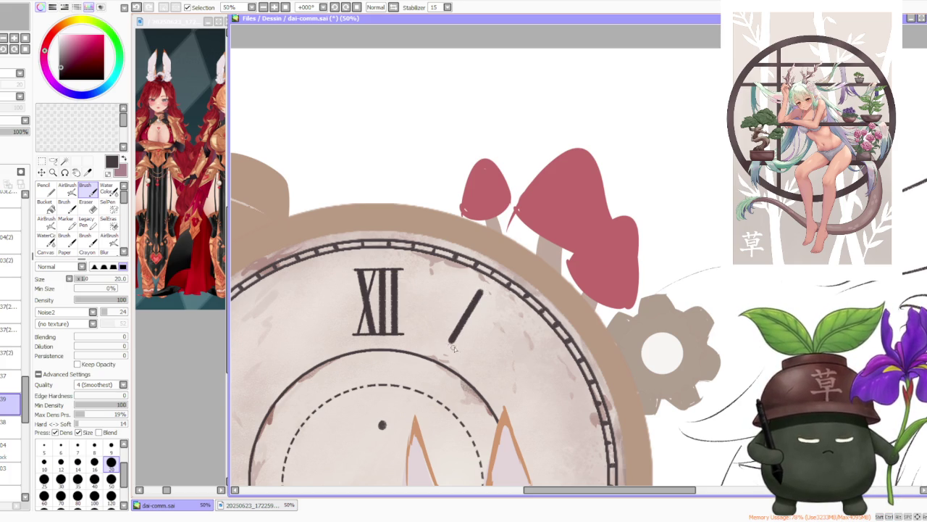
key(ctrl+z)
drag(452, 350, 488, 290)
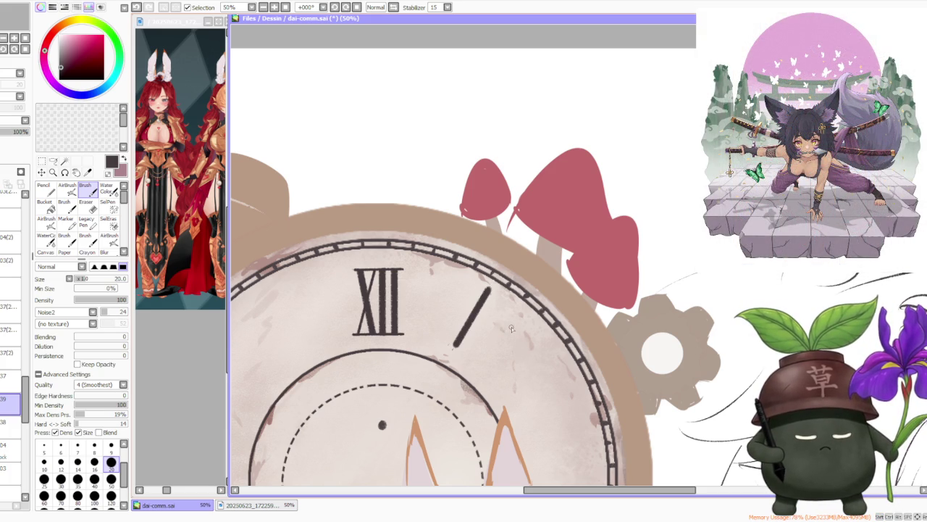
Step: Copy the II from the XII and rotate it into the two o'clock position
click(53, 161)
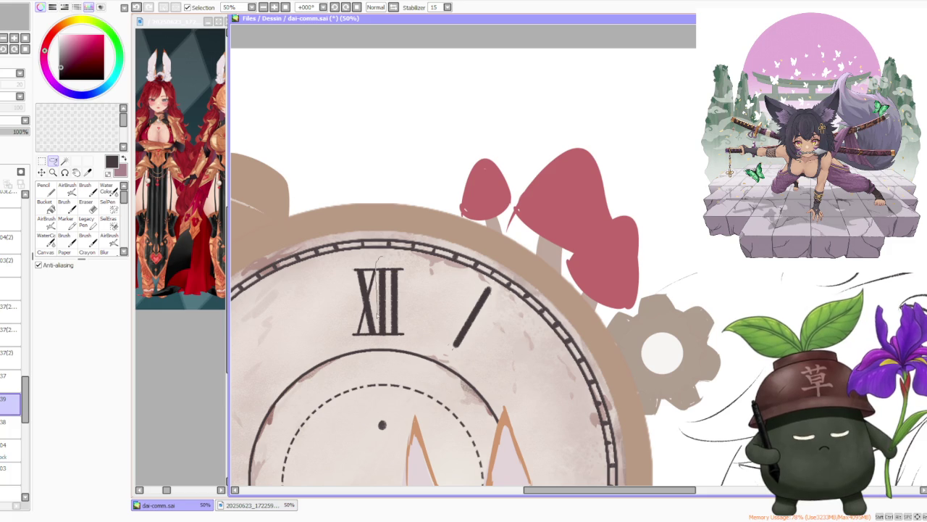
drag(378, 334, 391, 255)
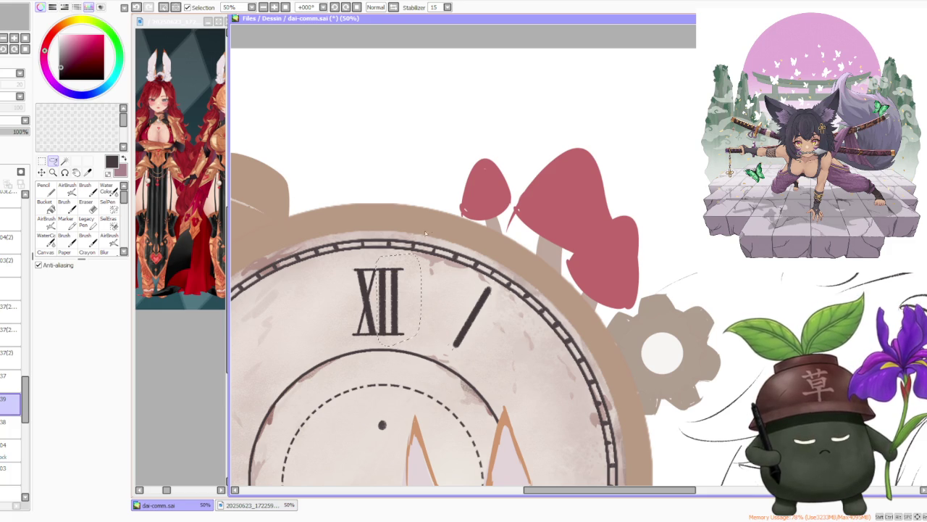
key(ctrl+c)
key(ctrl+v)
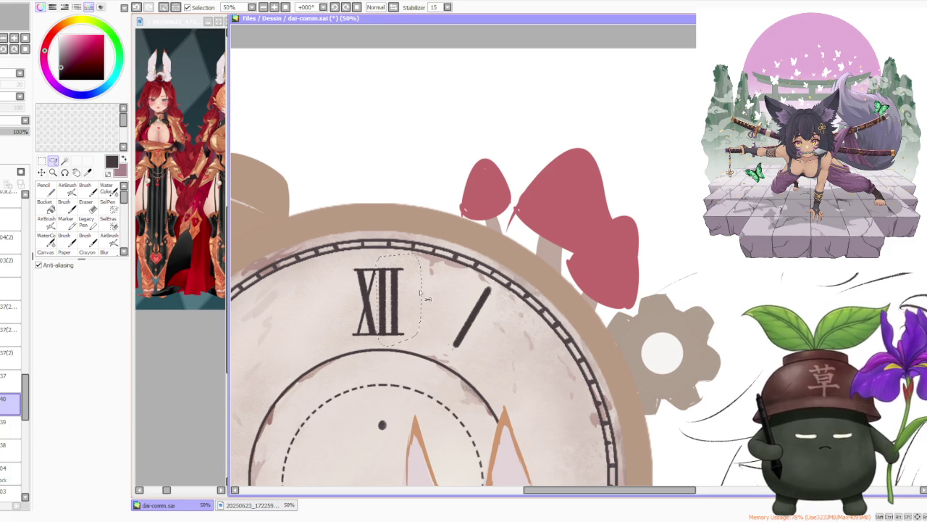
drag(404, 311, 533, 355)
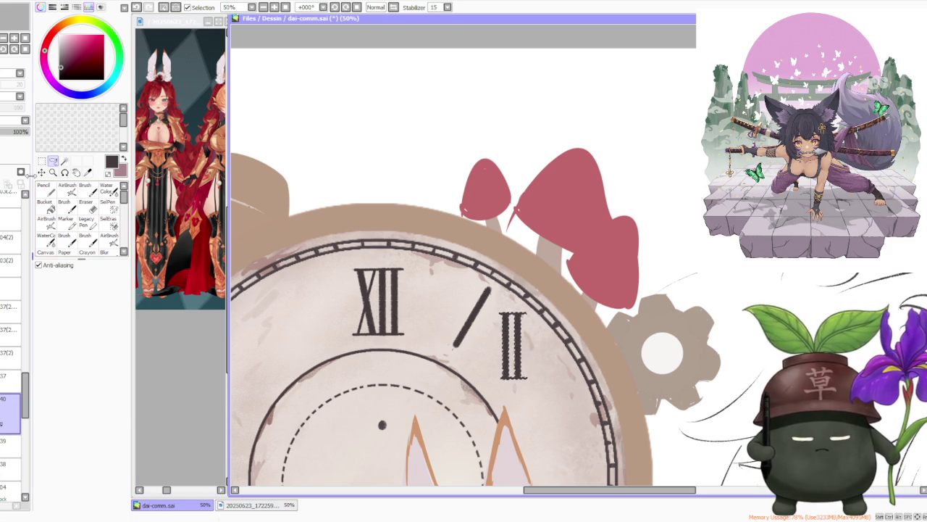
key(ctrl+t)
click(50, 325)
drag(602, 341, 586, 340)
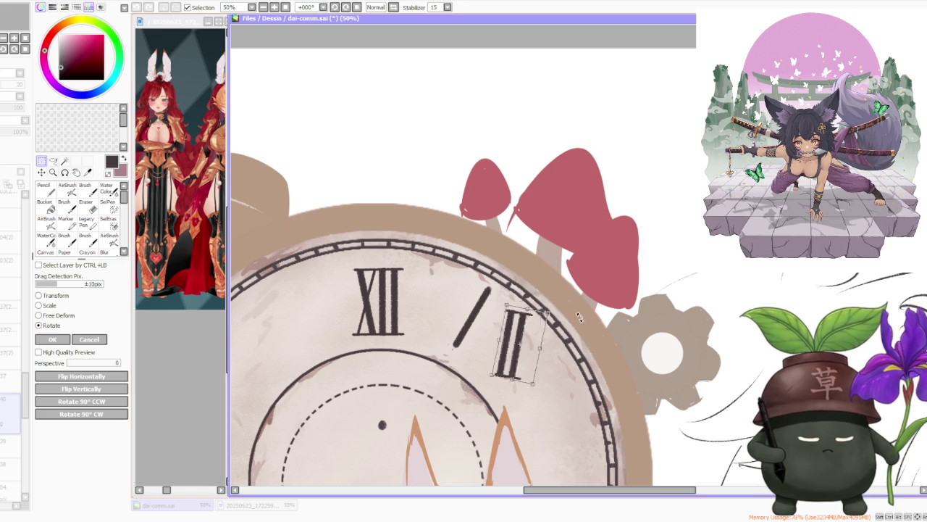
drag(511, 368, 526, 384)
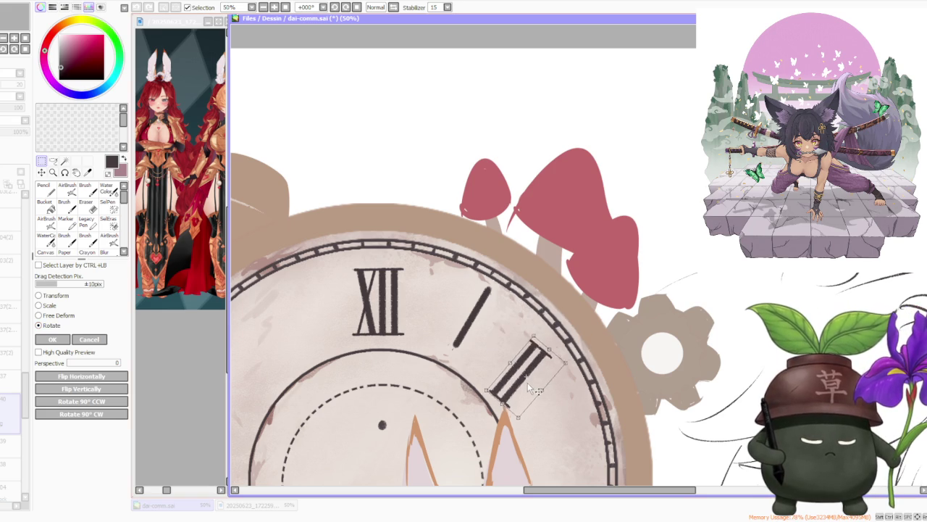
drag(598, 356, 590, 376)
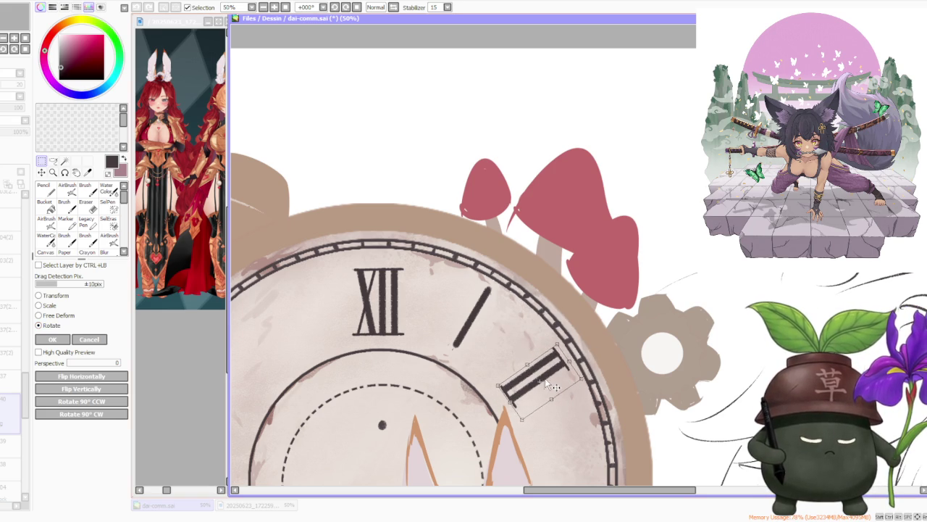
key(Return)
Step: Merge the numeral layer down and nudge the one o'clock stroke down-right
drag(439, 258, 497, 366)
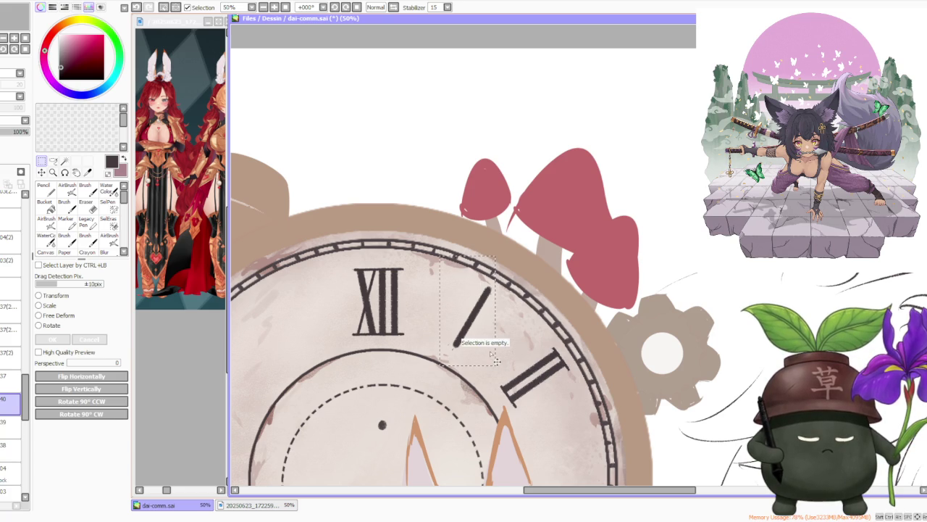
key(ctrl+e)
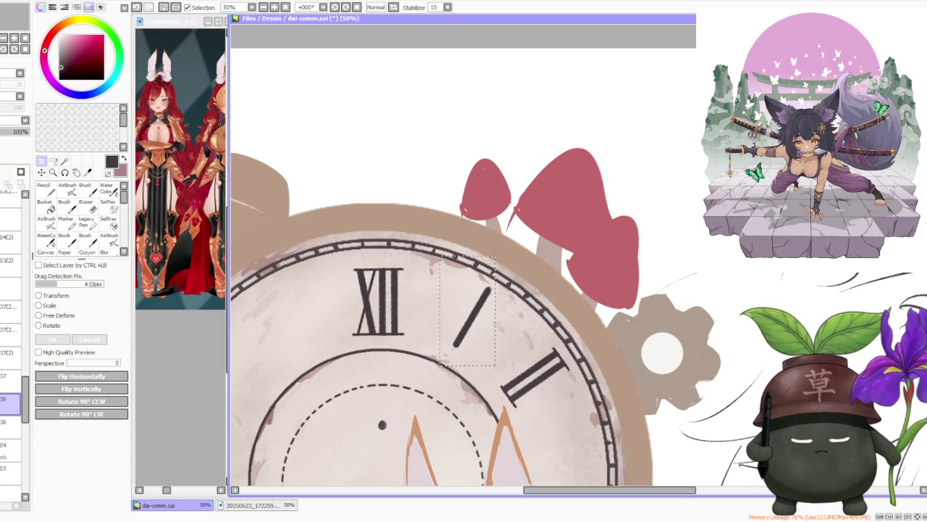
drag(484, 324, 508, 326)
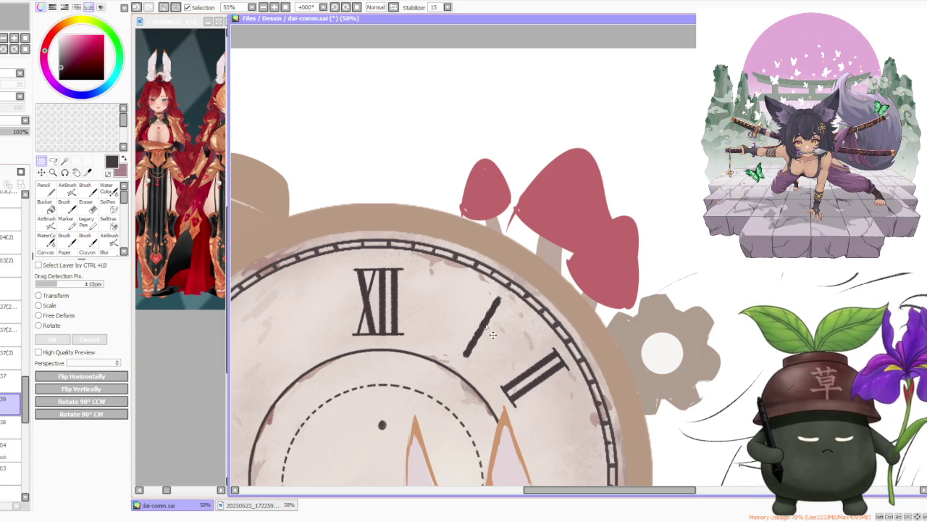
scroll(508, 326, down, 2)
scroll(508, 326, down, 3)
scroll(497, 317, up, 3)
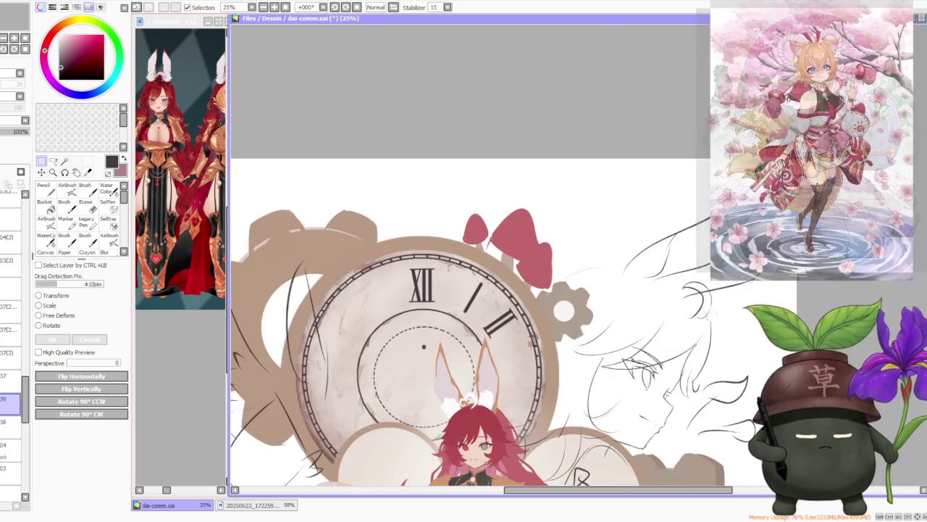
Step: Lasso-copy the II numeral and paste it lower right on the dial
scroll(497, 317, up, 2)
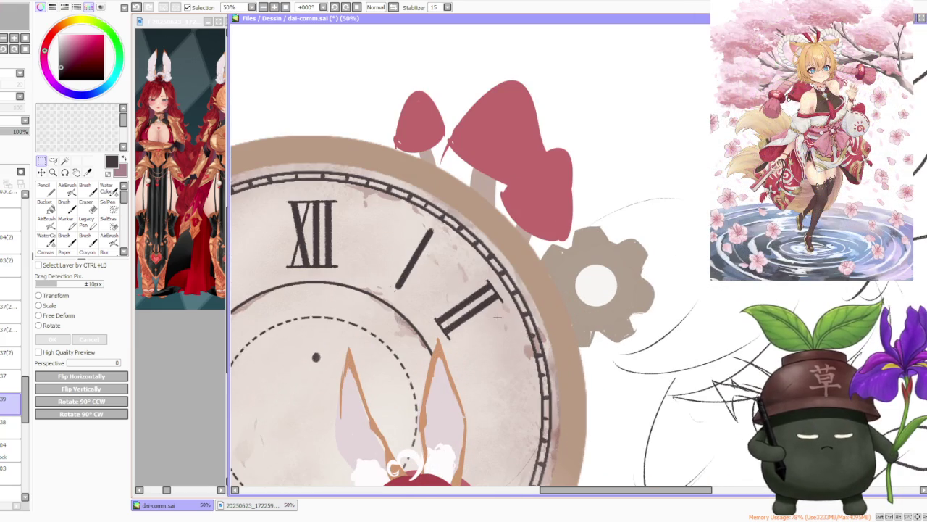
click(53, 161)
drag(499, 269, 498, 274)
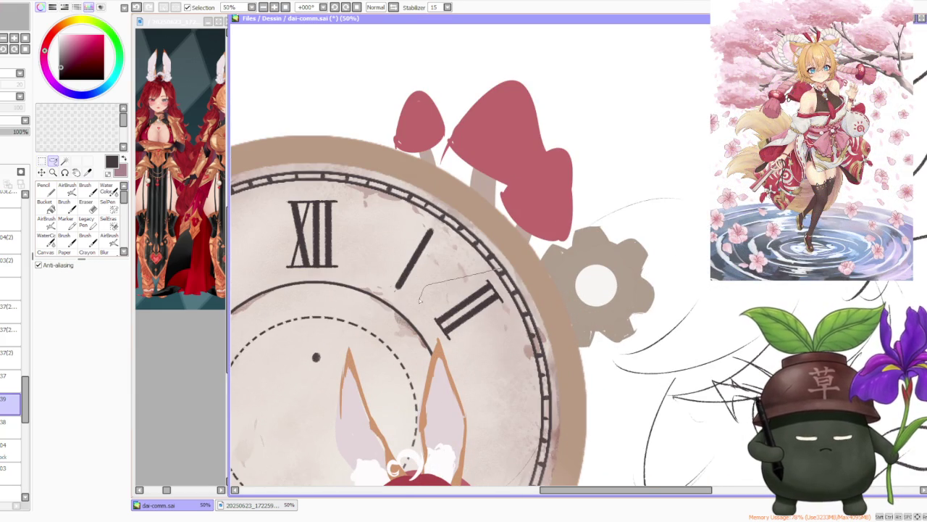
key(ctrl+c)
key(ctrl+v)
drag(493, 309, 526, 385)
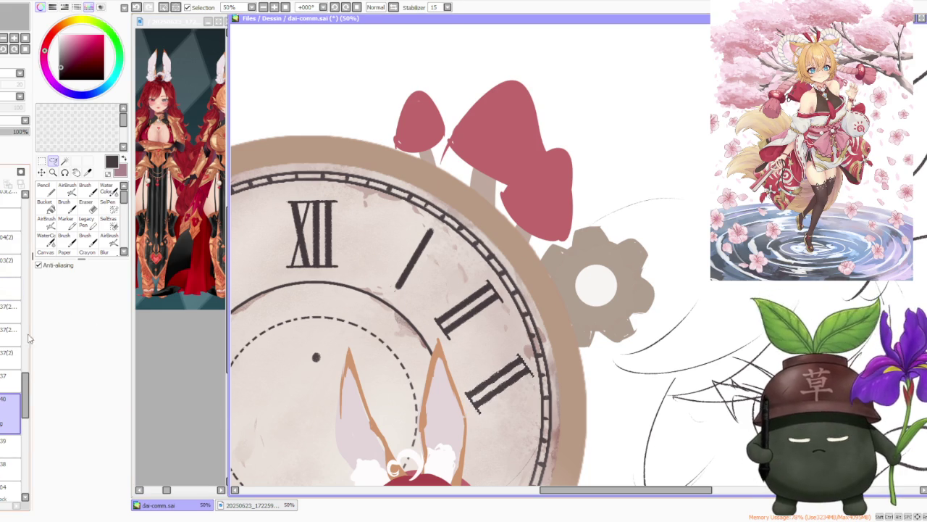
Step: Rotate the pasted numeral level at three o'clock and apply it
key(ctrl+t)
click(55, 327)
drag(806, 378, 630, 430)
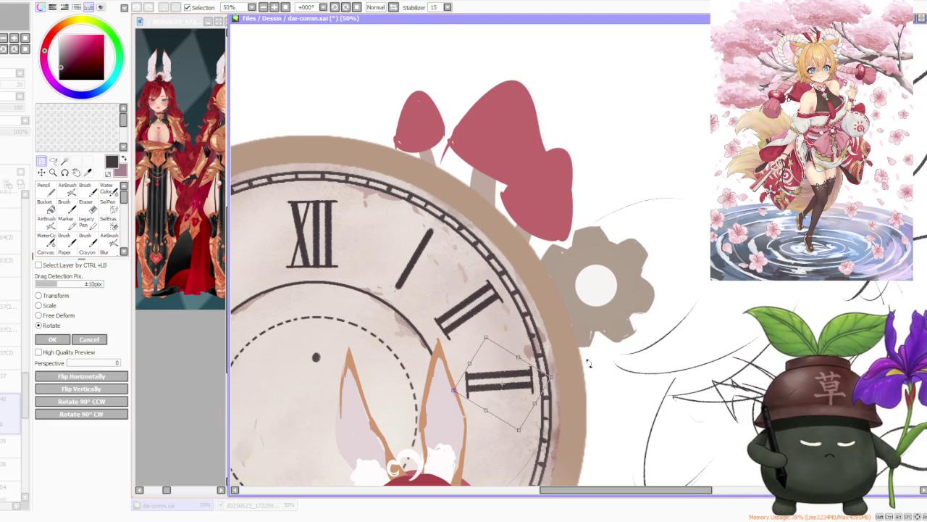
scroll(590, 385, down, 2)
drag(507, 363, 536, 366)
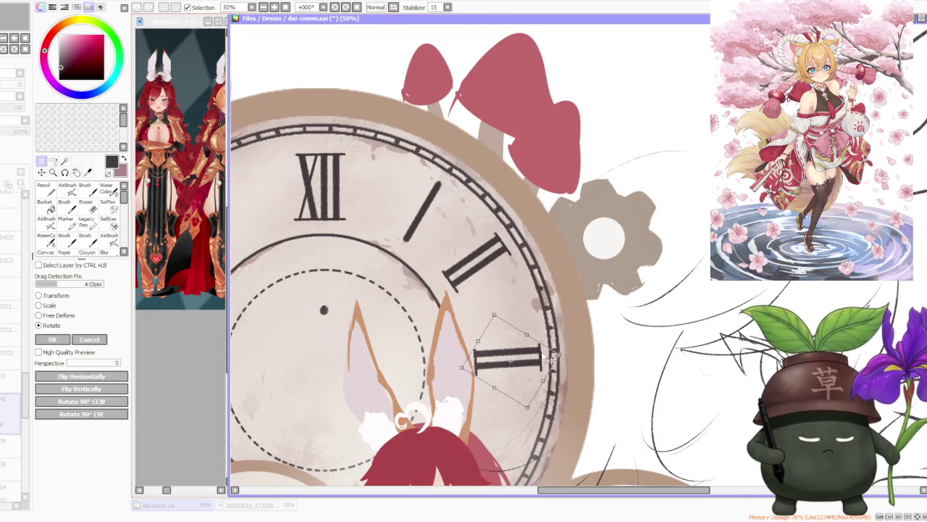
scroll(538, 368, down, 1)
scroll(538, 368, down, 1)
drag(615, 351, 603, 341)
drag(545, 355, 547, 362)
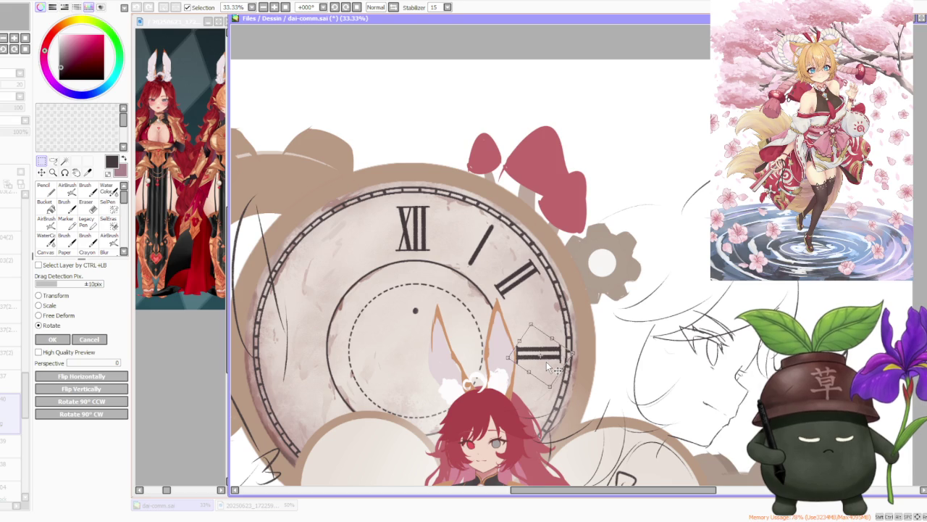
click(52, 337)
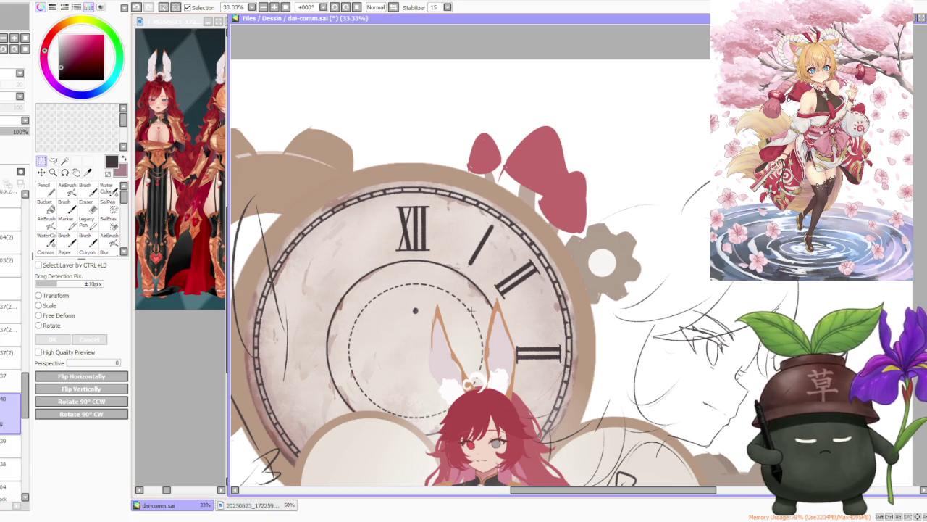
Step: Merge the new numeral down and re-angle the two o'clock II along the rim
mouse_move(565, 315)
mouse_down()
mouse_move(490, 266)
mouse_move(491, 254)
mouse_up()
key(ctrl+e)
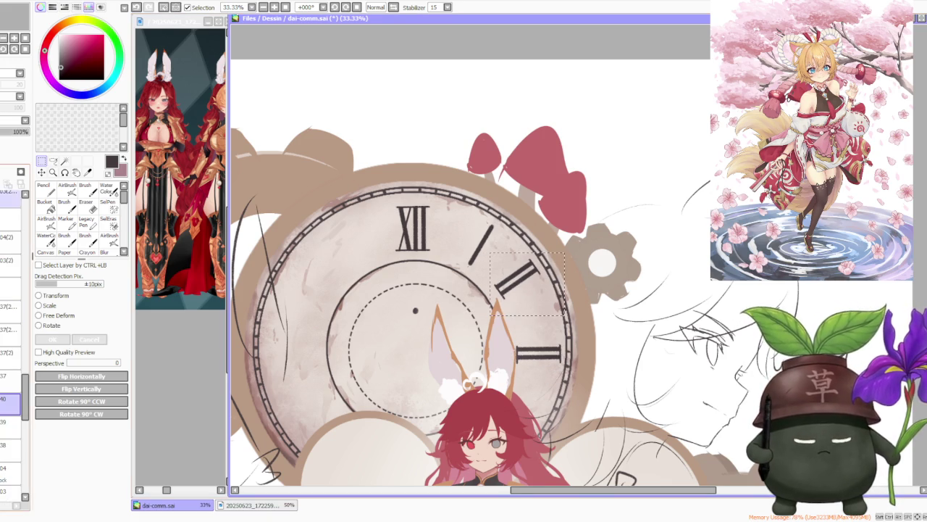
drag(525, 284, 534, 296)
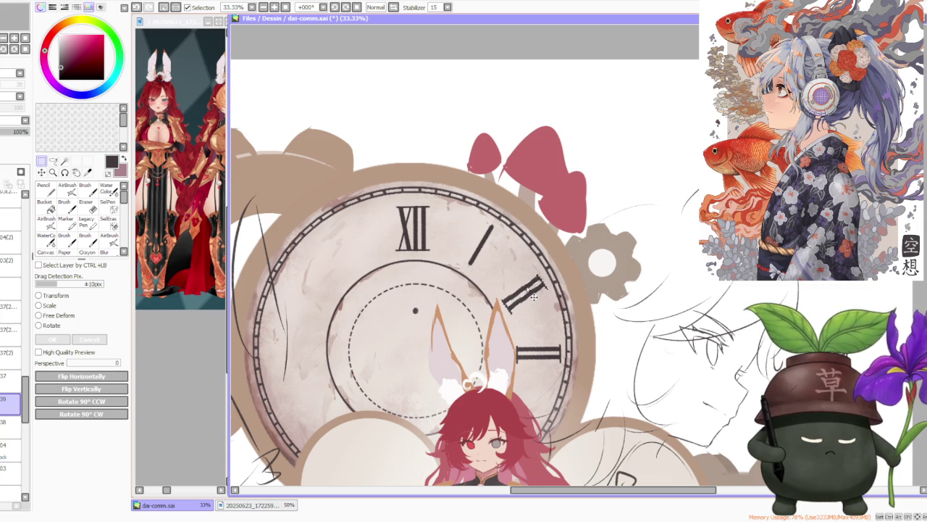
click(52, 325)
drag(607, 258, 609, 267)
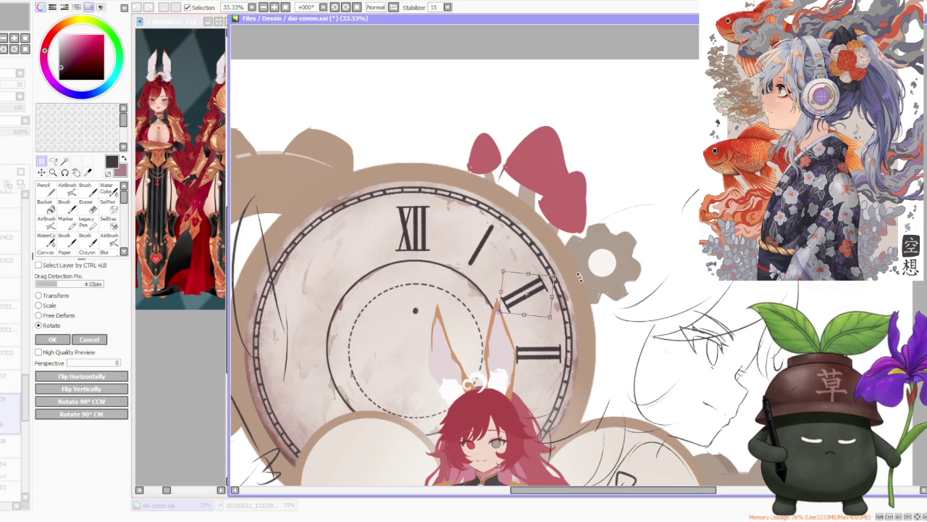
drag(541, 303, 535, 305)
click(68, 339)
Step: Rotate the one o'clock I stroke to follow the dial
mouse_move(464, 224)
mouse_down()
mouse_move(496, 268)
mouse_move(489, 249)
mouse_move(499, 255)
mouse_up()
key(ctrl+t)
key(Return)
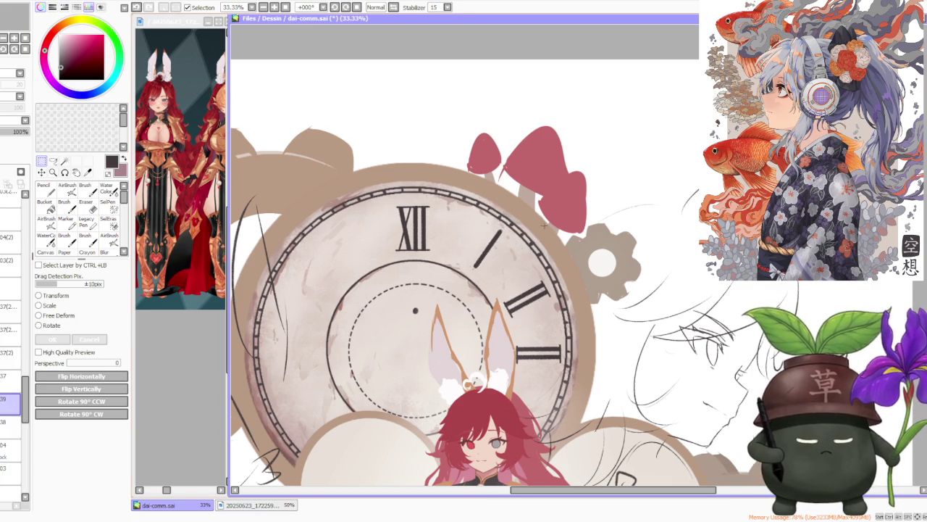
Step: Lasso-copy the III numeral and paste it just below the original
scroll(535, 235, down, 3)
scroll(535, 235, down, 1)
scroll(534, 235, down, 1)
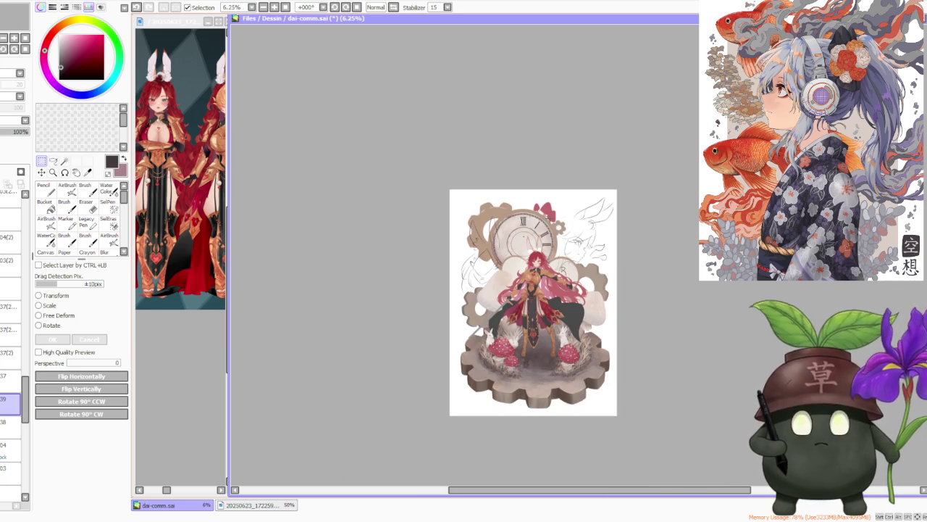
scroll(548, 238, up, 1)
scroll(548, 237, up, 1)
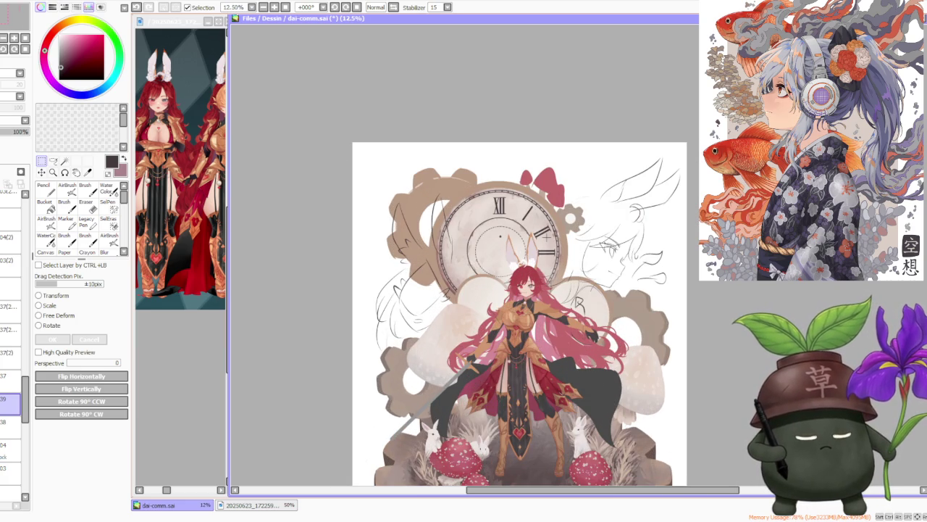
scroll(547, 233, up, 2)
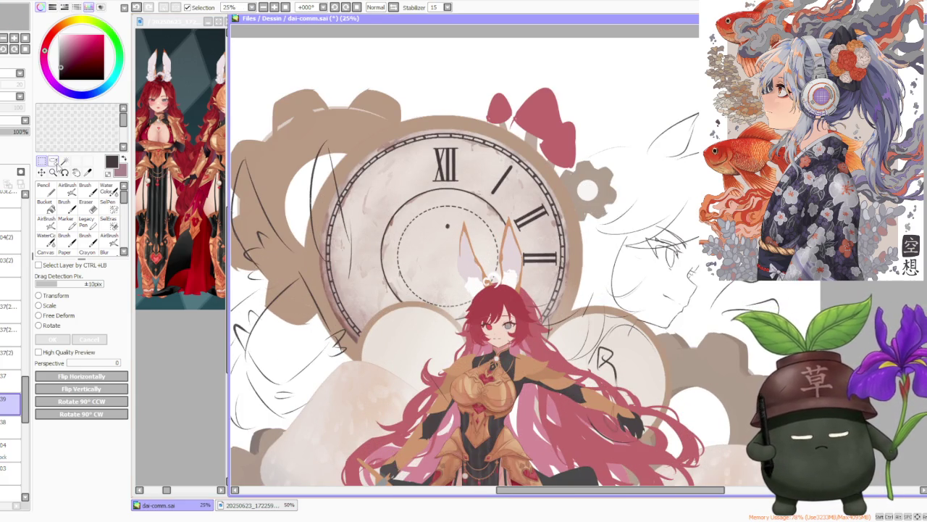
click(57, 160)
scroll(554, 216, up, 2)
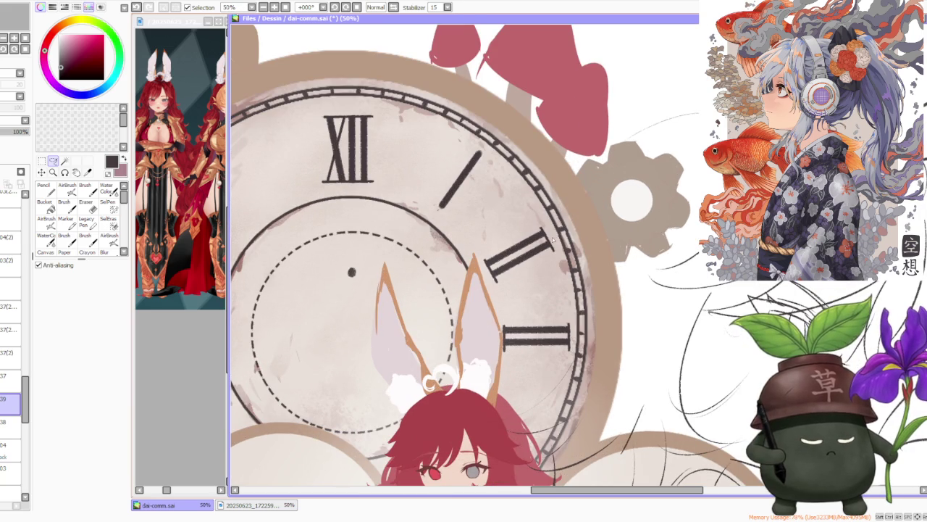
drag(545, 240, 570, 228)
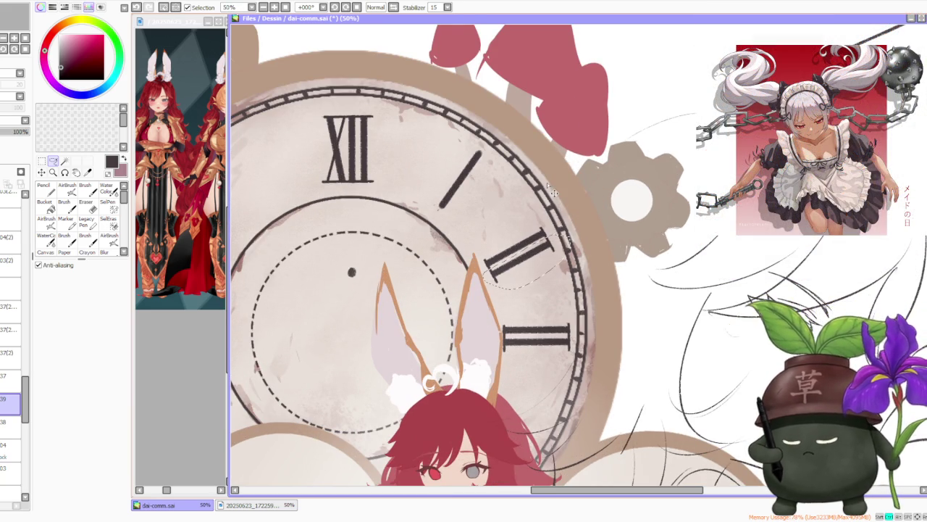
key(ctrl+c)
key(ctrl+v)
drag(545, 266, 550, 301)
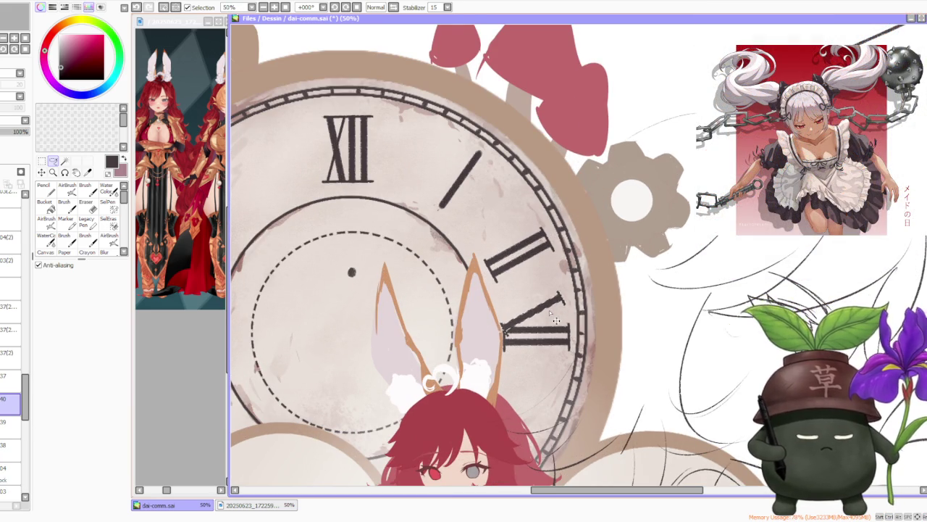
Step: Rotate the copied III to lie along the rim at four o'clock and apply it
key(ctrl+t)
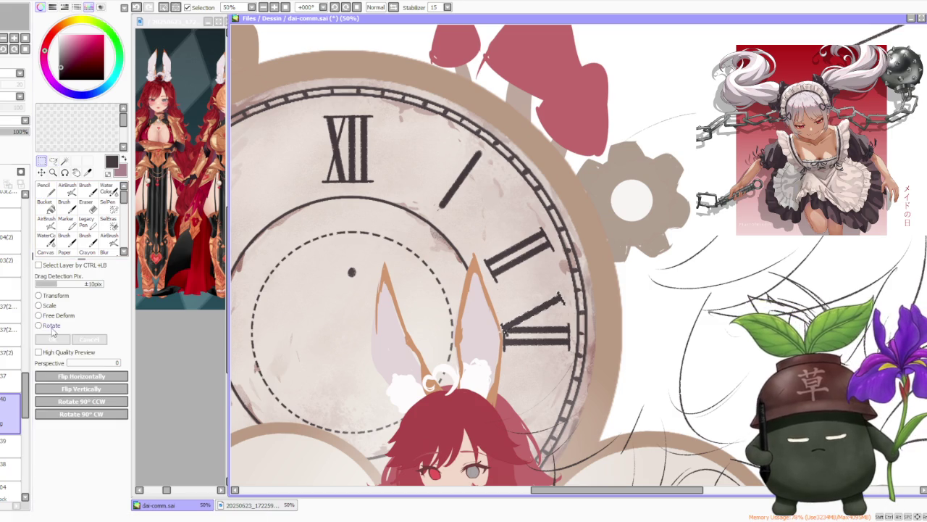
click(39, 325)
mouse_move(585, 278)
mouse_down()
mouse_move(607, 313)
mouse_move(587, 311)
mouse_move(538, 329)
mouse_up()
drag(594, 310, 584, 312)
scroll(574, 313, up, 4)
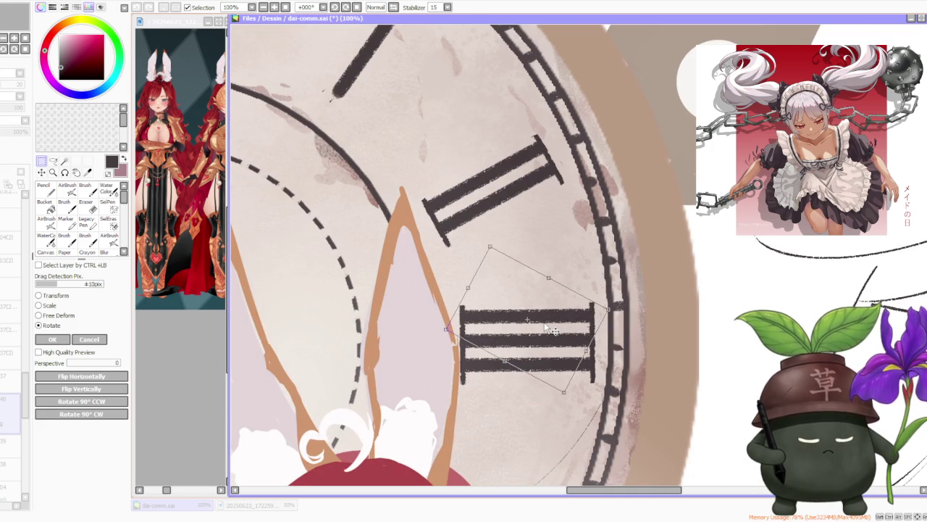
drag(547, 329, 549, 330)
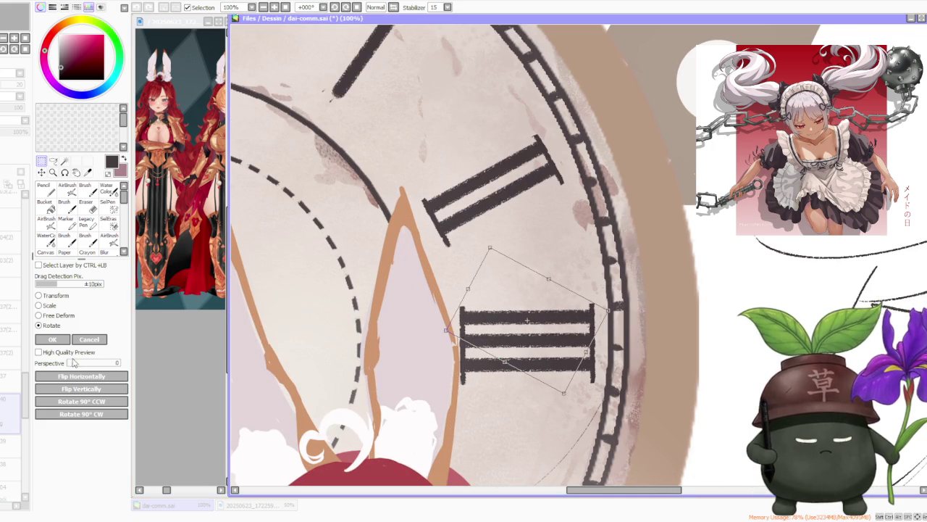
click(52, 339)
scroll(537, 234, down, 3)
scroll(537, 233, down, 3)
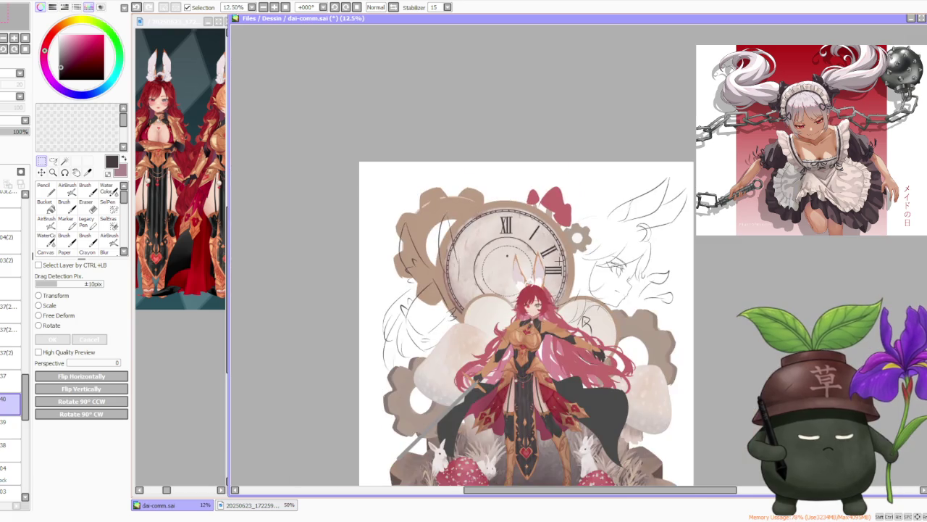
Step: Select the numerals on the right of the dial, then clear the selection
scroll(559, 261, down, 1)
scroll(580, 241, up, 4)
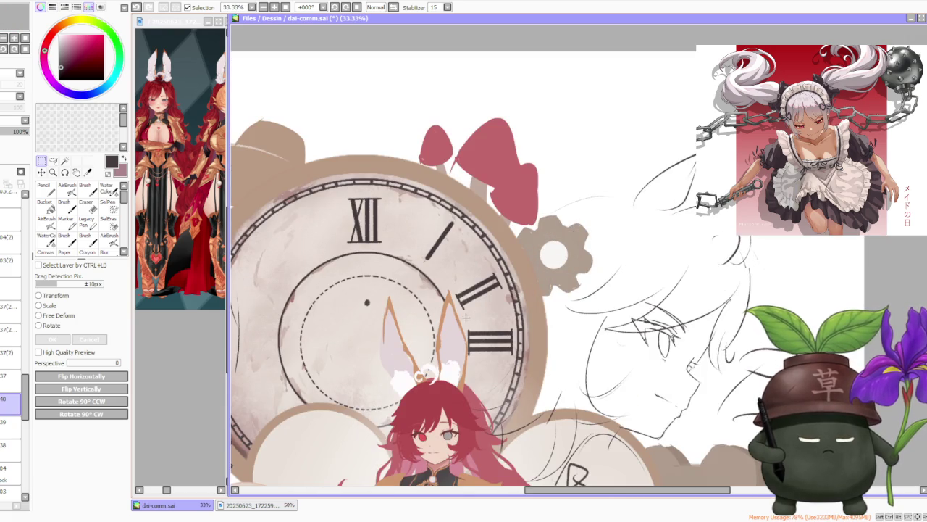
ctrl+click(502, 288)
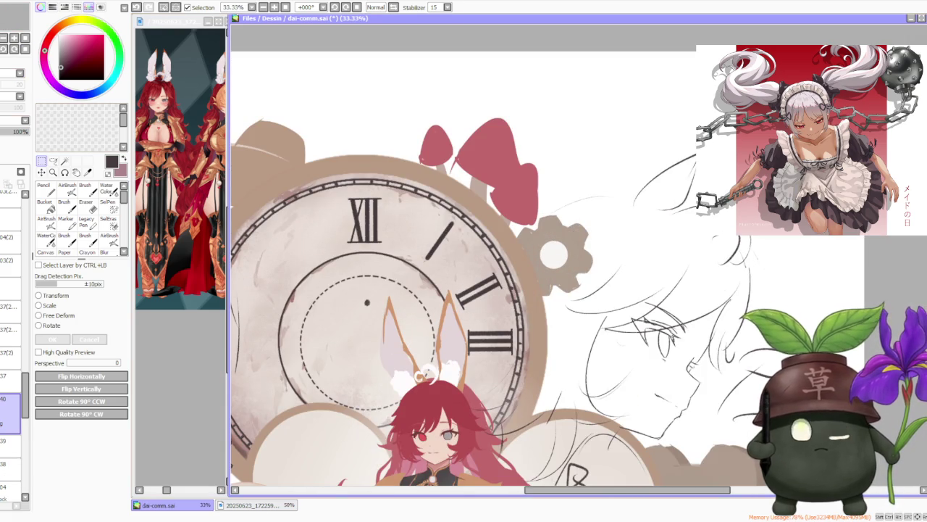
drag(529, 319, 437, 268)
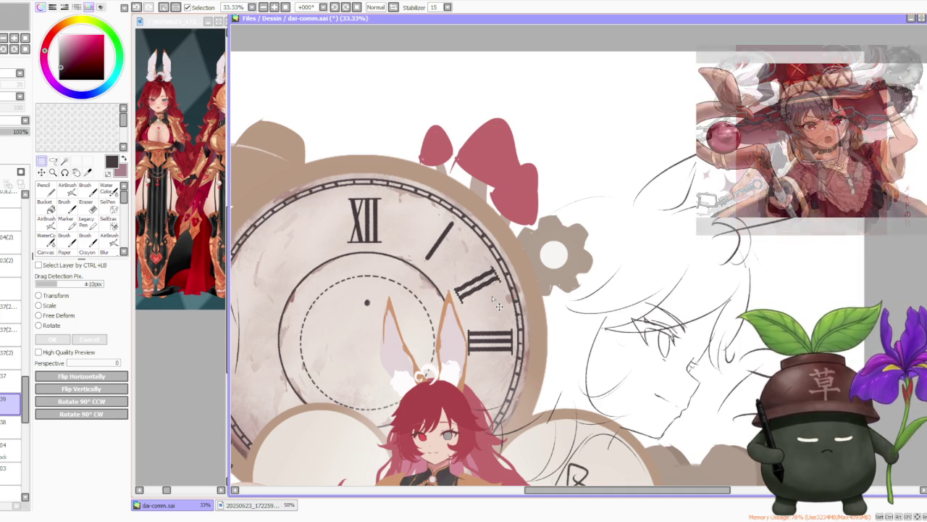
key(ctrl+d)
scroll(496, 306, down, 4)
scroll(518, 292, down, 1)
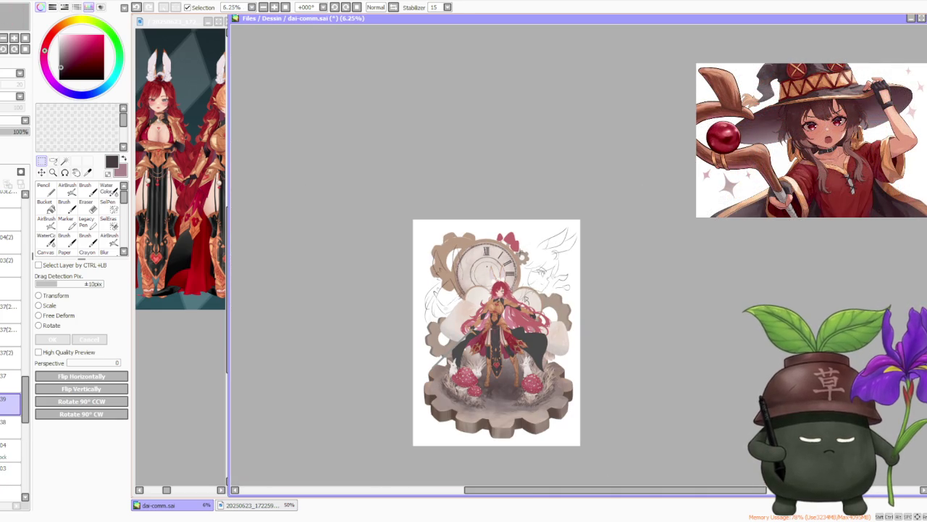
scroll(518, 250, up, 2)
scroll(518, 250, up, 2)
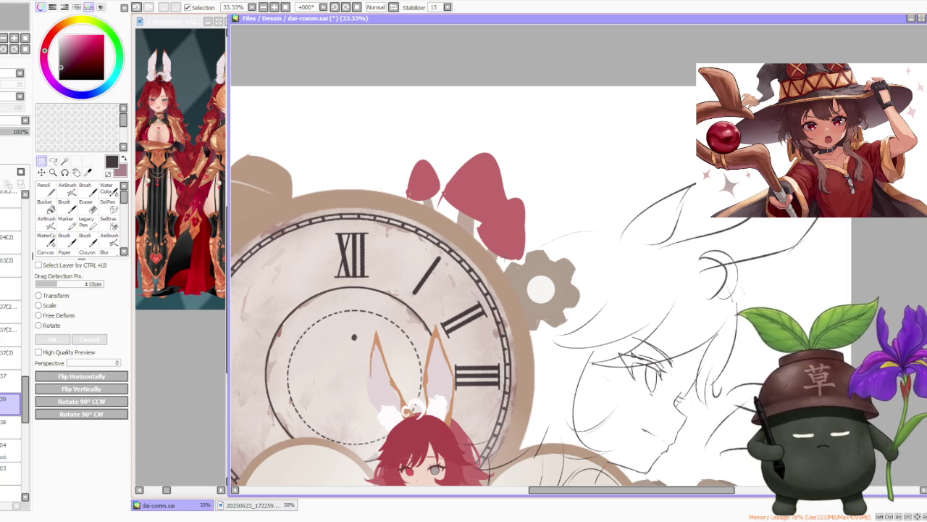
Step: Scale the copied numeral into the one o'clock spot and commit the transform
click(53, 161)
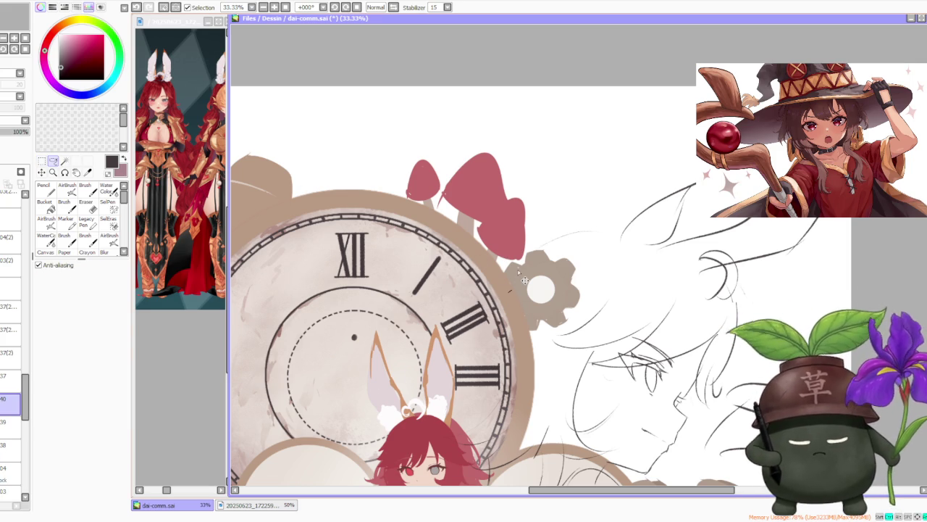
click(11, 219)
key(ctrl+t)
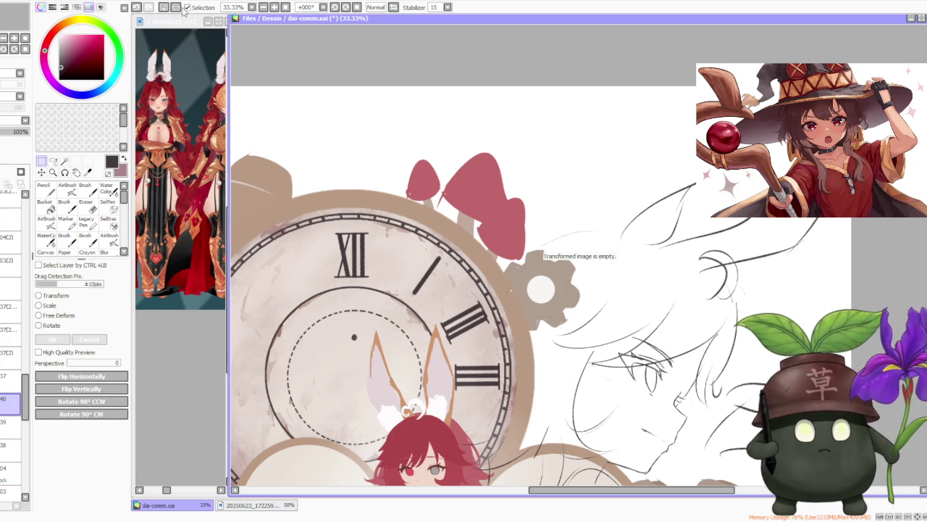
click(39, 305)
mouse_move(438, 293)
mouse_down()
mouse_move(450, 266)
mouse_move(444, 288)
mouse_move(454, 287)
mouse_up()
key(Return)
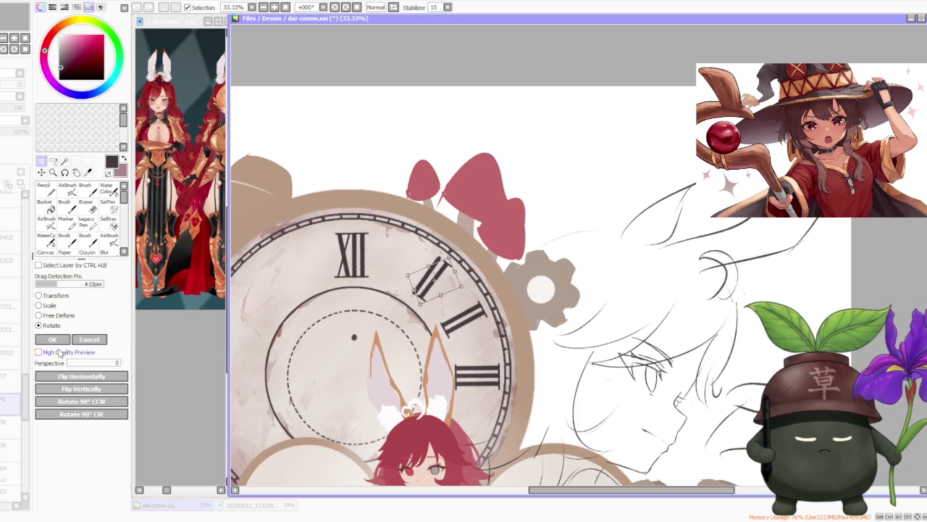
click(11, 427)
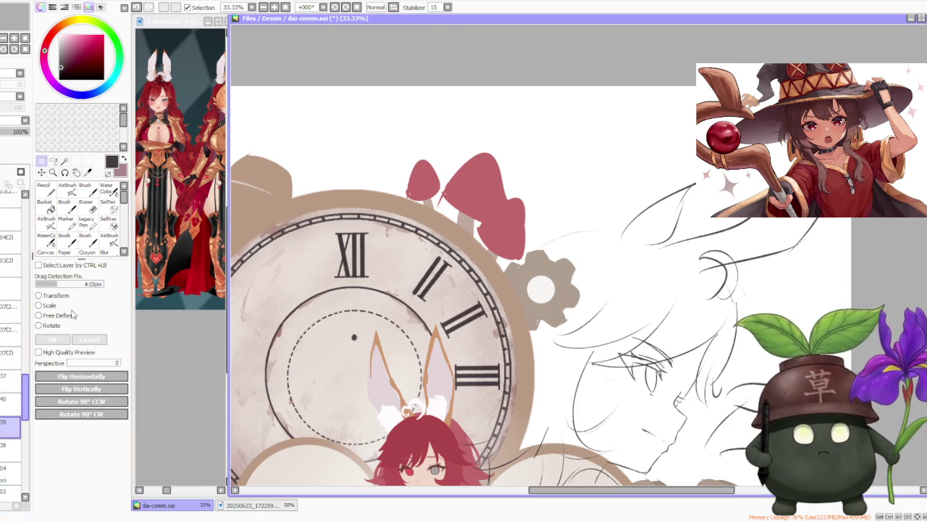
click(86, 205)
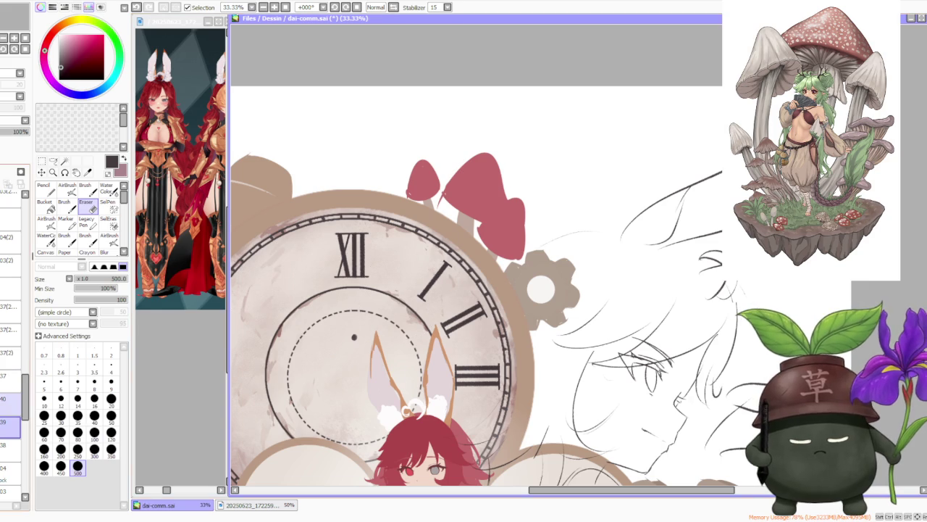
Step: Delete layer 40 and nudge the numeral I up-left
click(11, 402)
click(20, 172)
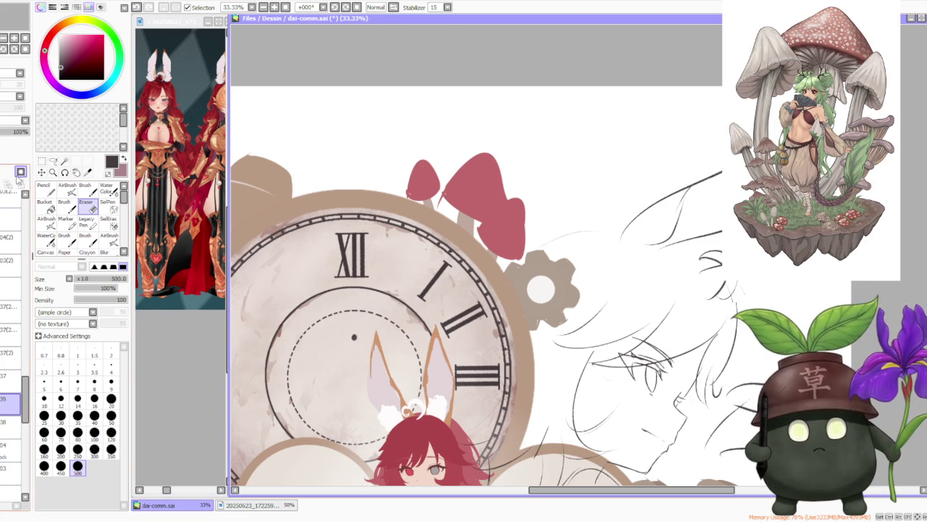
key(l)
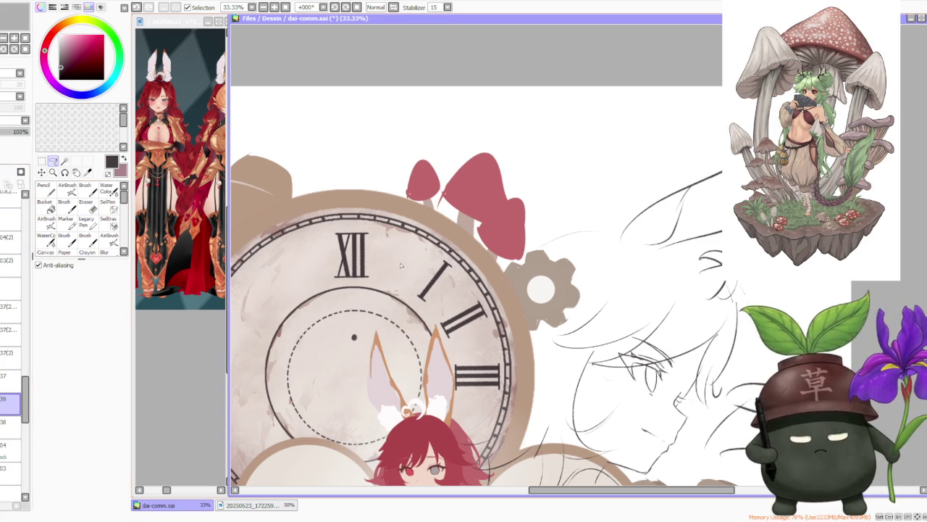
drag(453, 290, 443, 284)
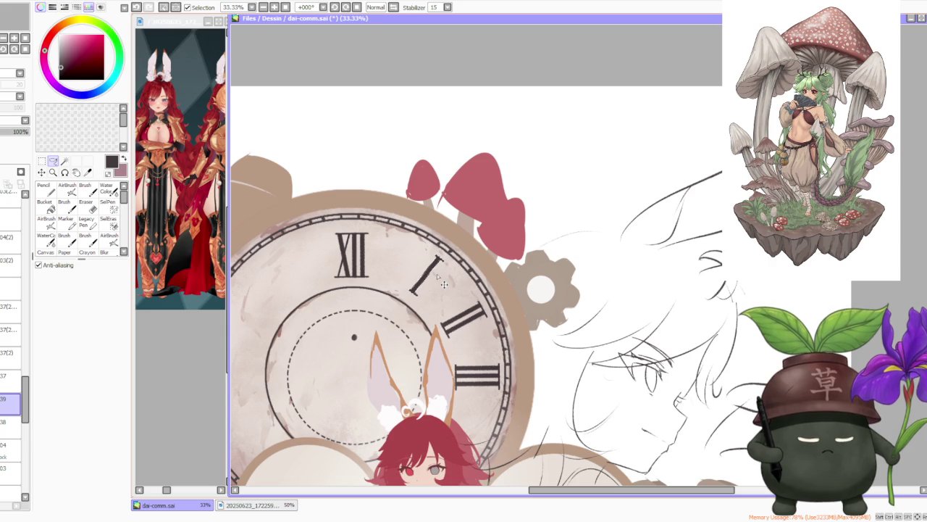
Step: Paste a copy of the I, rotate it upright, and place it on the dial's left side
scroll(444, 286, down, 3)
scroll(444, 286, down, 2)
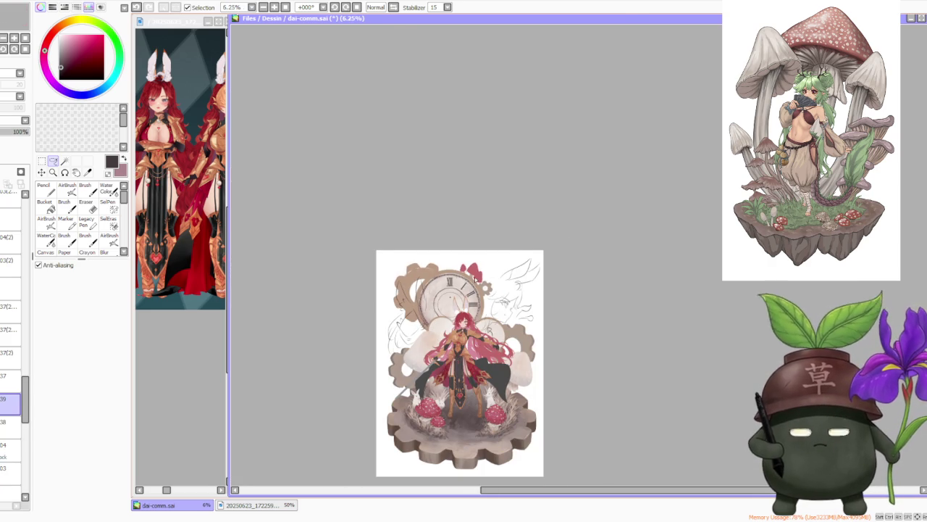
scroll(464, 293, up, 2)
scroll(465, 293, up, 1)
scroll(464, 293, up, 2)
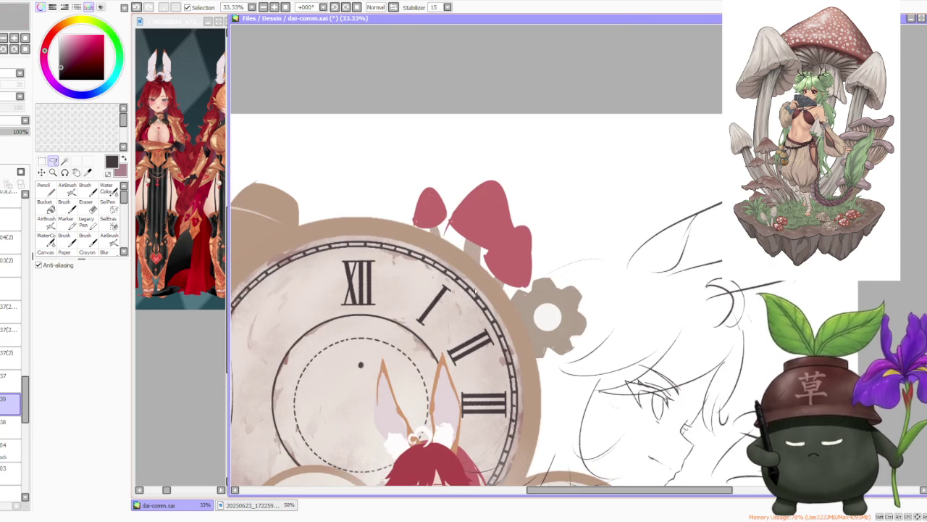
key(ctrl+v)
key(ctrl+t)
click(50, 324)
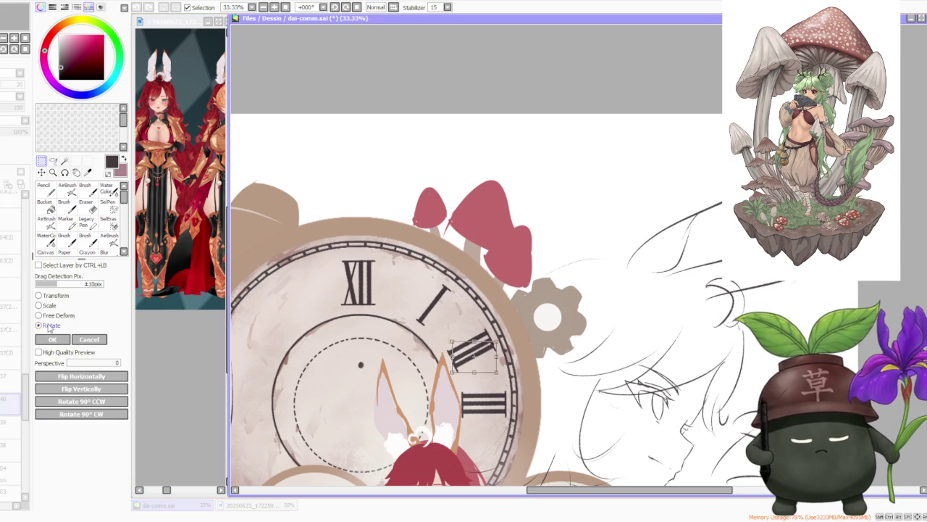
drag(507, 334, 471, 327)
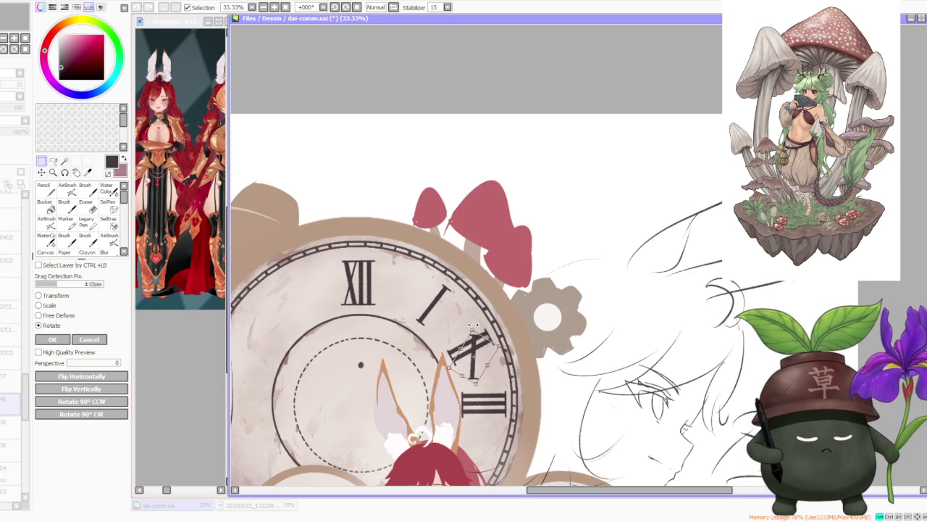
mouse_move(475, 358)
mouse_down()
mouse_move(313, 326)
mouse_move(315, 384)
mouse_move(341, 380)
mouse_up()
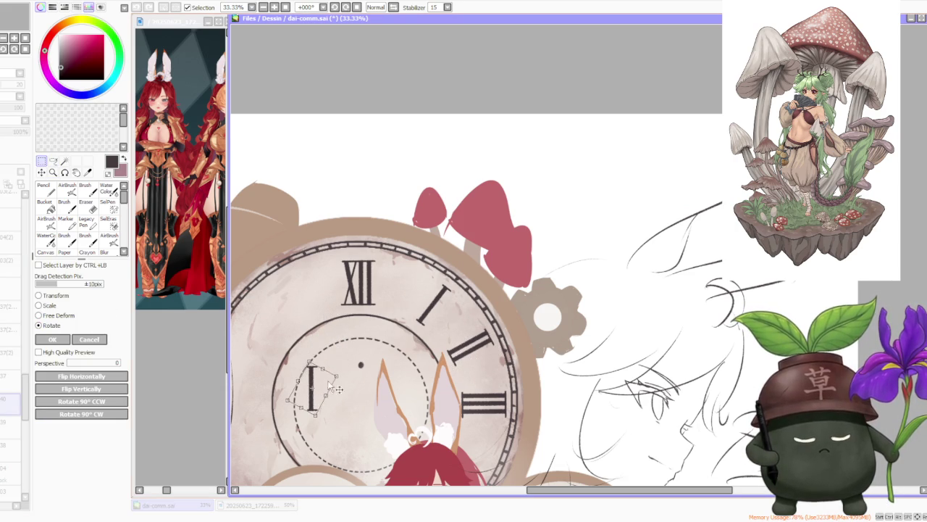
click(52, 339)
key(ctrl+minus)
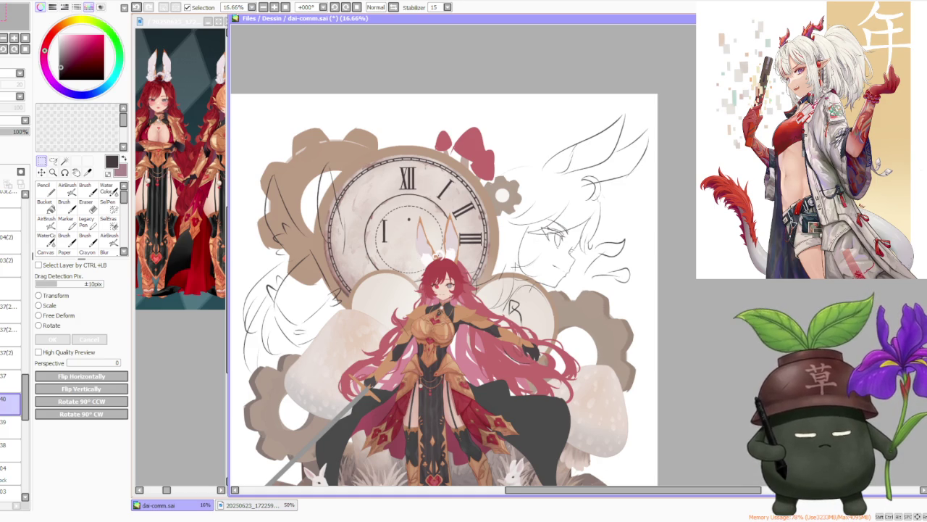
Step: Zoom in and out to review the whole illustration, then select the Brush tool
scroll(386, 224, up, 1)
scroll(414, 231, down, 1)
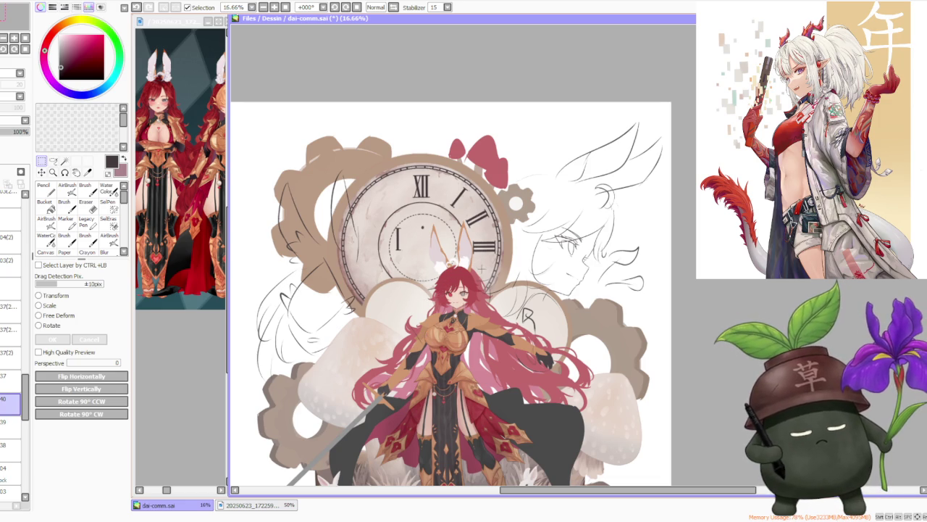
scroll(504, 295, down, 1)
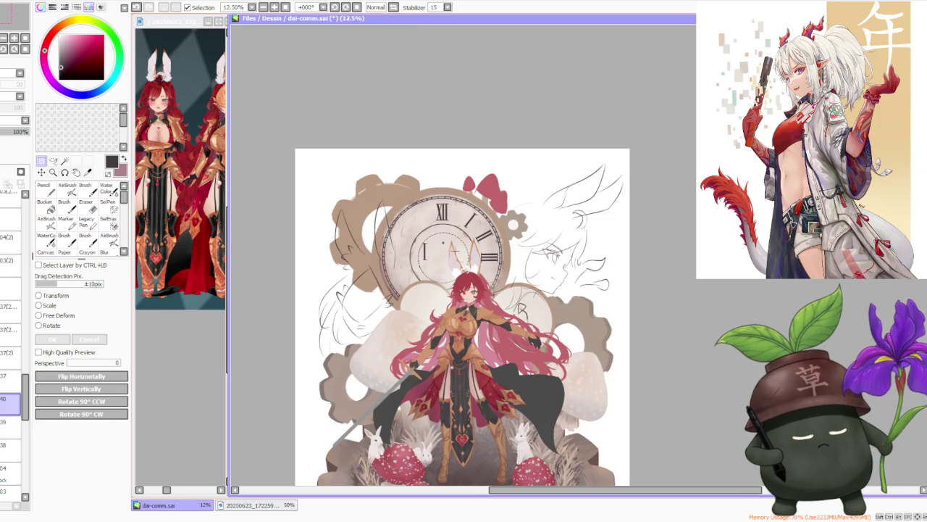
scroll(458, 255, up, 2)
click(93, 192)
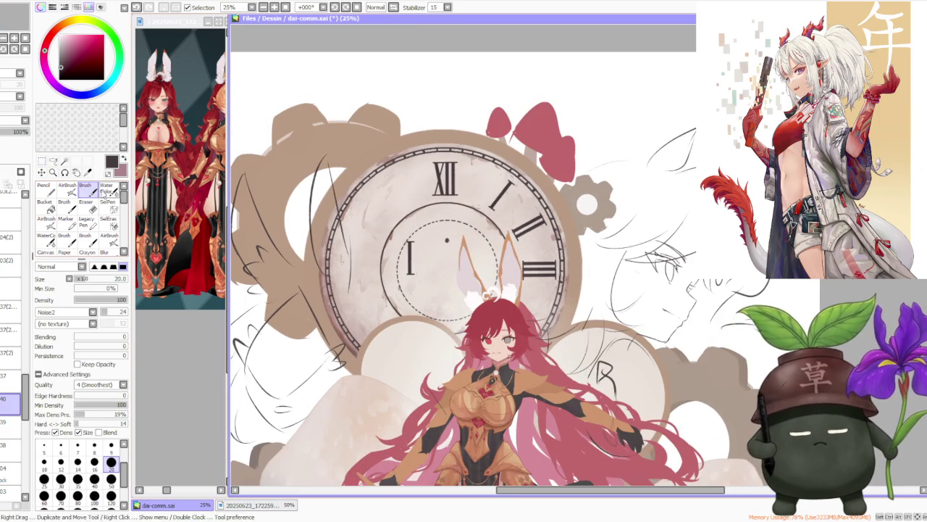
Step: At brush size 20, draw a dot and a slanted stroke beside the lone I
scroll(448, 267, up, 2)
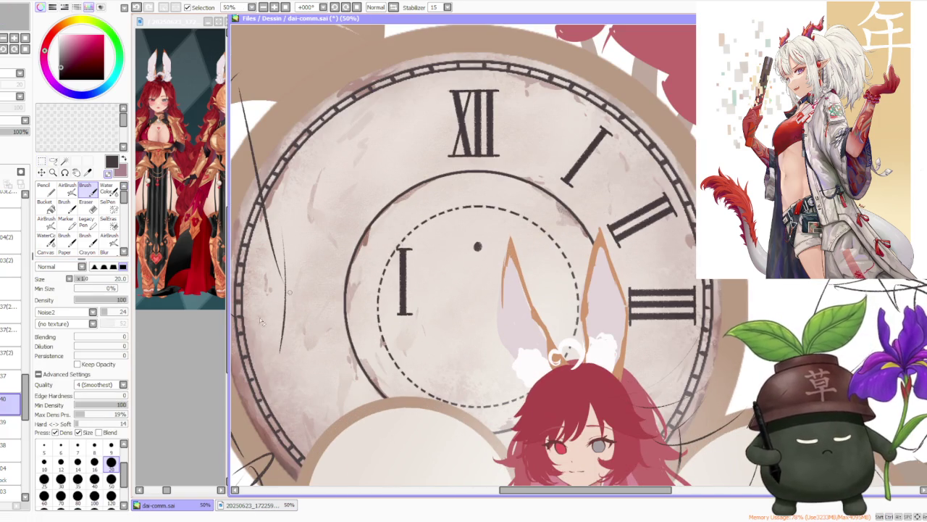
click(111, 478)
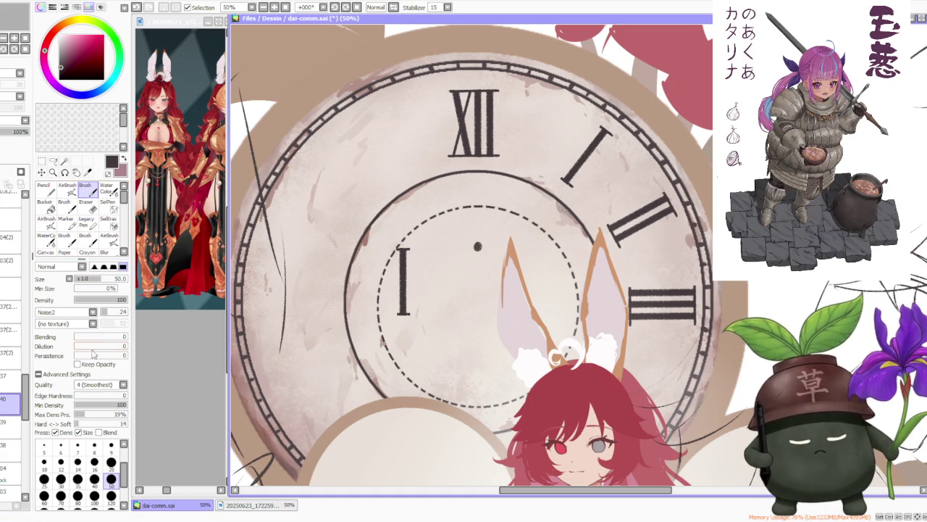
click(111, 461)
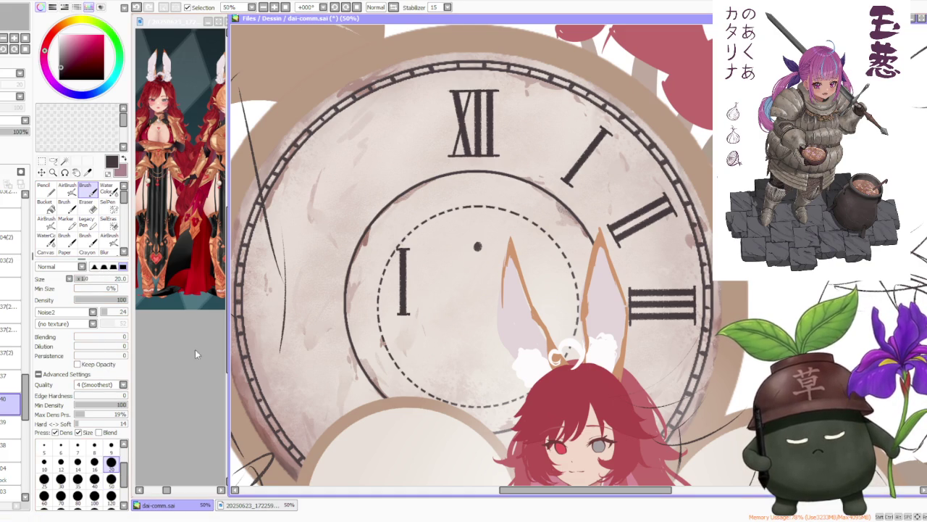
click(438, 244)
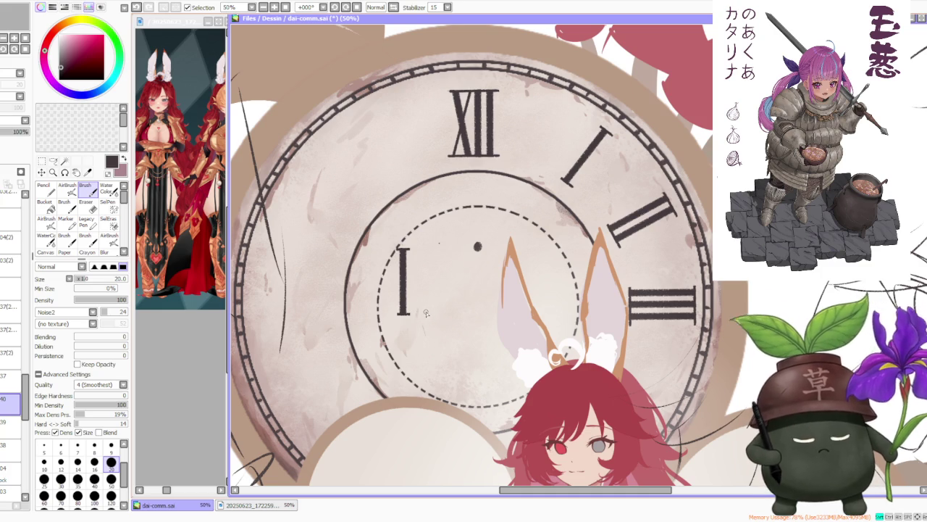
shift+click(424, 315)
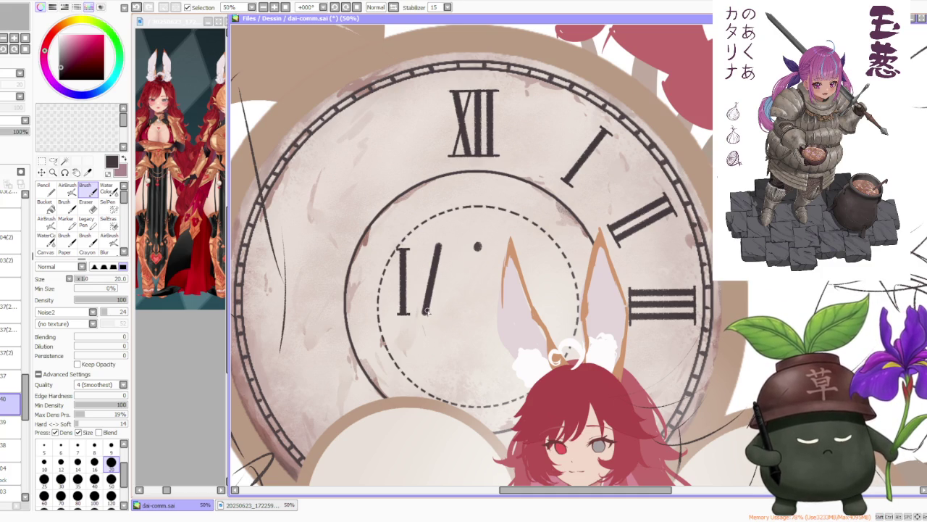
key(ctrl+z)
shift+click(423, 316)
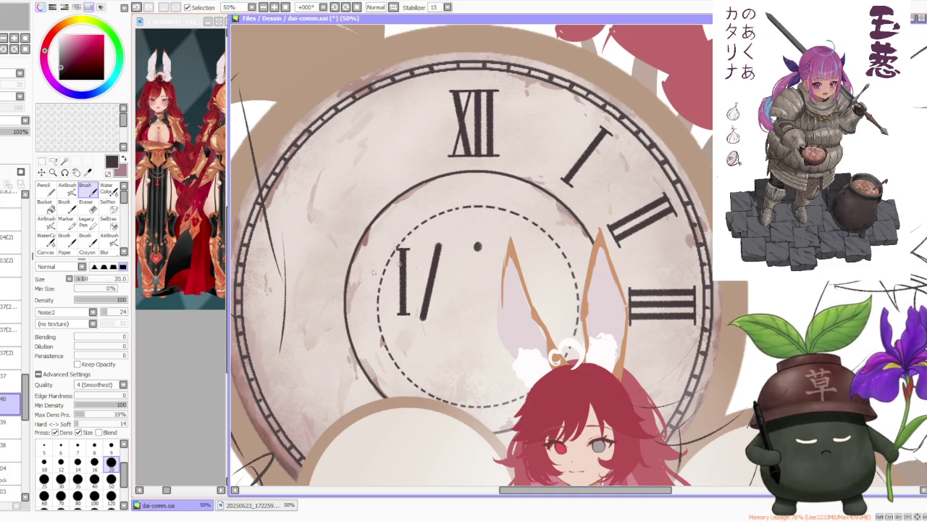
Step: At brush size 9, redraw the V's second leg until the numeral reads IV
key(bracketleft)
key(bracketleft)
key(bracketleft)
key(bracketleft)
key(bracketleft)
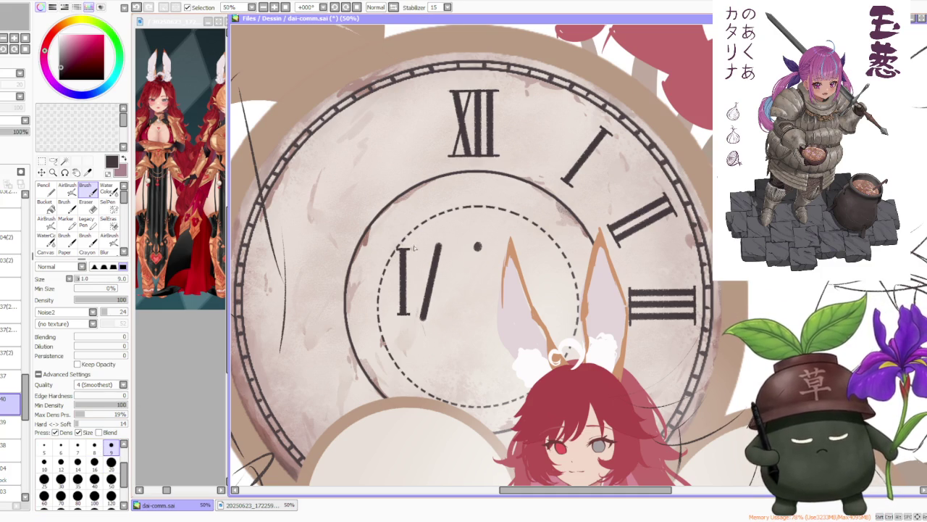
drag(418, 249, 437, 320)
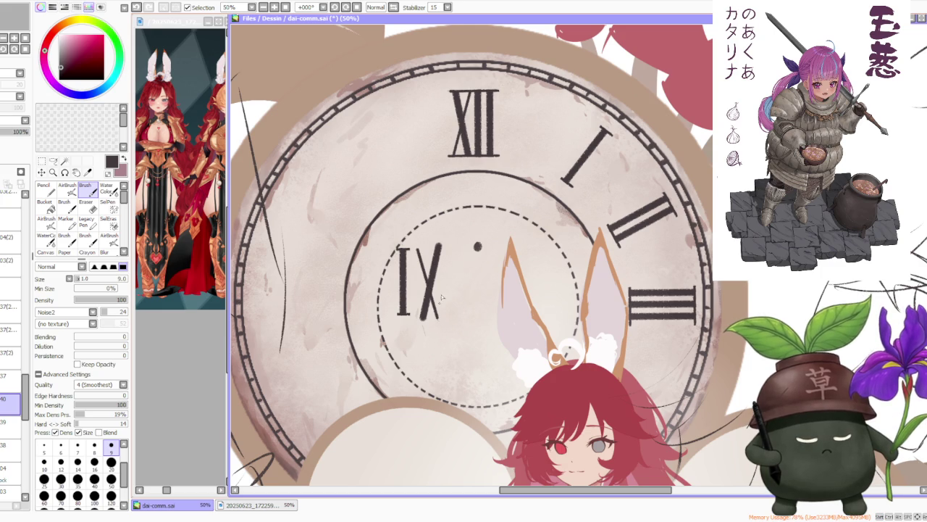
key(ctrl+z)
drag(418, 249, 428, 297)
key(ctrl+z)
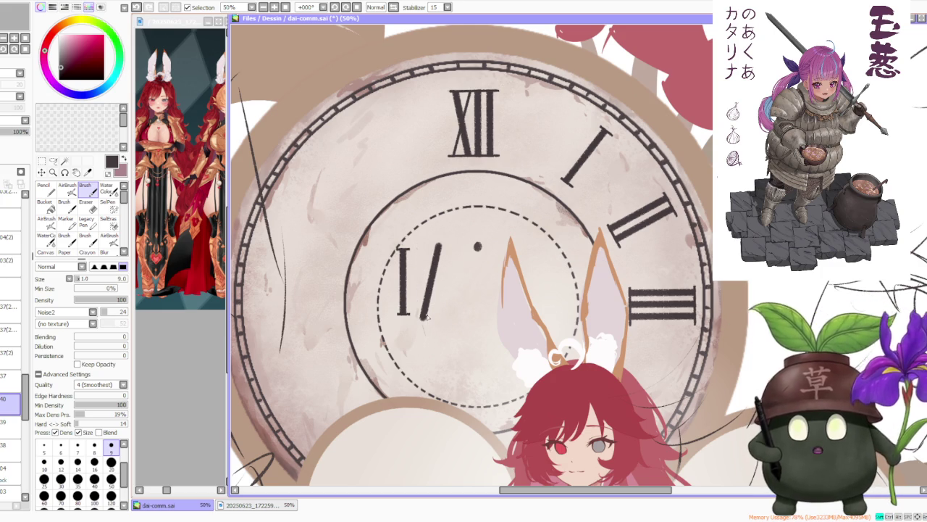
drag(418, 248, 425, 316)
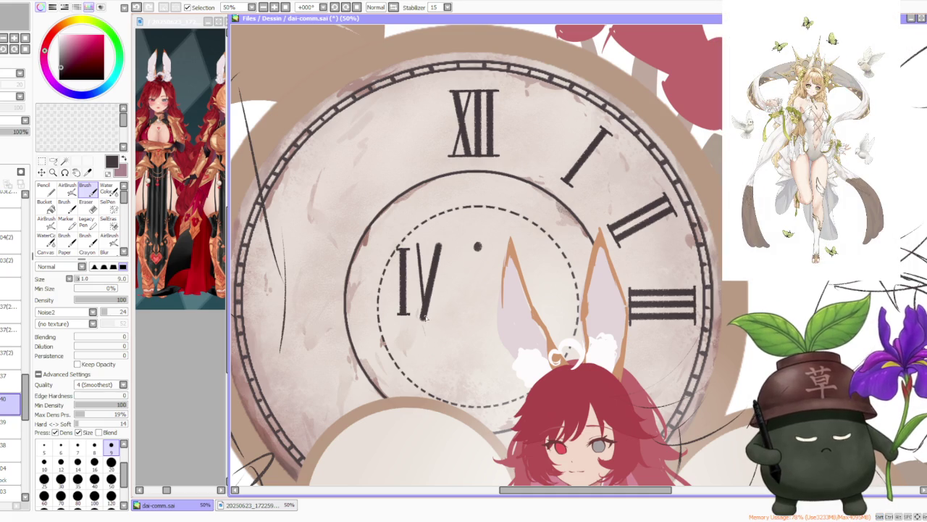
key(ctrl+z)
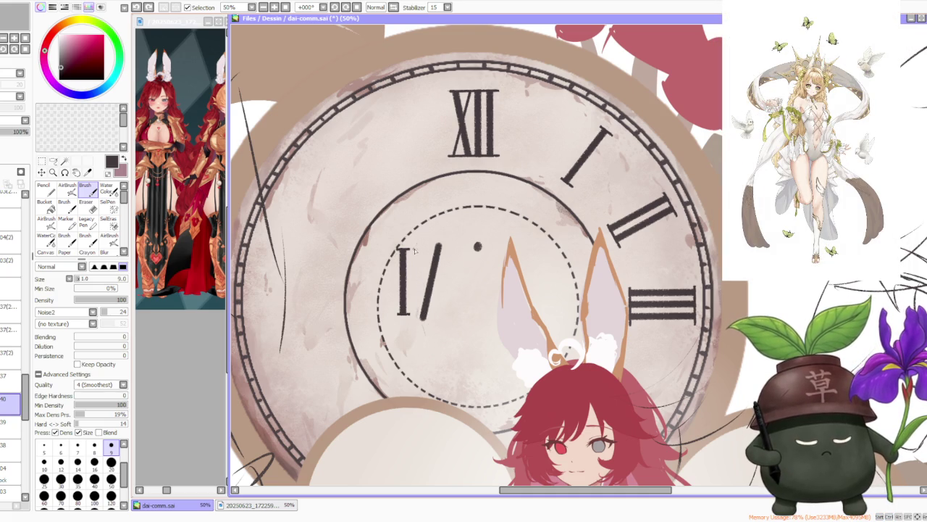
drag(417, 248, 425, 316)
key(ctrl+z)
drag(417, 247, 423, 317)
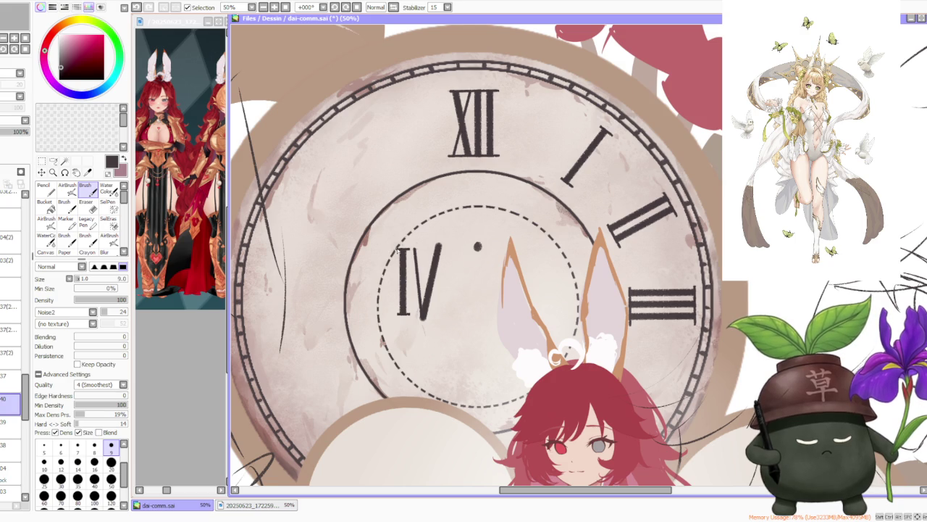
Step: Try a top bar across the IV, comparing with undo/redo, then remove it
drag(397, 249, 441, 251)
key(ctrl+z)
key(ctrl+z)
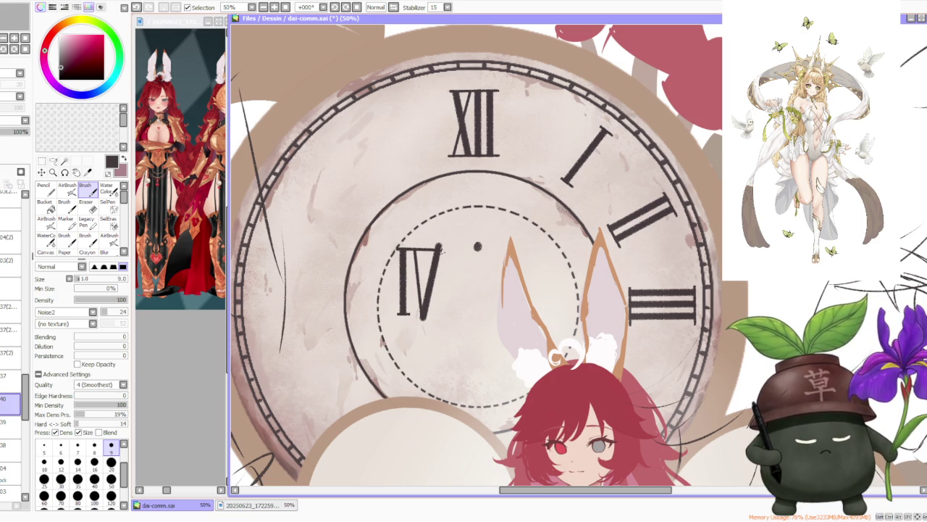
key(ctrl+z)
key(ctrl+y)
key(ctrl+z)
drag(398, 248, 446, 249)
key(ctrl+z)
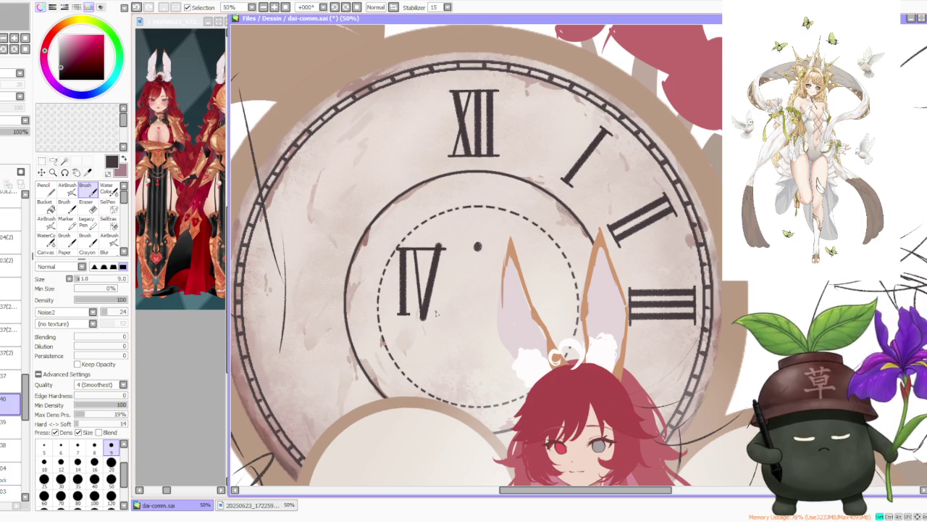
key(ctrl+z)
drag(397, 249, 445, 248)
key(ctrl+z)
key(ctrl+y)
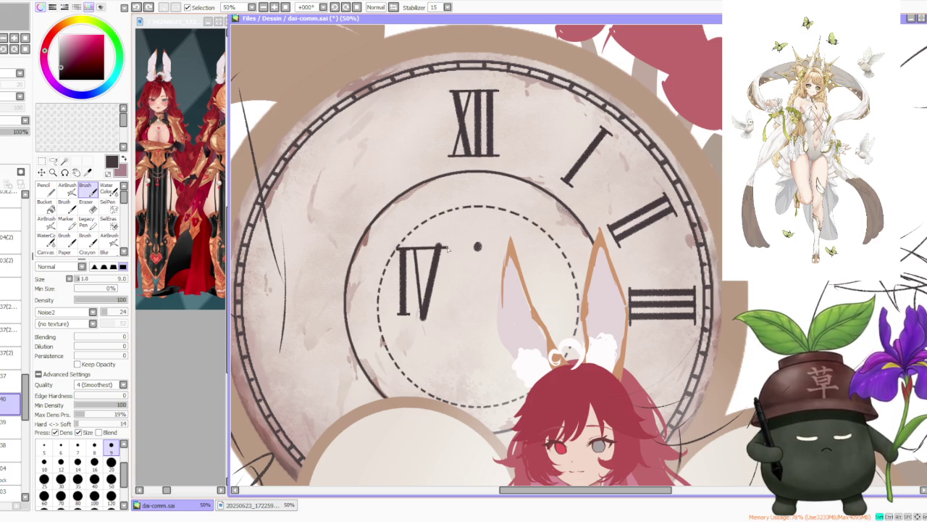
key(ctrl+z)
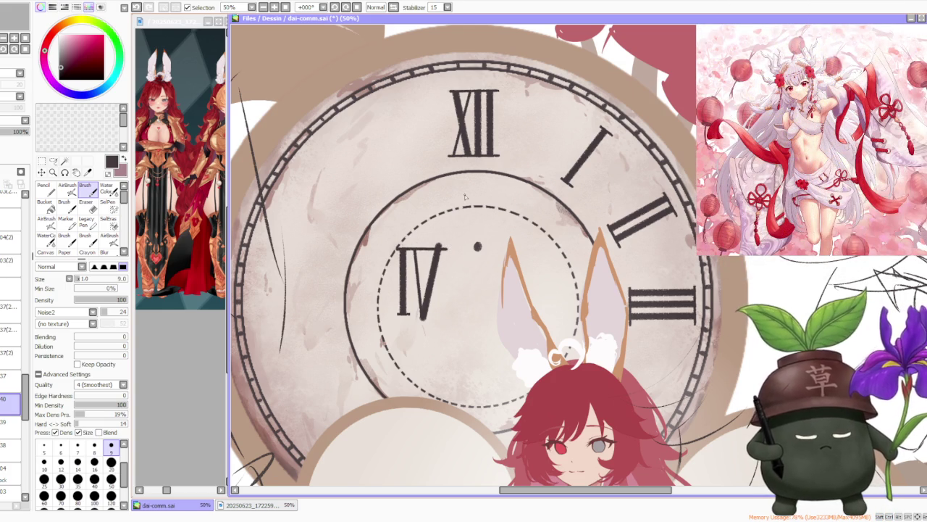
click(110, 478)
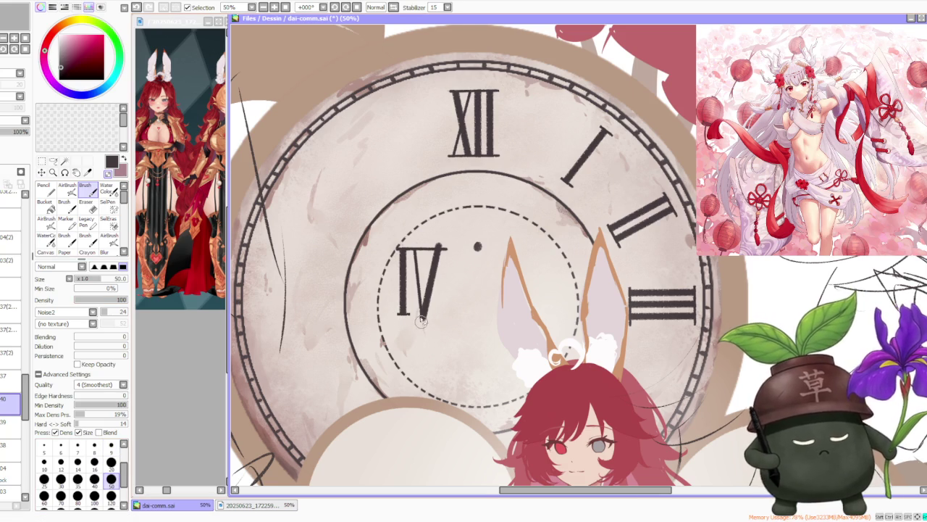
Step: Brush over the V's lower stroke at size 50, then undo the top serif and left V stroke
scroll(419, 304, up, 1)
drag(413, 289, 424, 326)
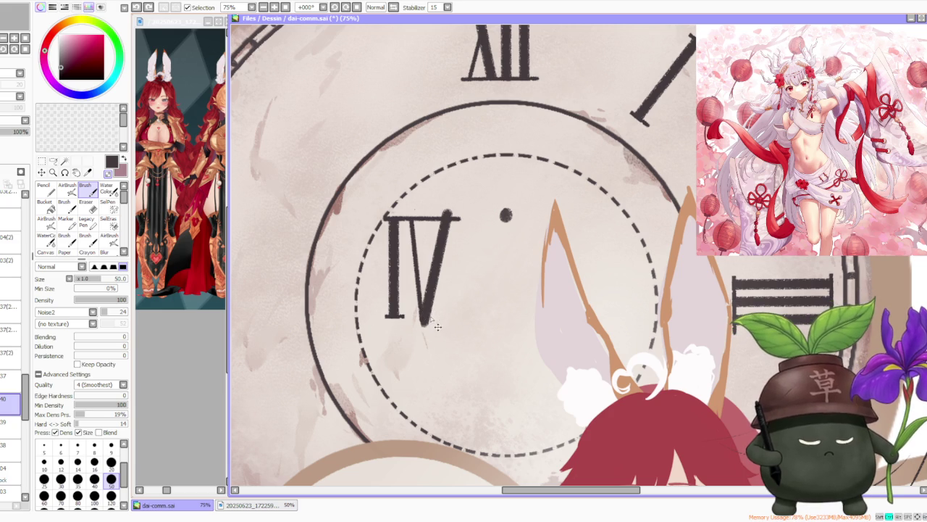
key(ctrl+z)
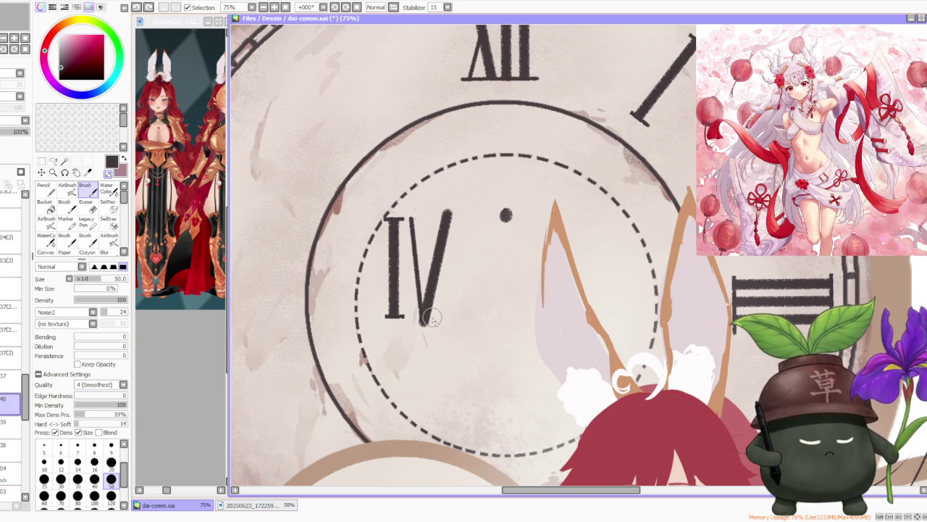
key(ctrl+z)
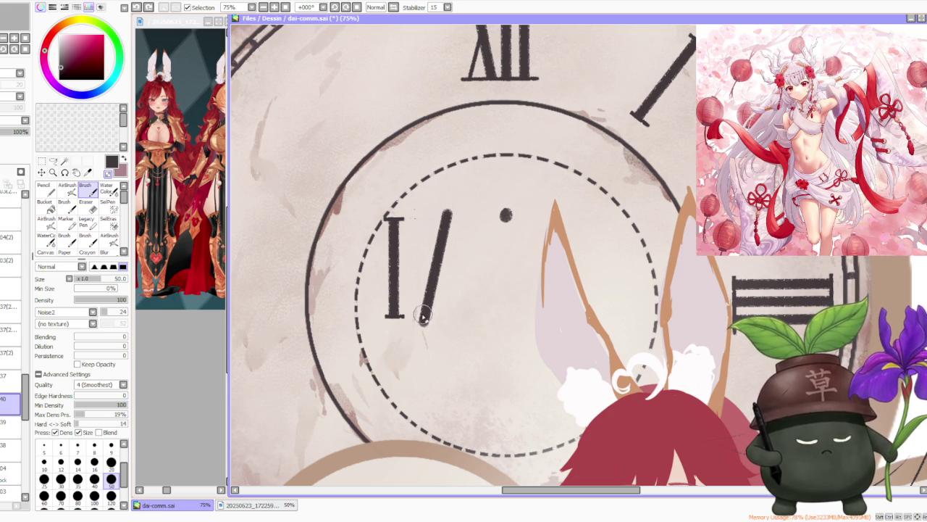
Step: Touch up the diagonal stroke's tip and compare it with and without the mark
drag(419, 334, 415, 323)
key(ctrl+z)
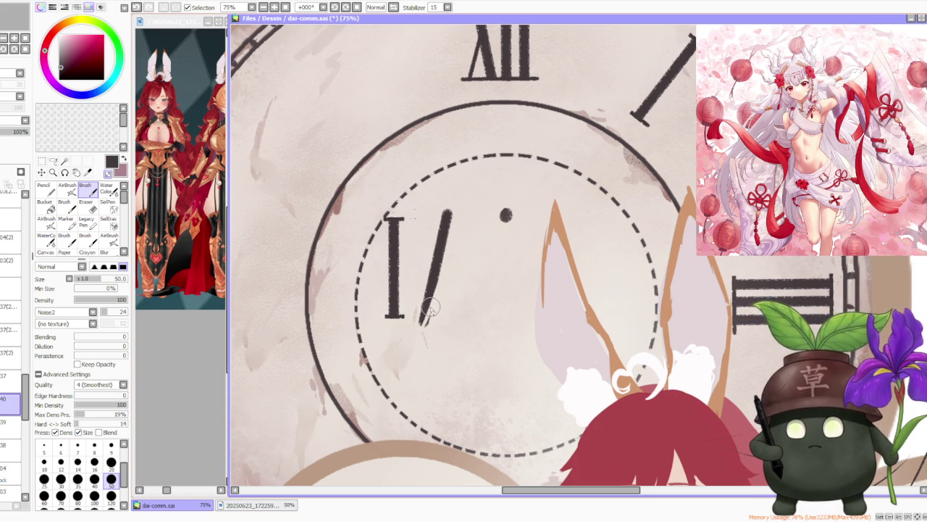
key(ctrl+z)
key(ctrl+y)
key(ctrl+z)
key(ctrl+y)
key(ctrl+z)
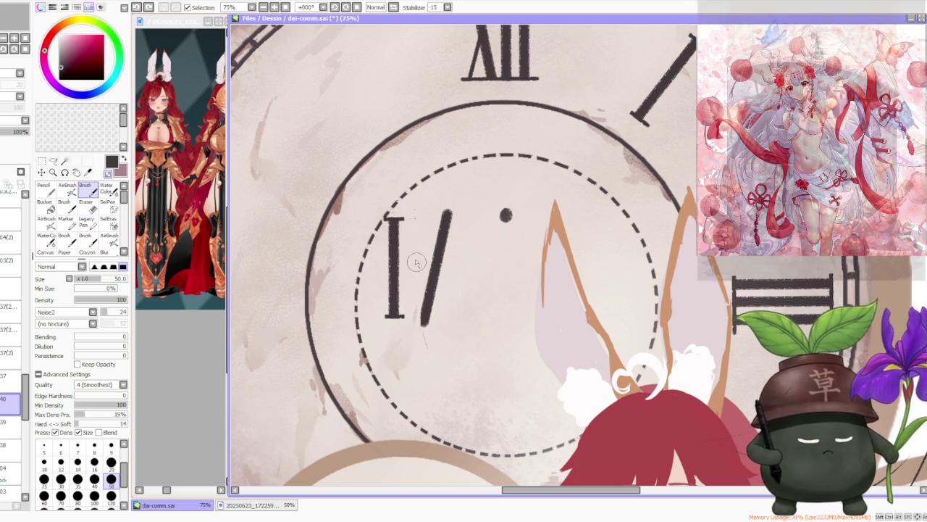
key(ctrl+y)
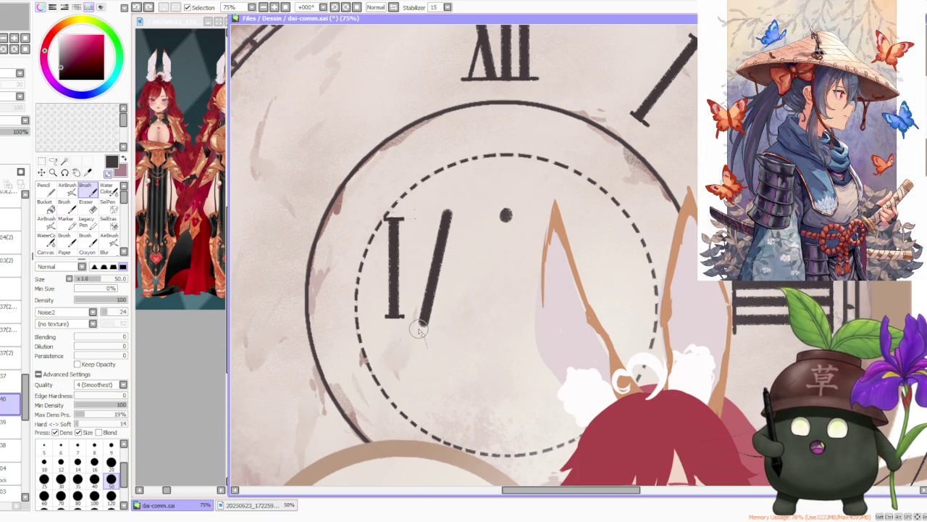
key(ctrl+z)
key(ctrl+y)
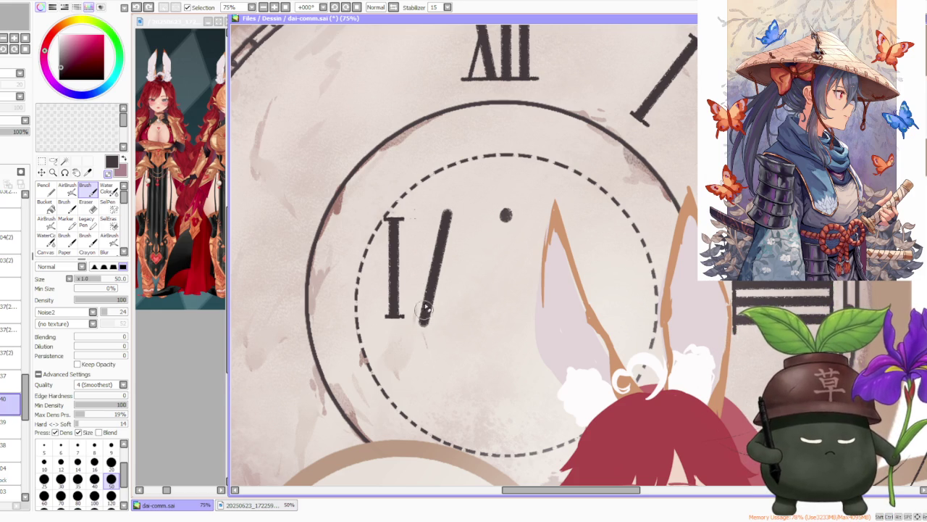
click(54, 161)
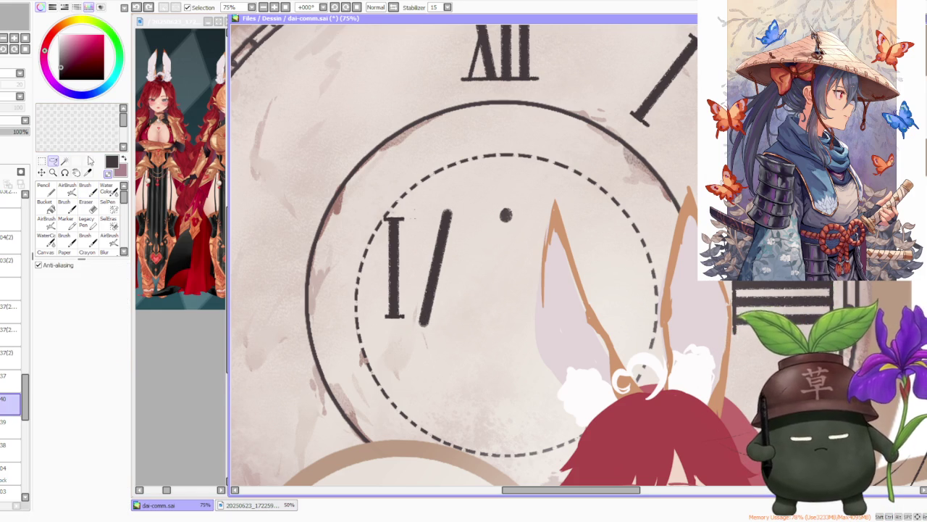
Step: Lasso the diagonal stroke beside the I, move it up, and rotate it slightly clockwise
drag(437, 192, 439, 190)
mouse_move(442, 313)
mouse_down()
mouse_move(443, 283)
mouse_move(439, 305)
mouse_up()
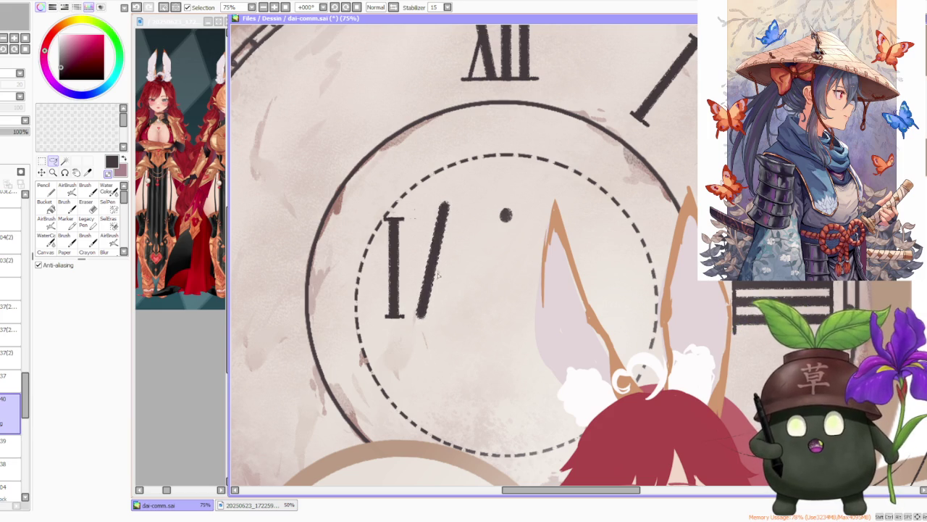
key(ctrl+t)
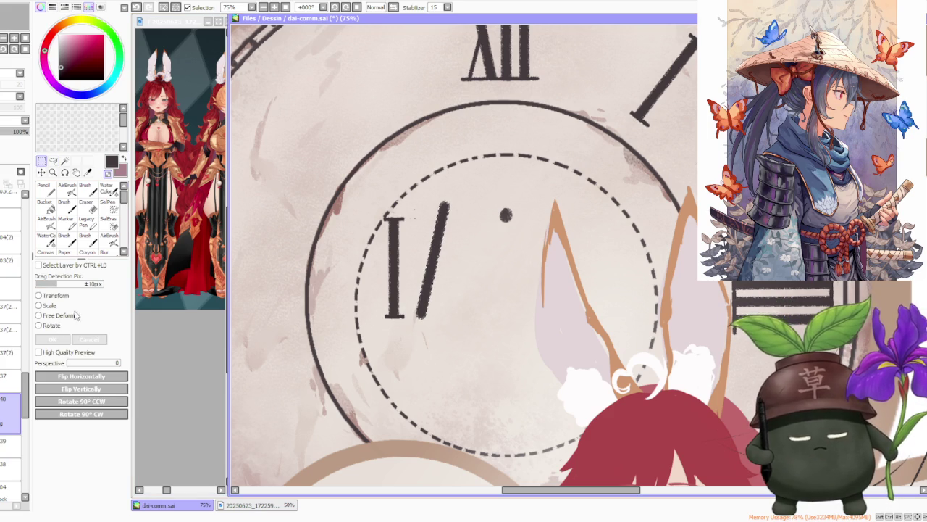
click(52, 326)
drag(448, 186, 437, 253)
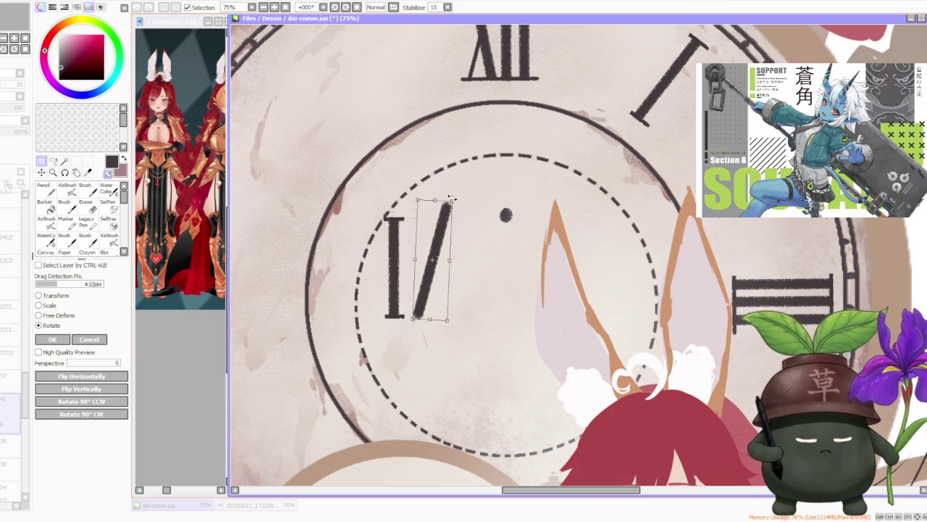
mouse_move(454, 205)
mouse_down()
mouse_move(459, 237)
mouse_move(445, 268)
mouse_up()
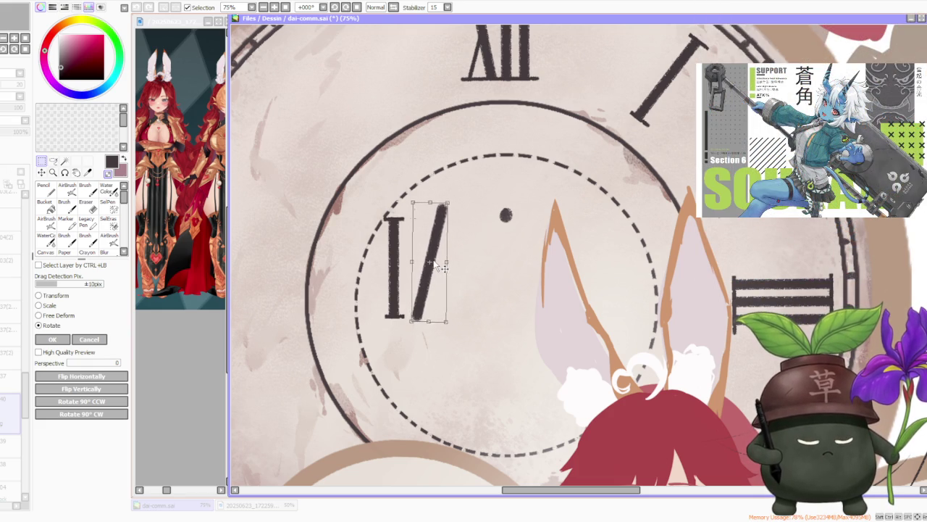
key(Return)
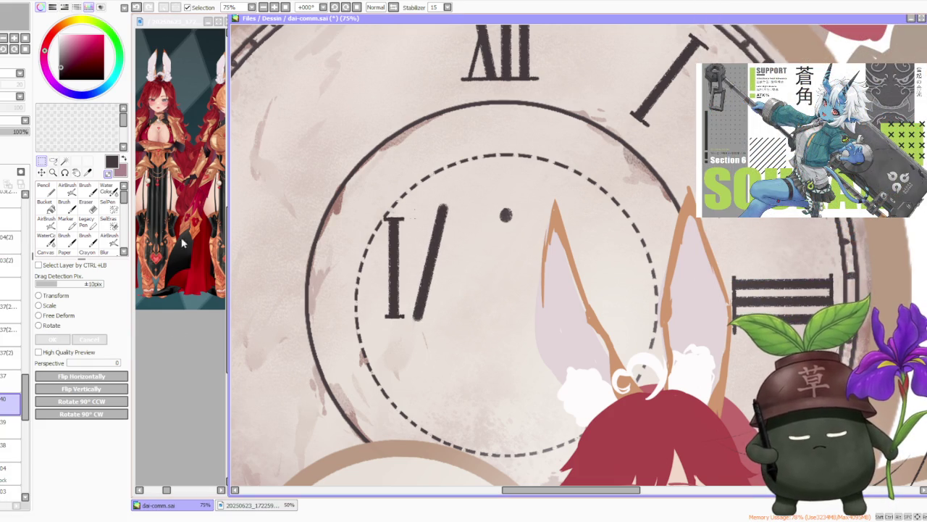
key(b)
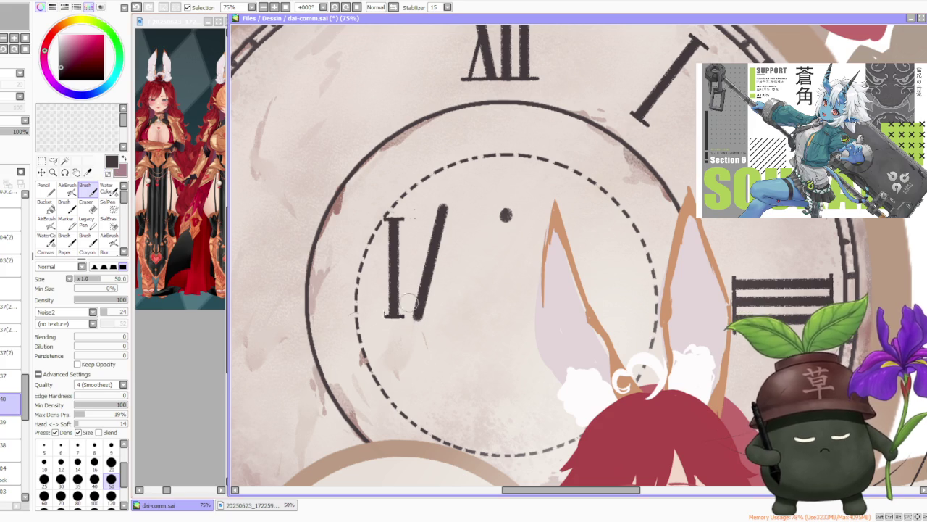
Step: At brush size 9, try drawing the V's other stroke twice and undo both attempts
click(112, 445)
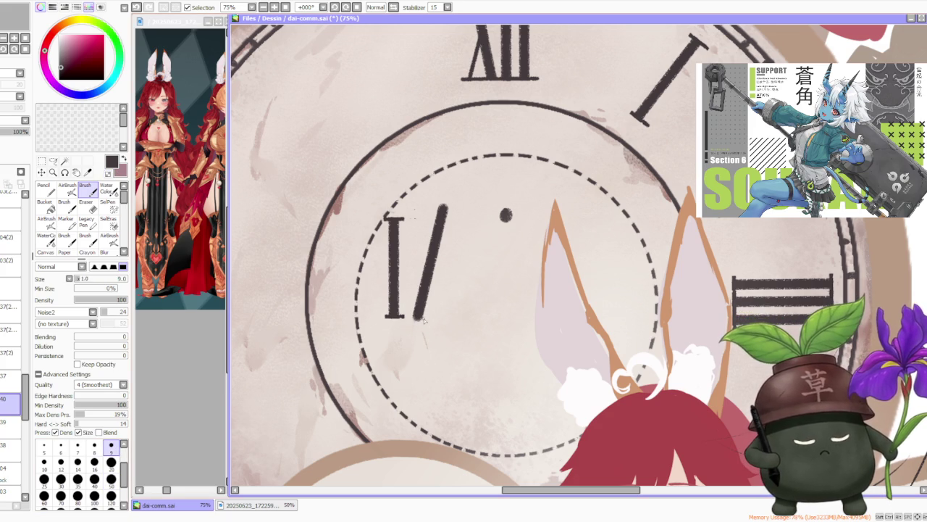
drag(422, 319, 414, 219)
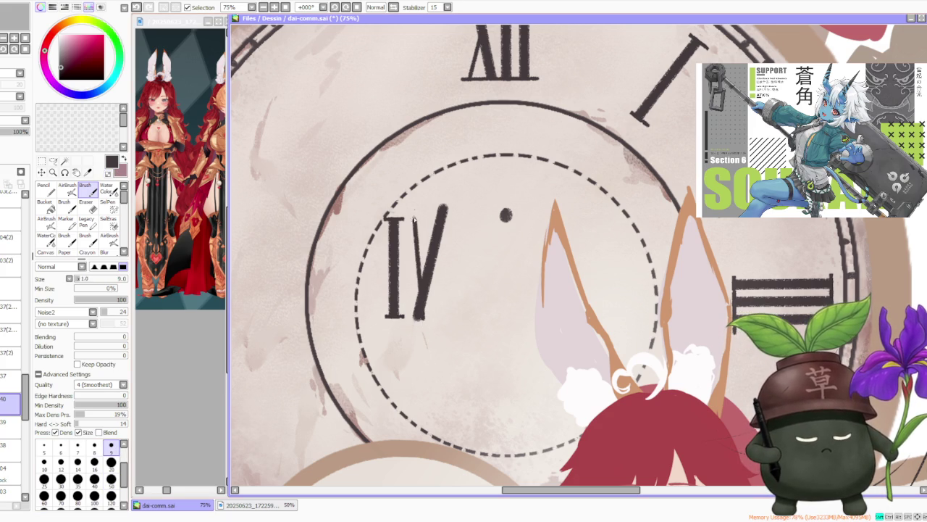
key(ctrl+z)
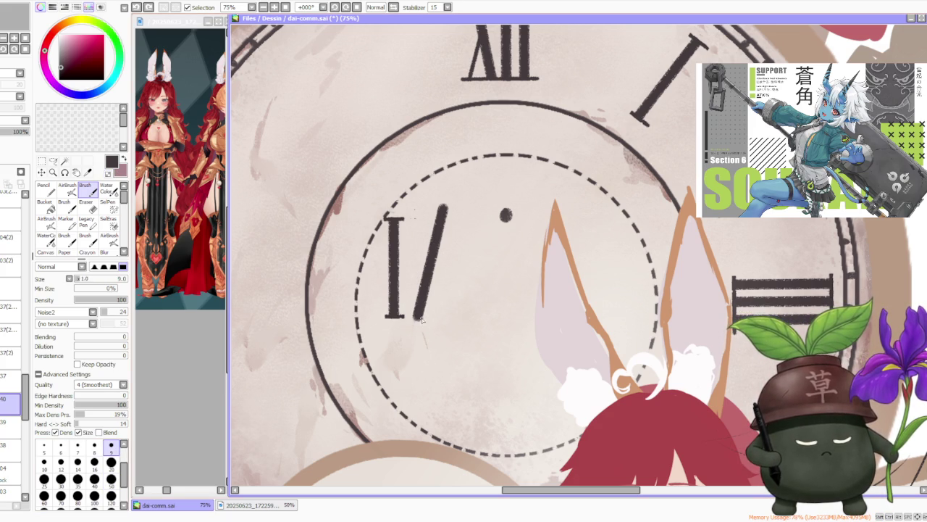
drag(425, 319, 408, 218)
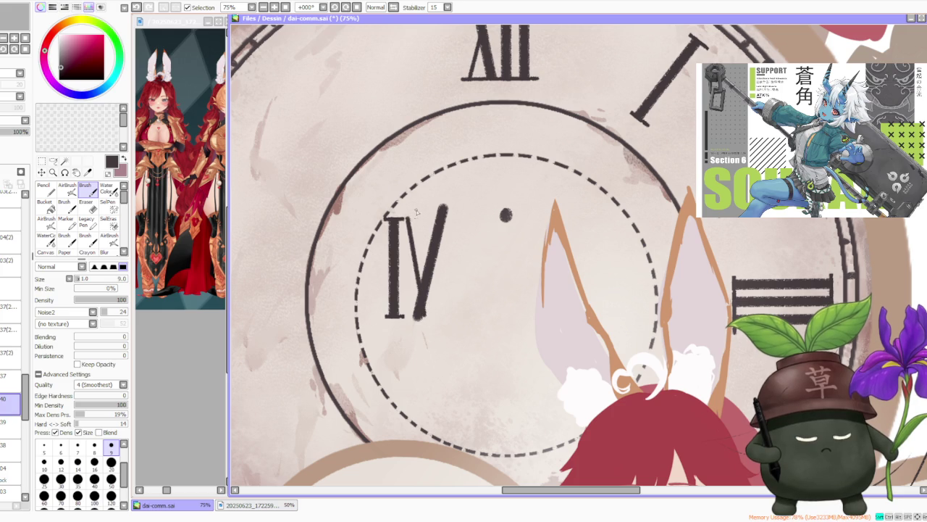
key(ctrl+z)
Step: Lasso the diagonal stroke, nudge it down and right, and rotate it slightly
key(a)
mouse_move(439, 189)
mouse_down()
mouse_move(405, 313)
mouse_move(464, 217)
mouse_up()
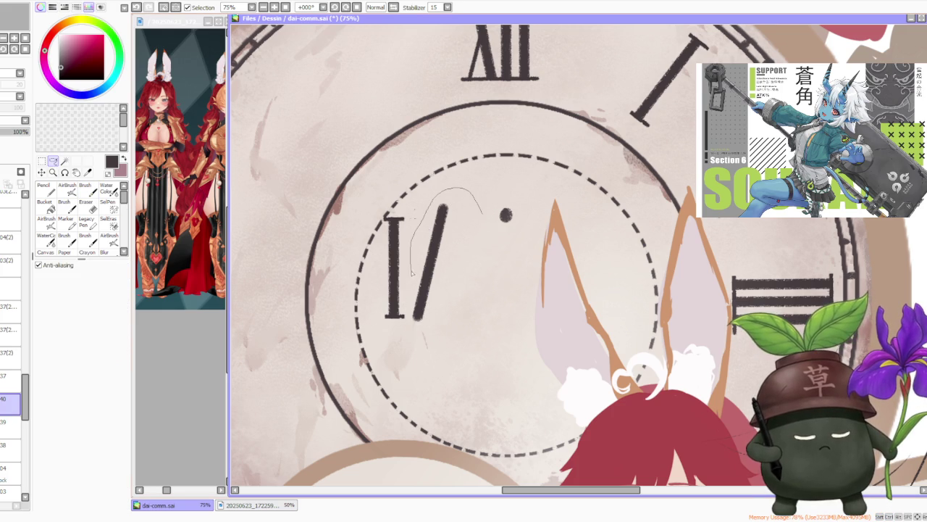
drag(417, 333, 420, 323)
drag(435, 268, 446, 272)
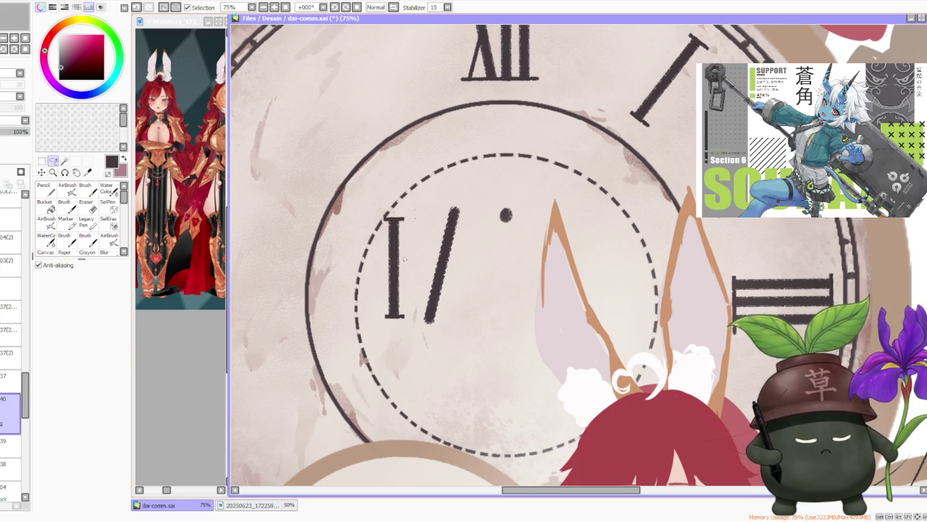
key(ctrl+t)
click(51, 325)
drag(472, 205, 467, 204)
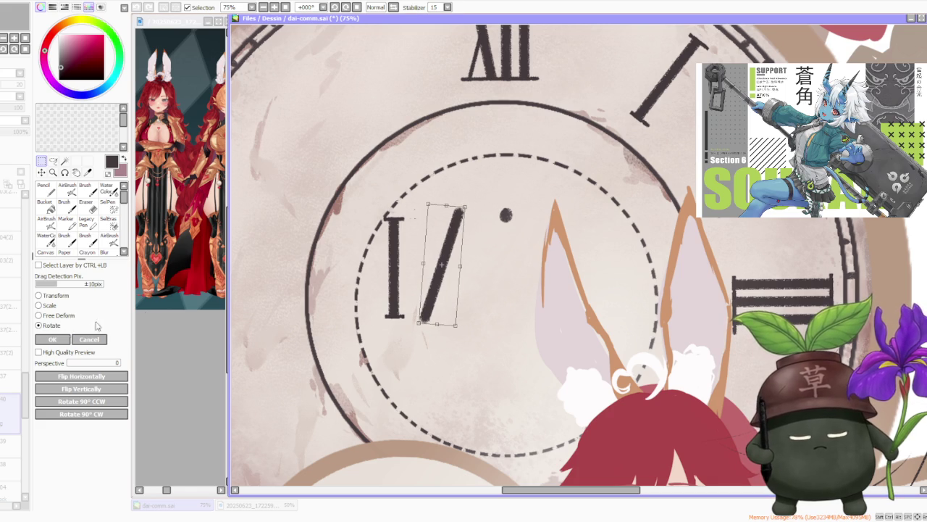
click(53, 339)
key(b)
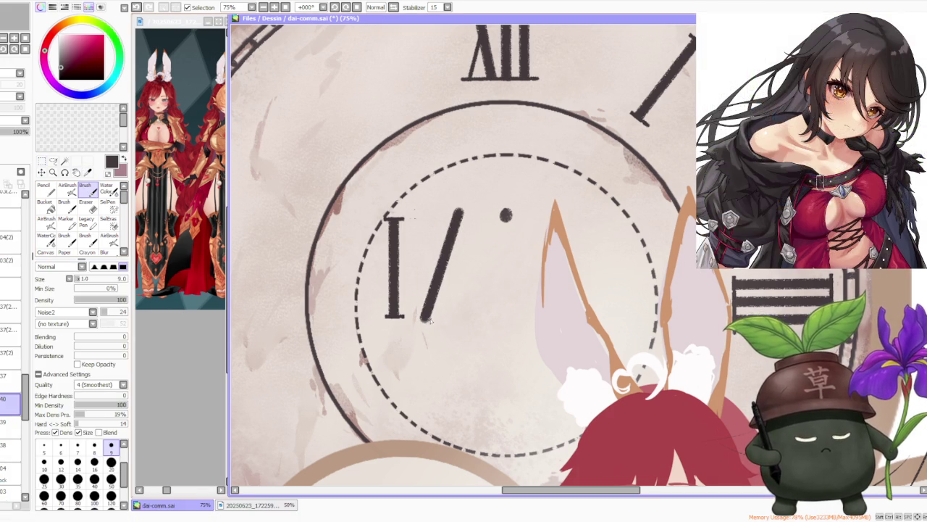
Step: Try and undo a left V stroke, then set the brush back to size 9
mouse_move(417, 222)
mouse_down()
mouse_move(430, 319)
mouse_move(413, 219)
mouse_up()
key(ctrl+z)
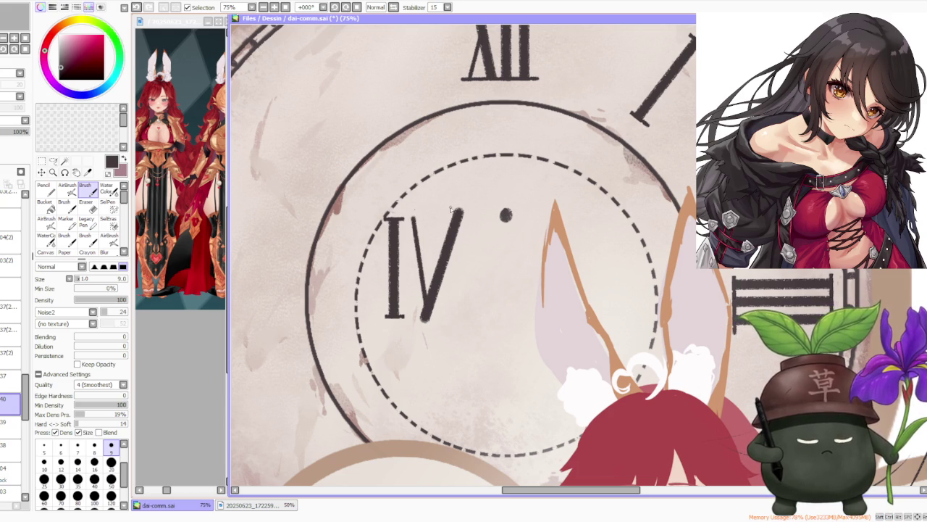
click(111, 478)
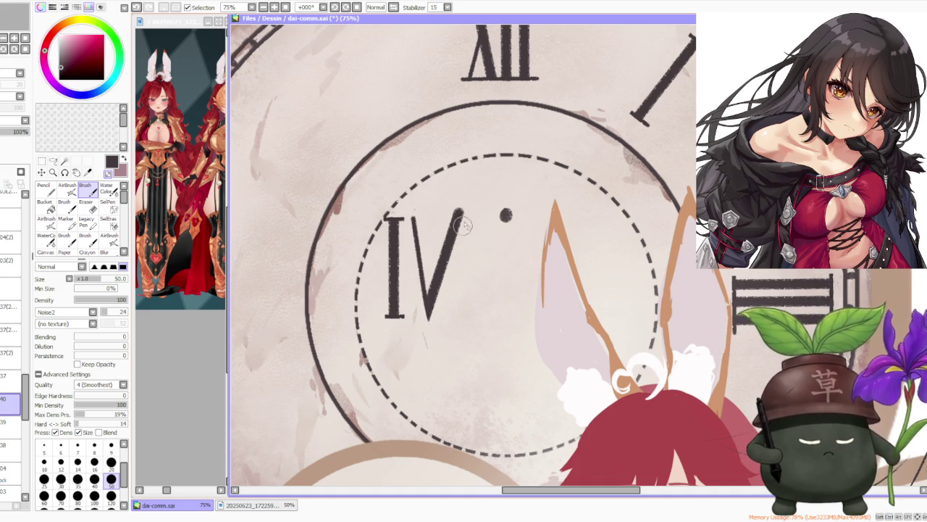
scroll(468, 206, down, 3)
scroll(468, 206, up, 2)
scroll(469, 207, up, 1)
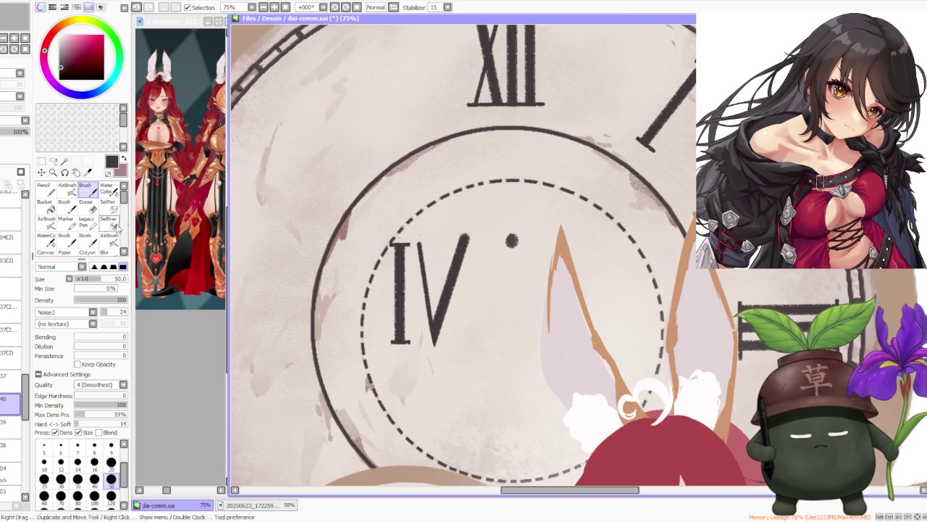
click(111, 445)
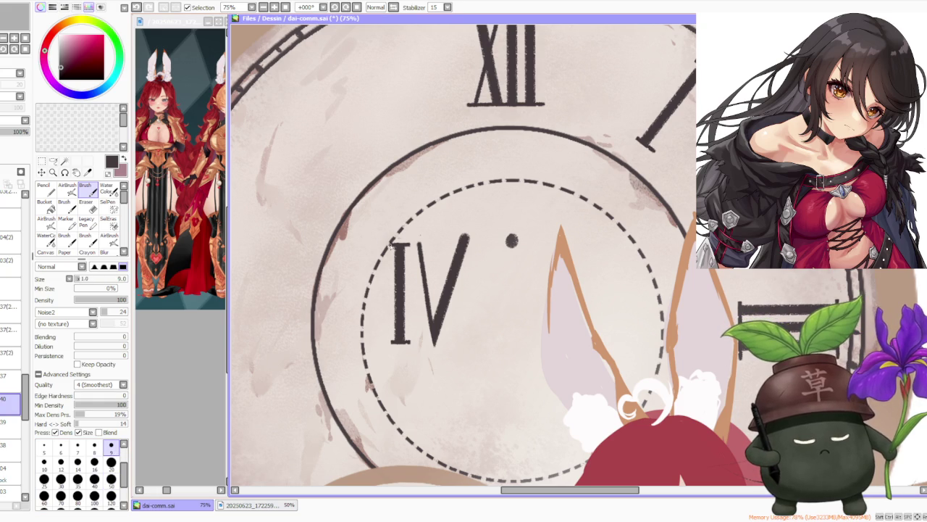
Step: Add a line across the top of IV, comparing with undo/redo, and keep it
drag(391, 243, 469, 244)
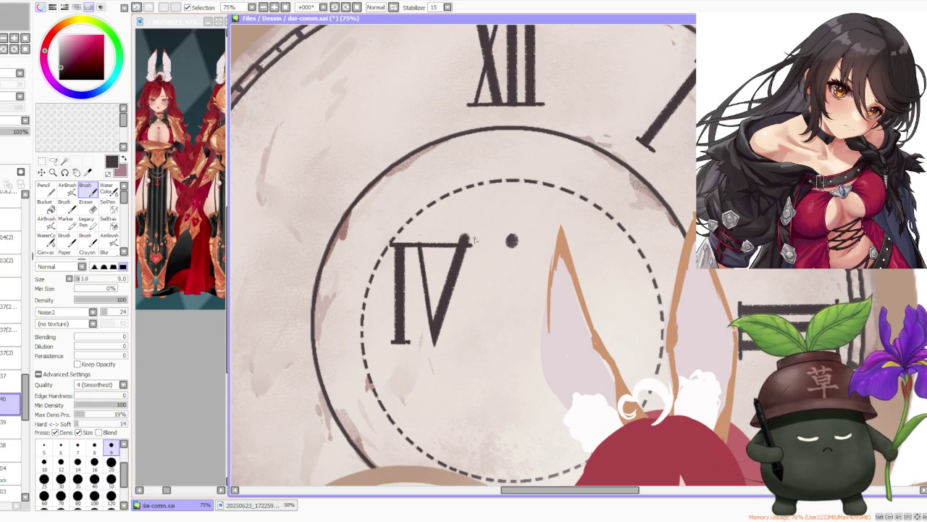
key(ctrl+z)
key(ctrl+y)
key(ctrl+z)
key(ctrl+y)
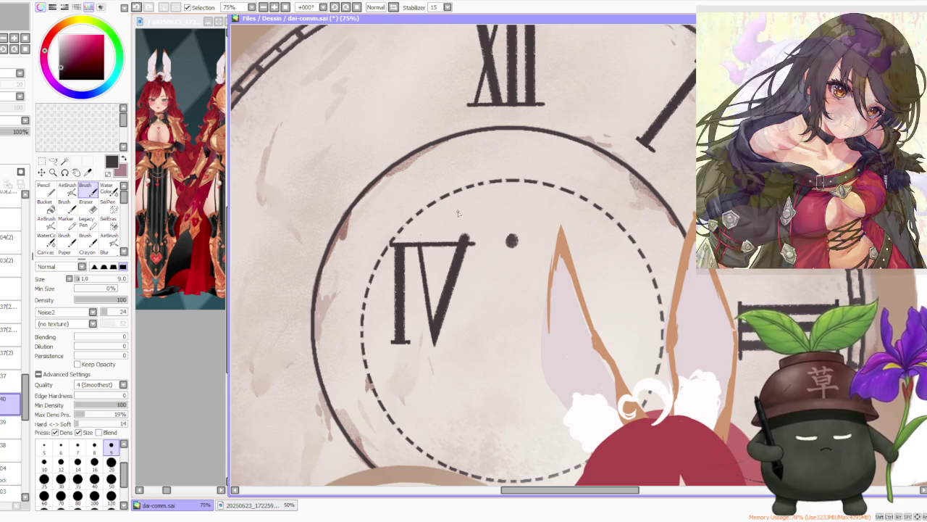
Step: Erase the dark mark at the V's top-right with a size 50 transparent brush, then undo it
click(111, 478)
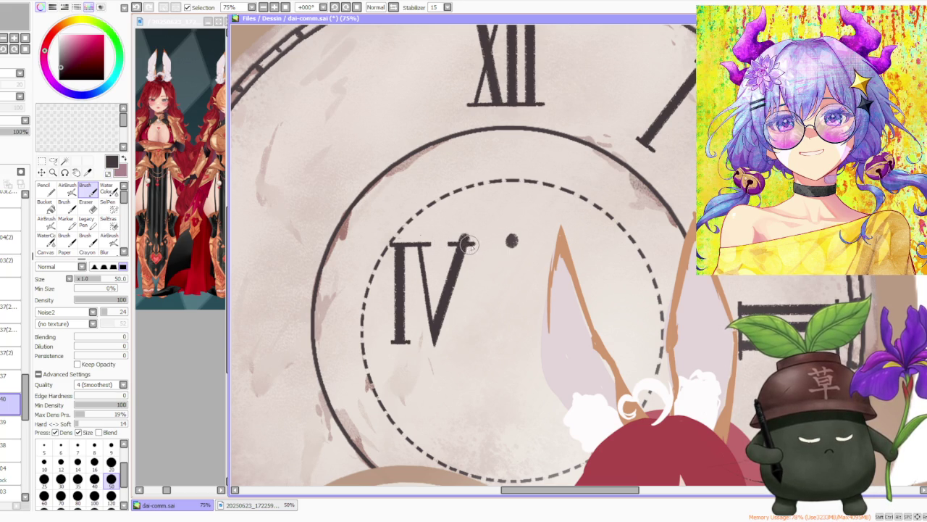
key(x)
drag(446, 233, 469, 234)
key(ctrl+z)
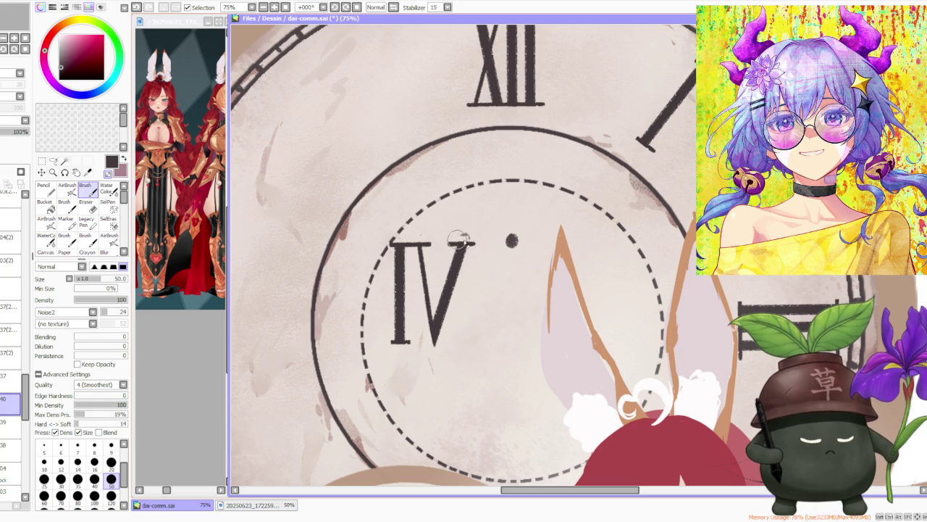
Step: Draw a freehand lasso selection around the IV numeral
scroll(470, 233, down, 5)
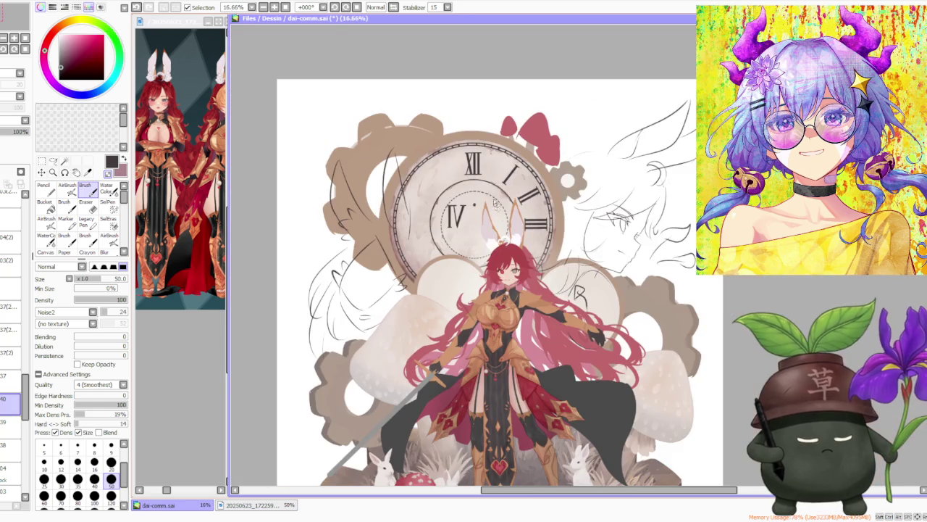
scroll(479, 188, up, 3)
key(a)
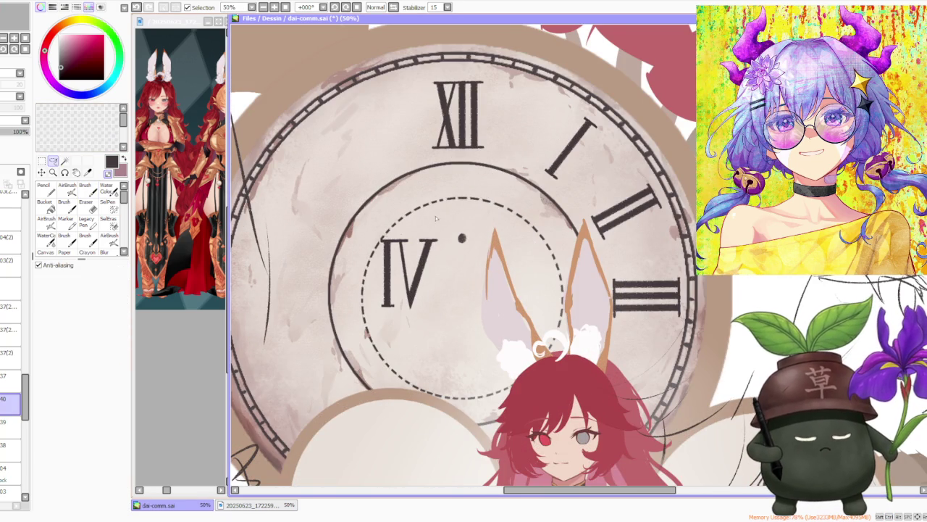
drag(386, 221, 362, 243)
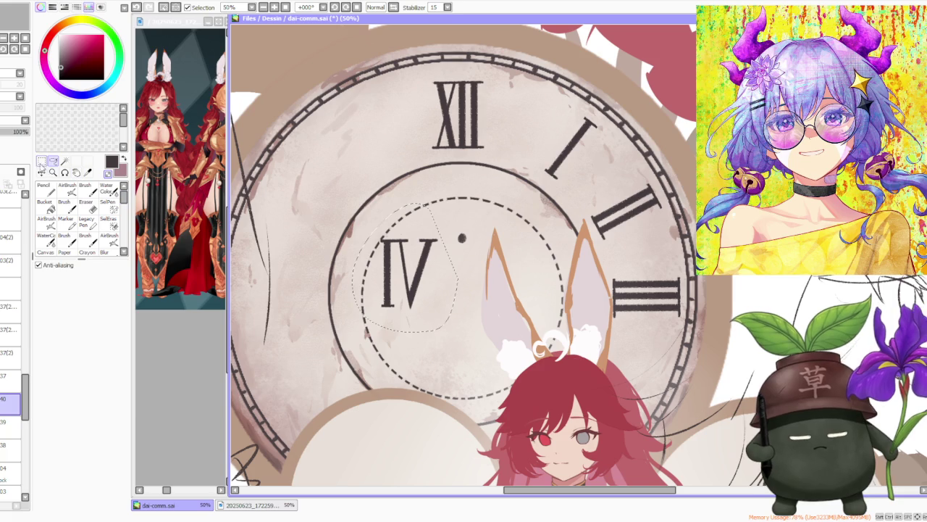
key(ctrl+t)
drag(377, 231, 377, 233)
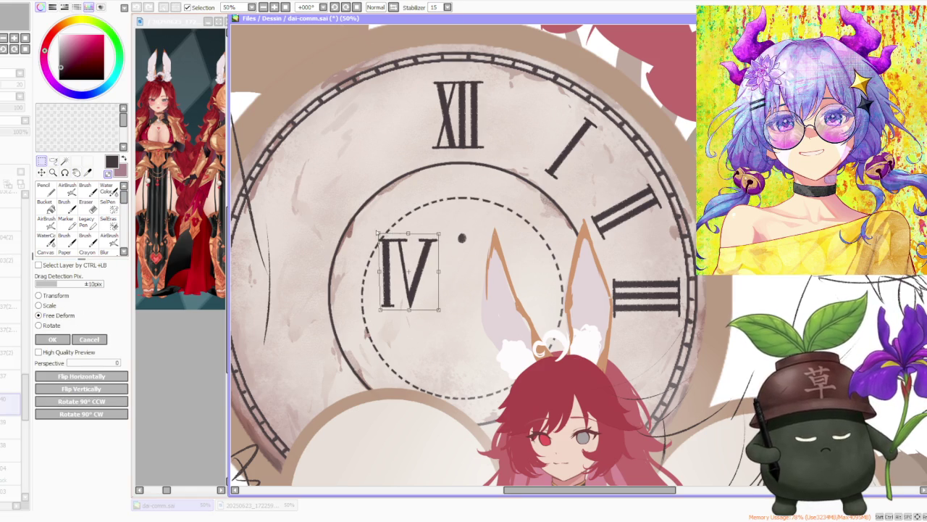
drag(440, 239, 441, 237)
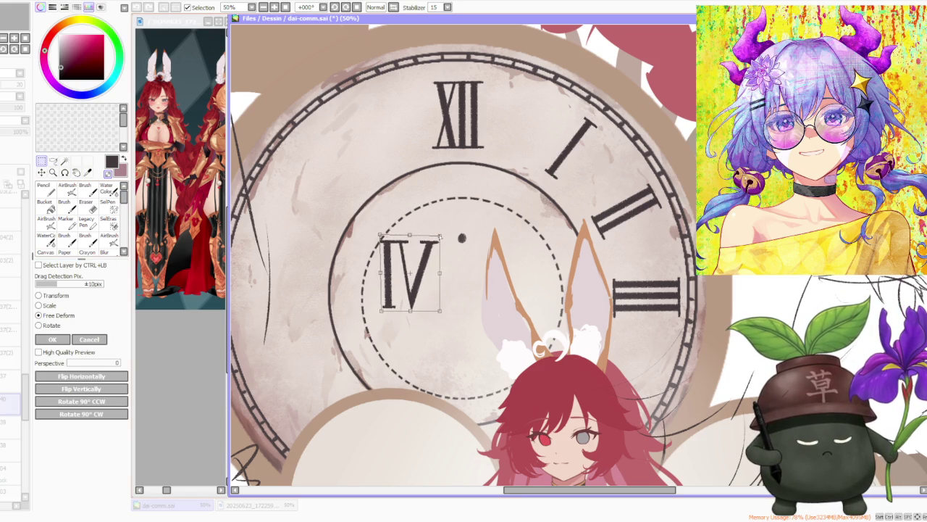
drag(442, 312, 410, 312)
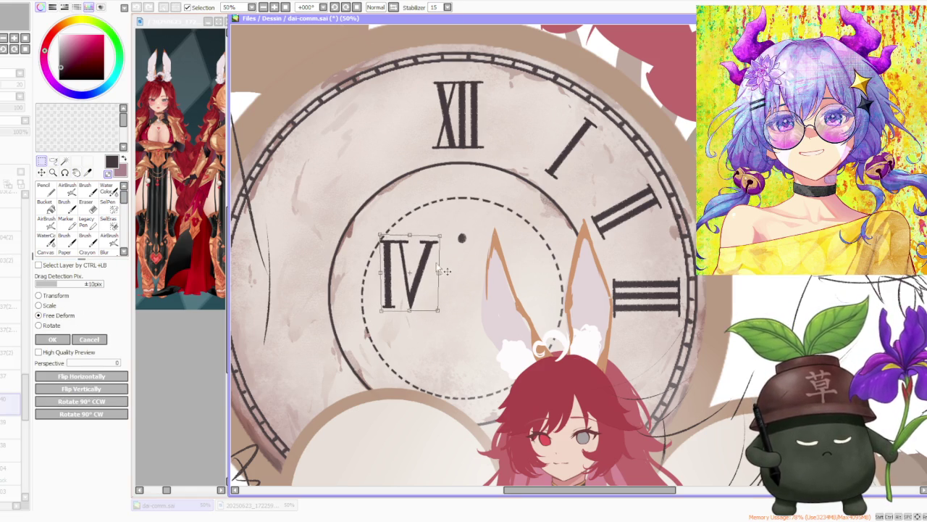
drag(440, 273, 436, 274)
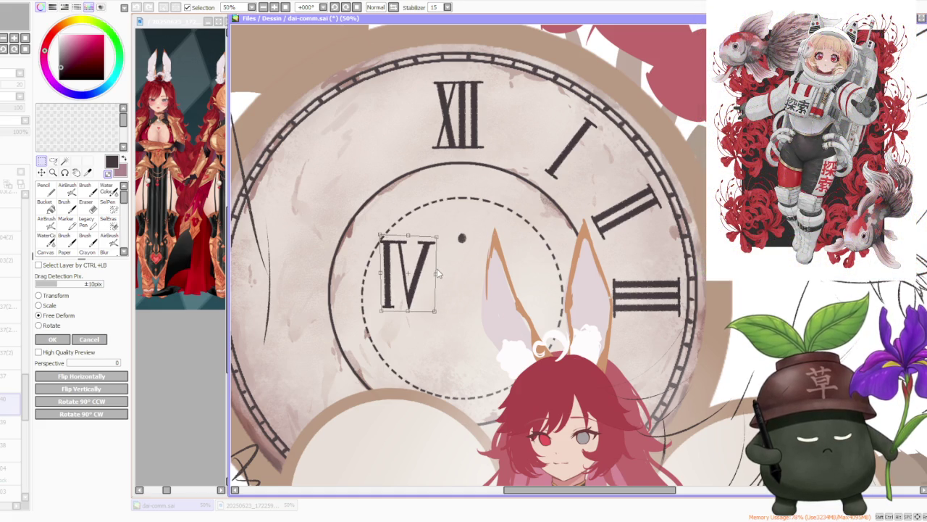
drag(381, 235, 378, 234)
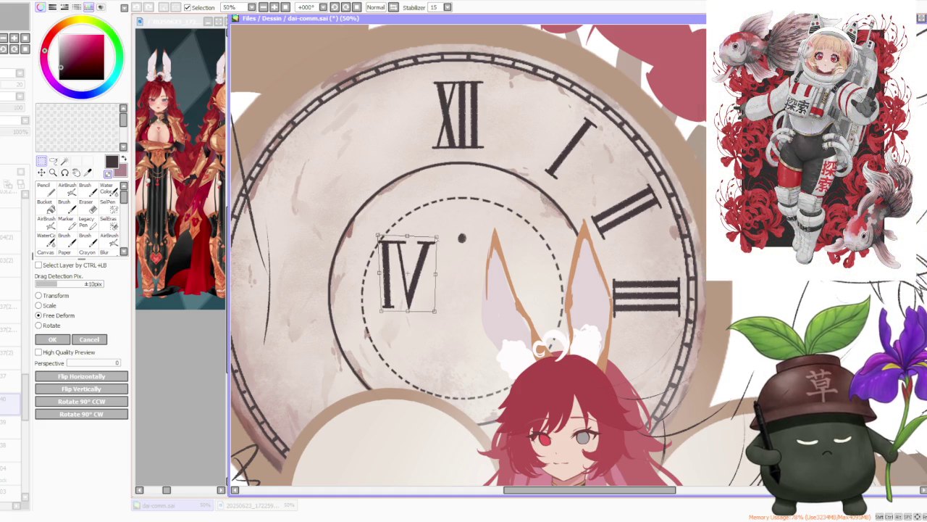
drag(437, 313, 436, 315)
drag(435, 236, 434, 237)
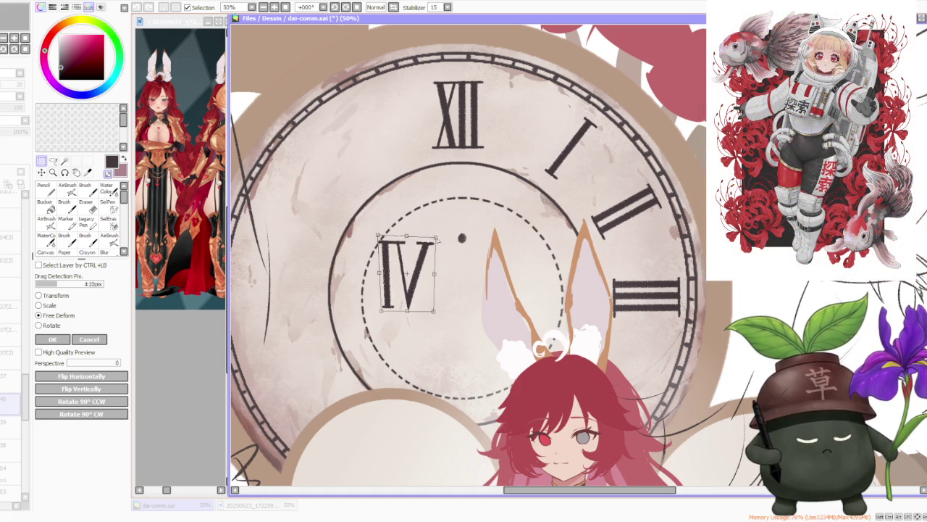
drag(377, 235, 379, 237)
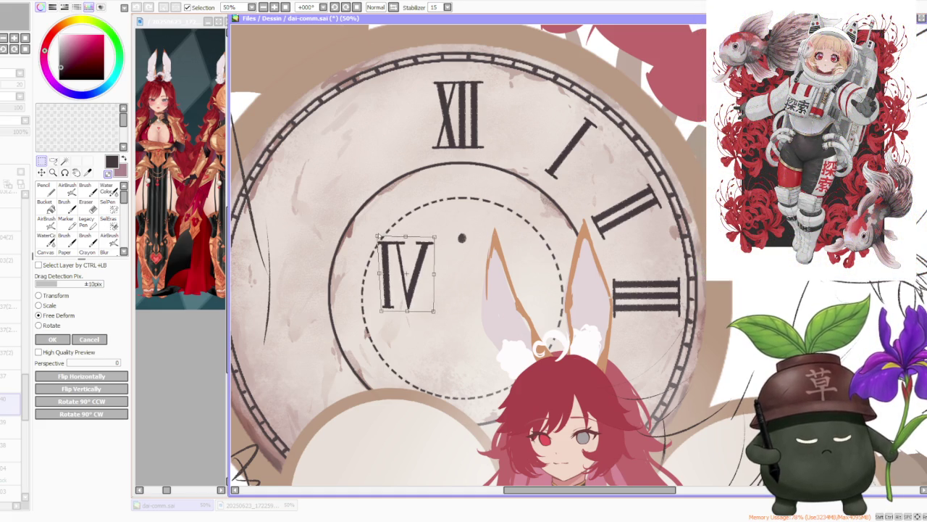
click(89, 340)
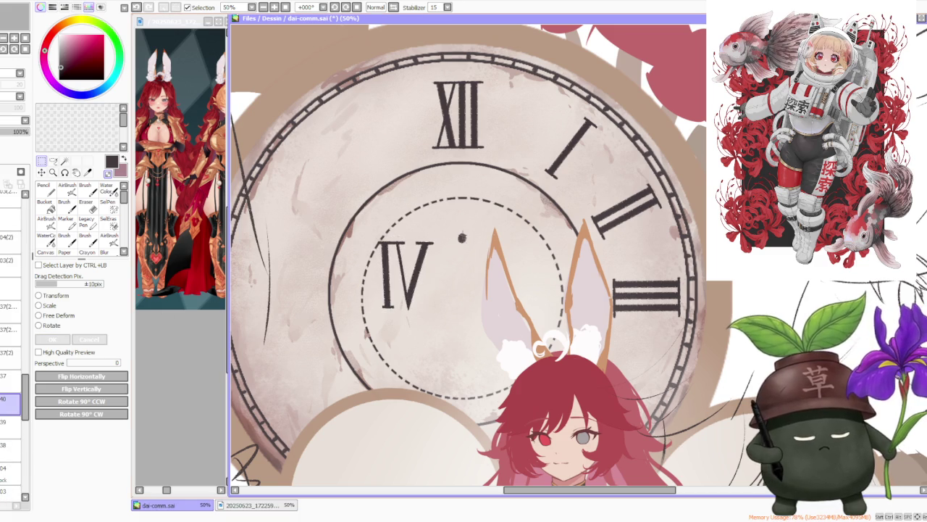
key(minus)
key(minus)
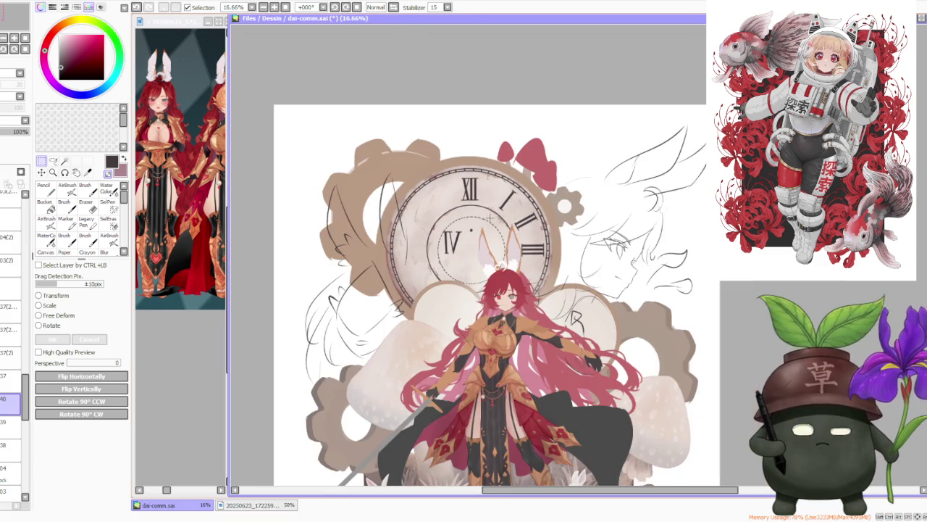
Step: Paste the IV numeral onto a new layer and rotate it about 45°, then back upright
key(plus)
key(plus)
drag(399, 213, 485, 303)
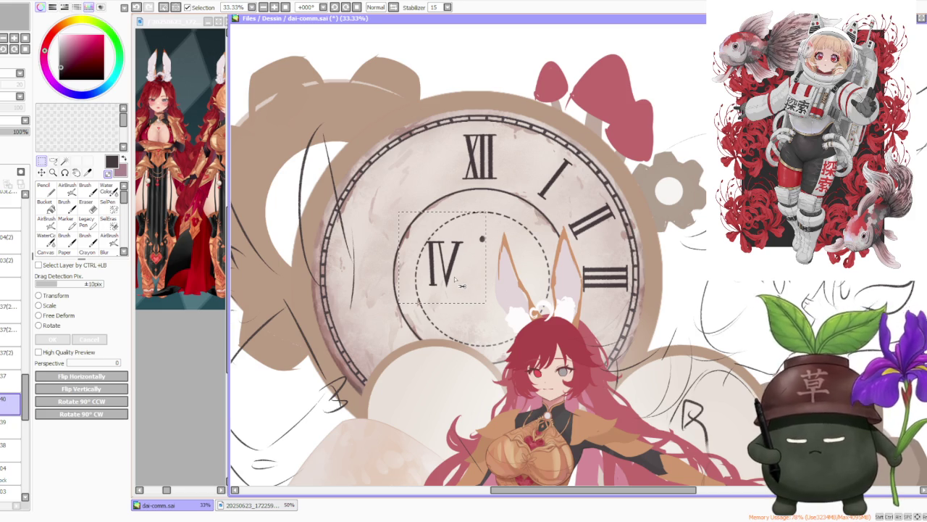
key(ctrl+v)
click(51, 328)
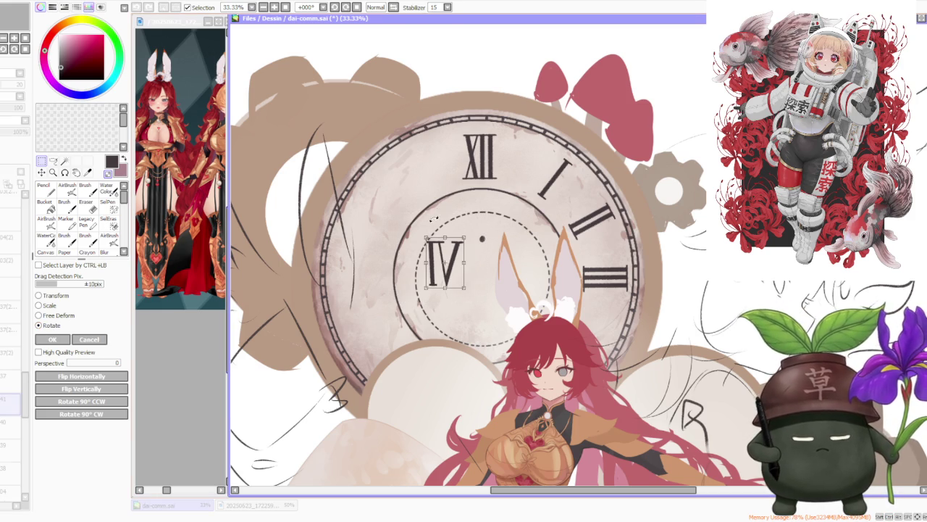
drag(481, 222, 423, 329)
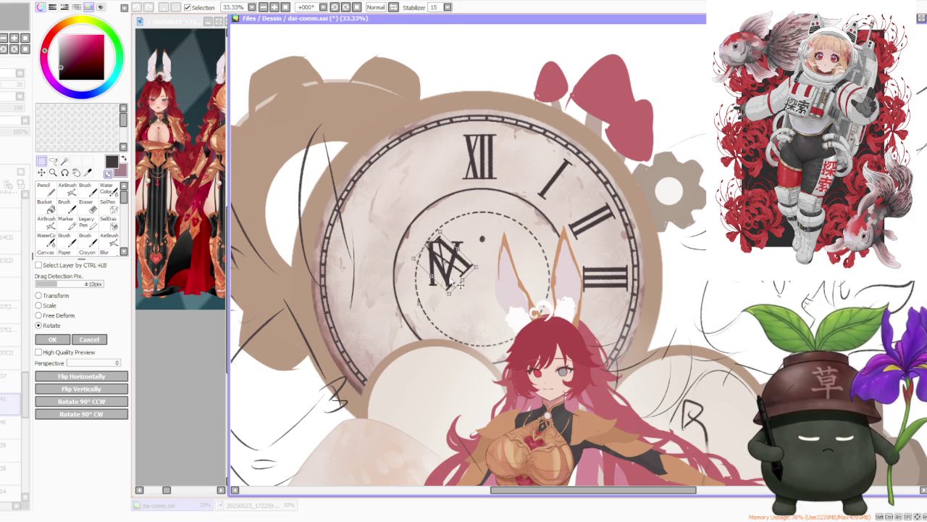
drag(461, 285, 644, 367)
Step: Rotate the small transformed piece near the hair to a new angle and apply it
drag(590, 353, 633, 335)
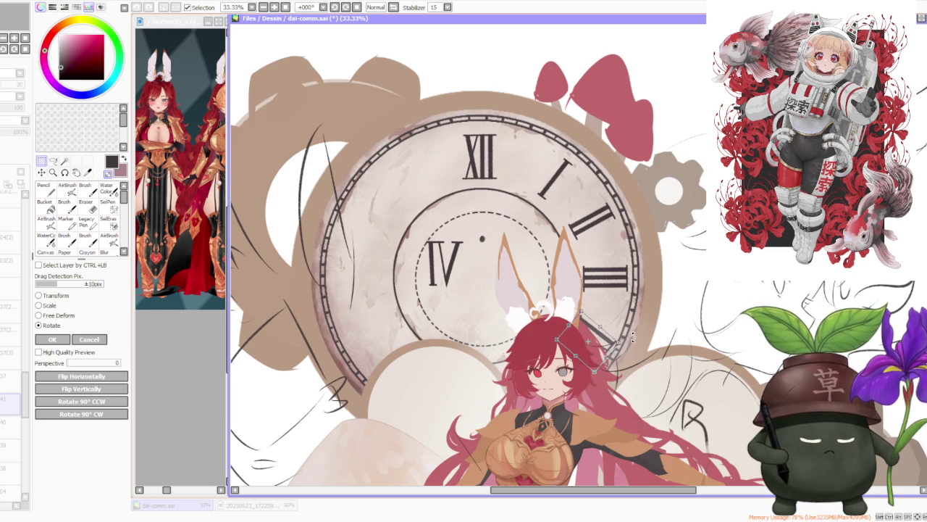
drag(631, 335, 607, 350)
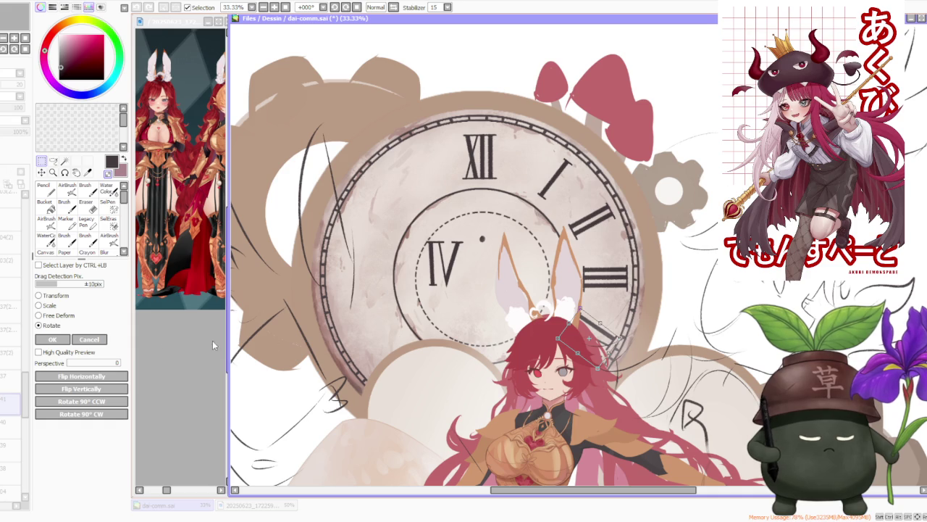
click(53, 340)
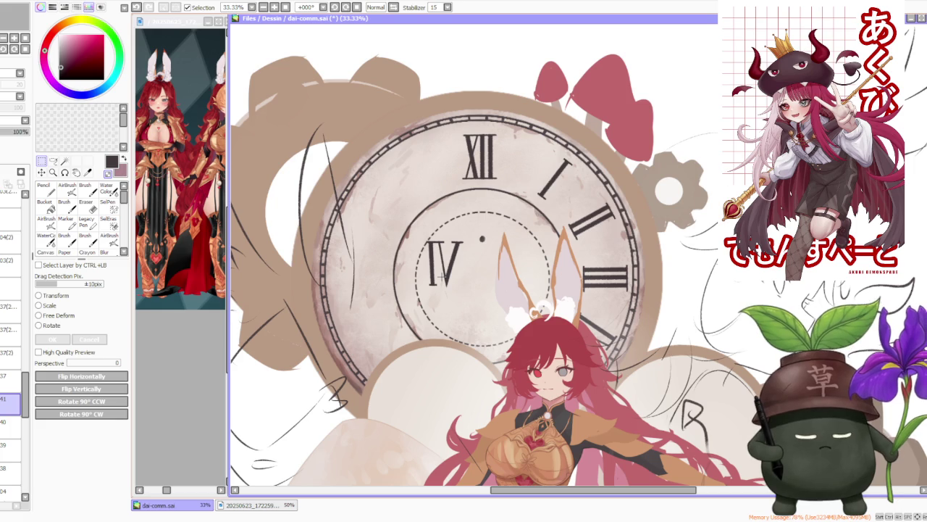
key(l)
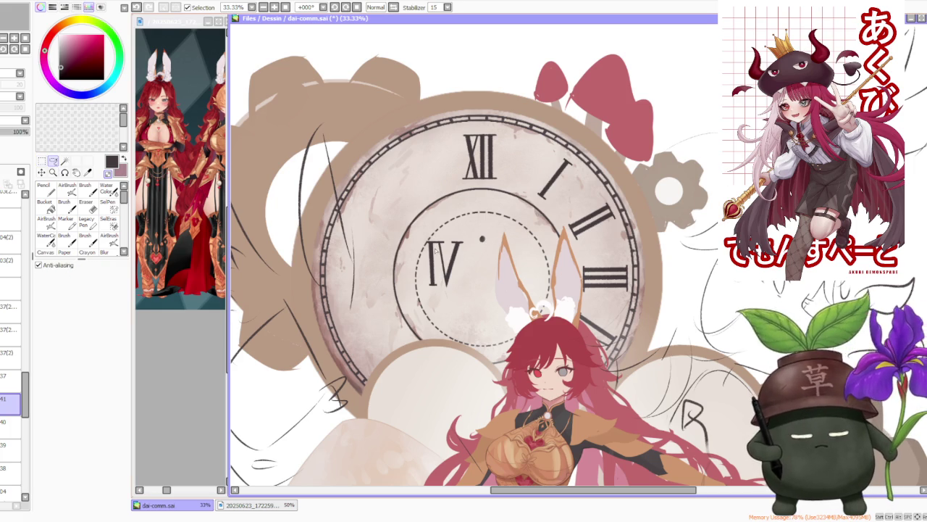
Step: Move the I stroke to the right of the V, making VI, and slant its bottom
drag(426, 237, 431, 308)
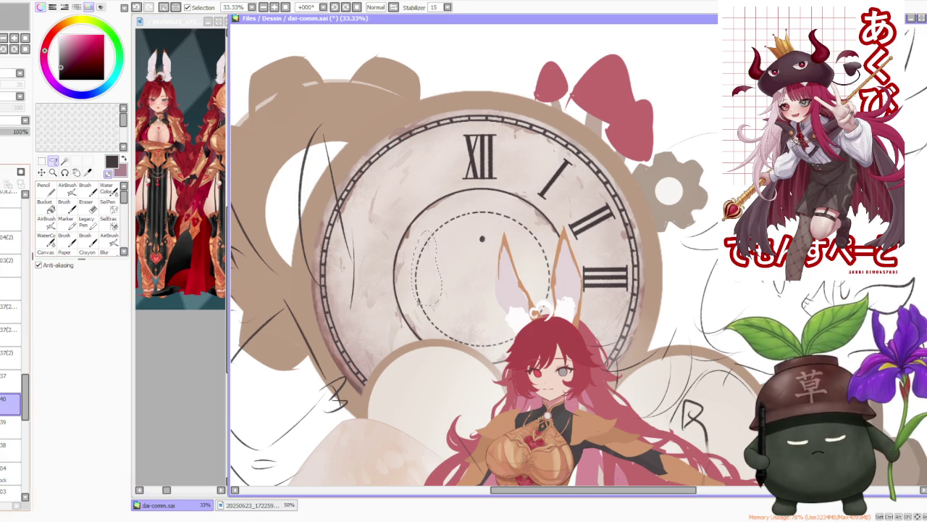
drag(433, 281, 471, 285)
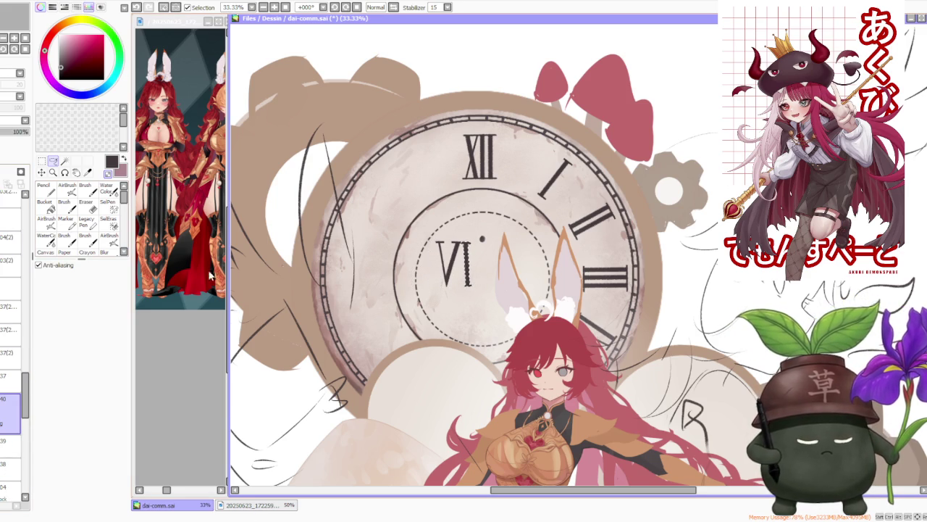
key(ctrl+t)
scroll(469, 290, up, 2)
drag(470, 293, 462, 291)
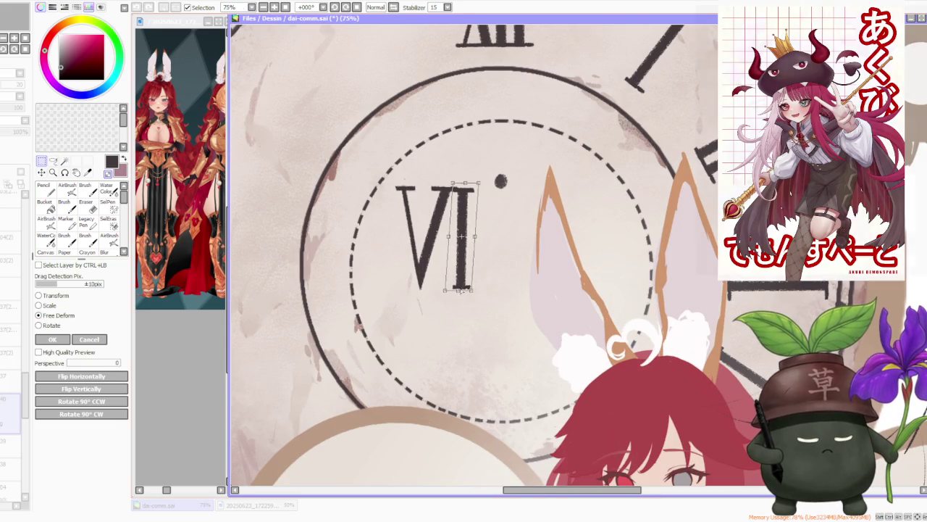
Step: Commit the I stroke's slant, then select the VI numeral and confirm a Free Deform pass
key(Return)
drag(355, 136, 522, 339)
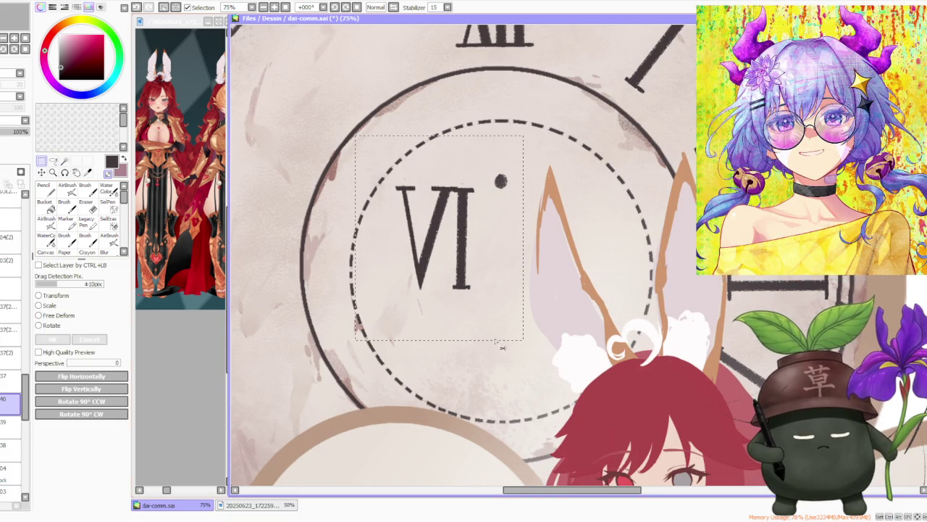
click(58, 315)
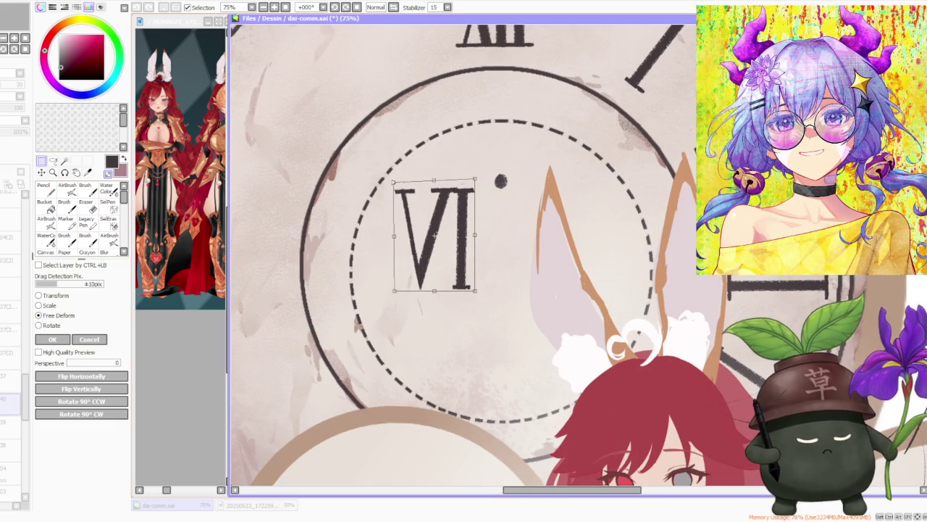
click(52, 339)
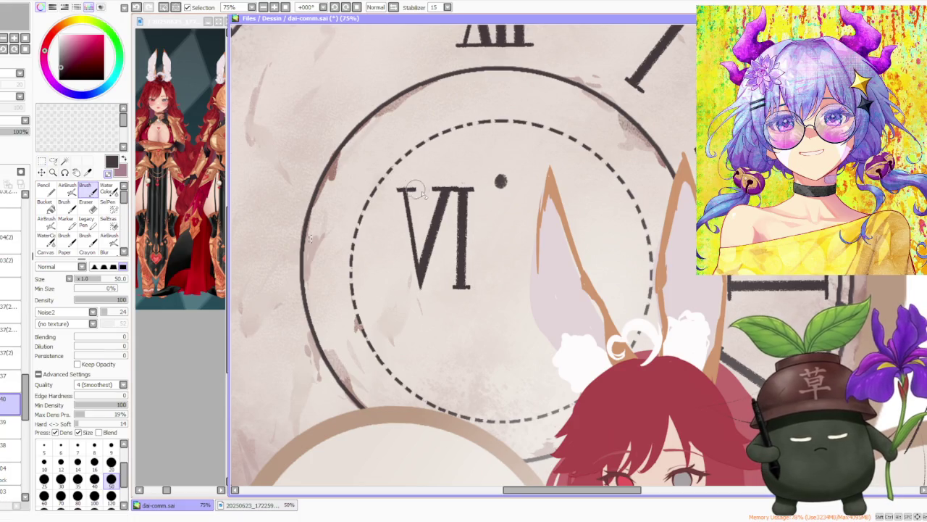
Step: Erase the stray marks just above the VI numeral with the transparent brush
key(e)
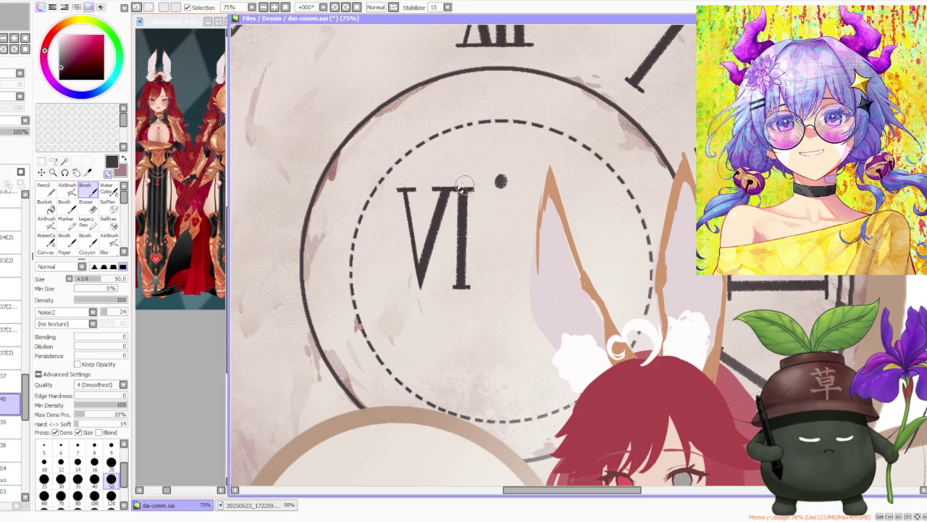
drag(456, 183, 456, 186)
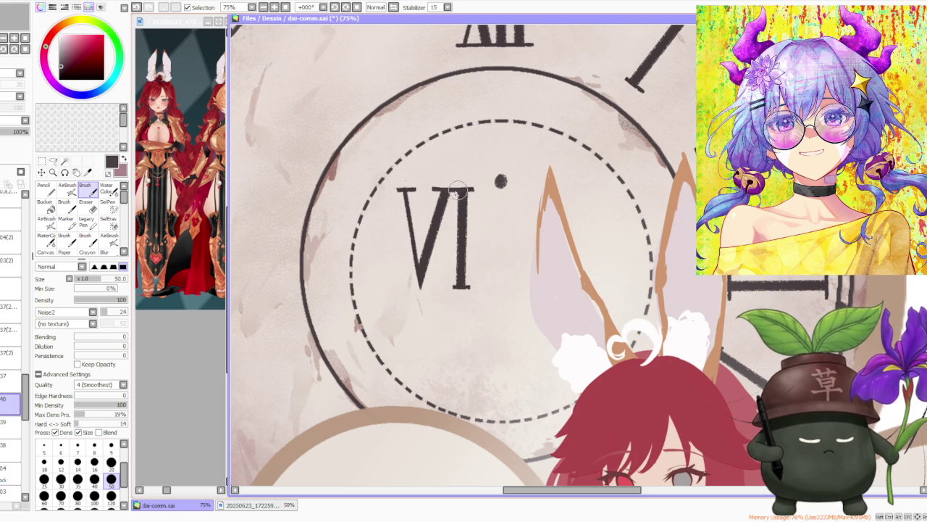
scroll(441, 169, down, 3)
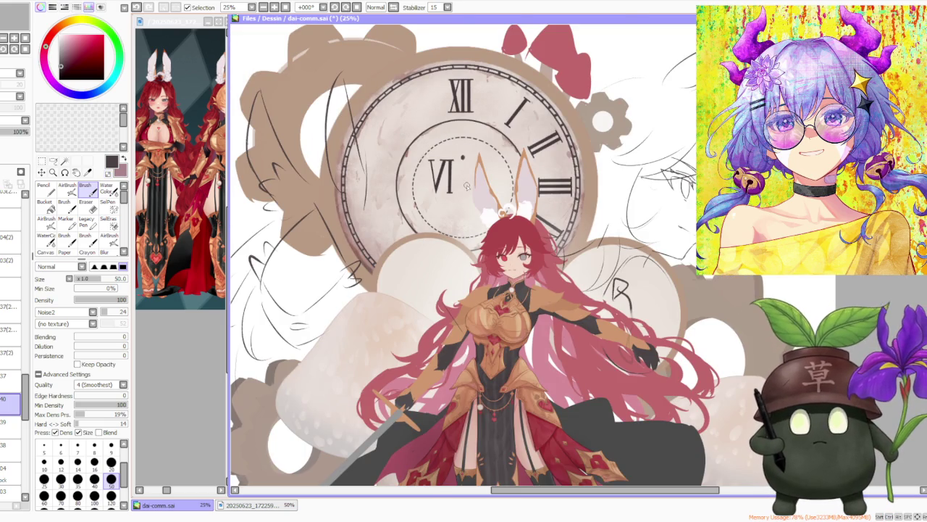
Step: Paste a copy of VI, rotate it about 45° and lay it along the dial's left rim
key(l)
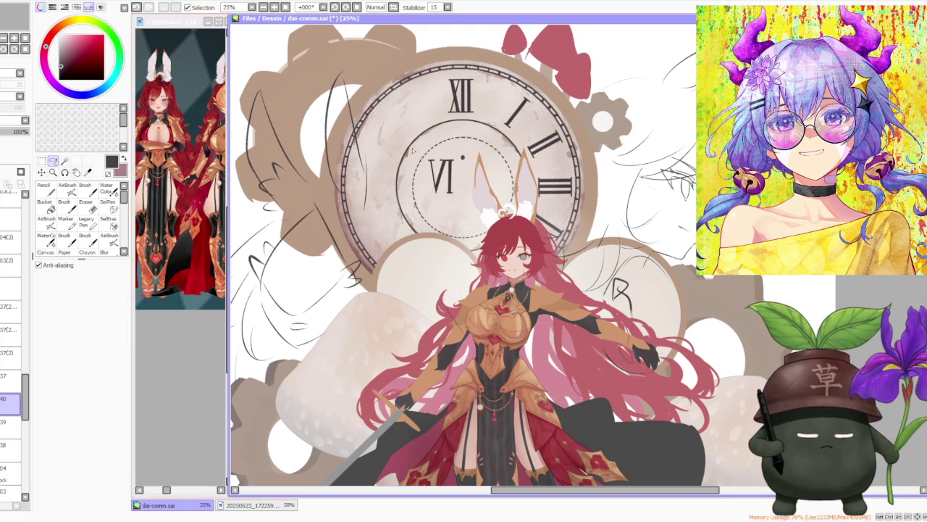
key(ctrl+c)
key(ctrl+v)
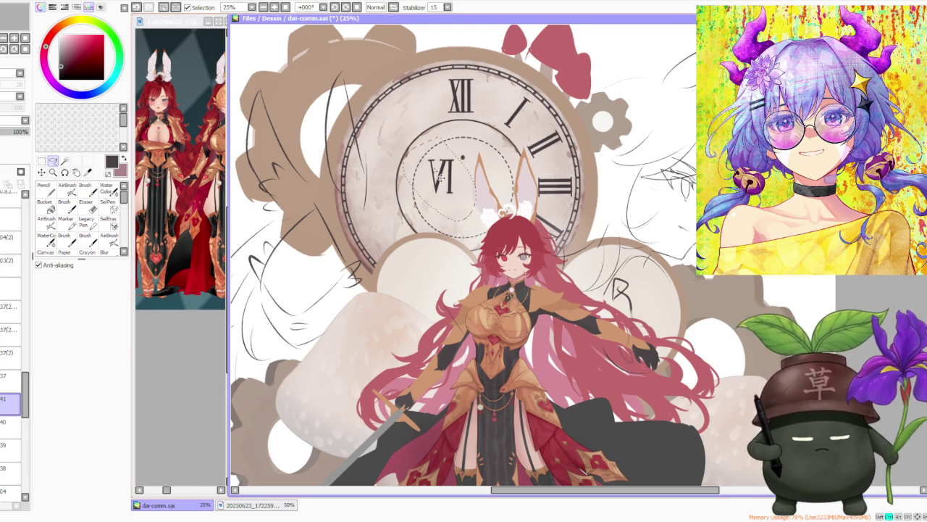
drag(451, 190, 466, 250)
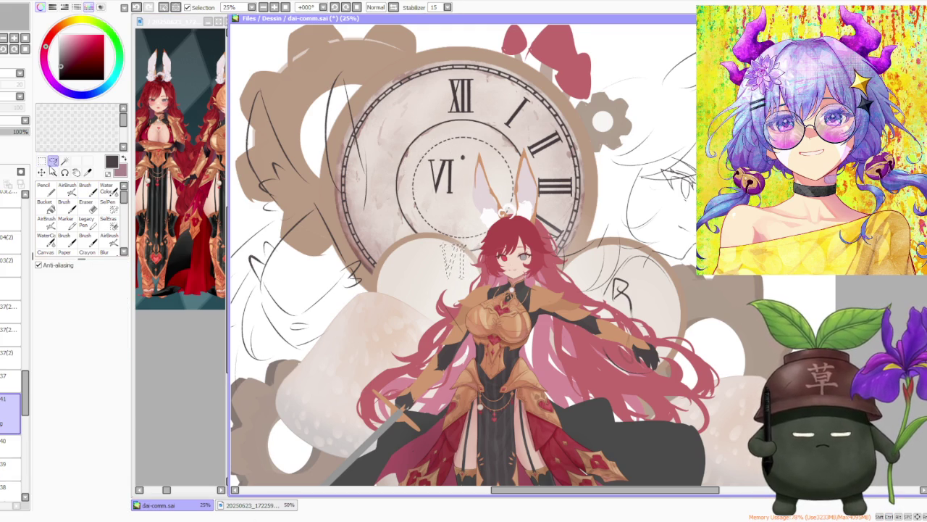
click(41, 162)
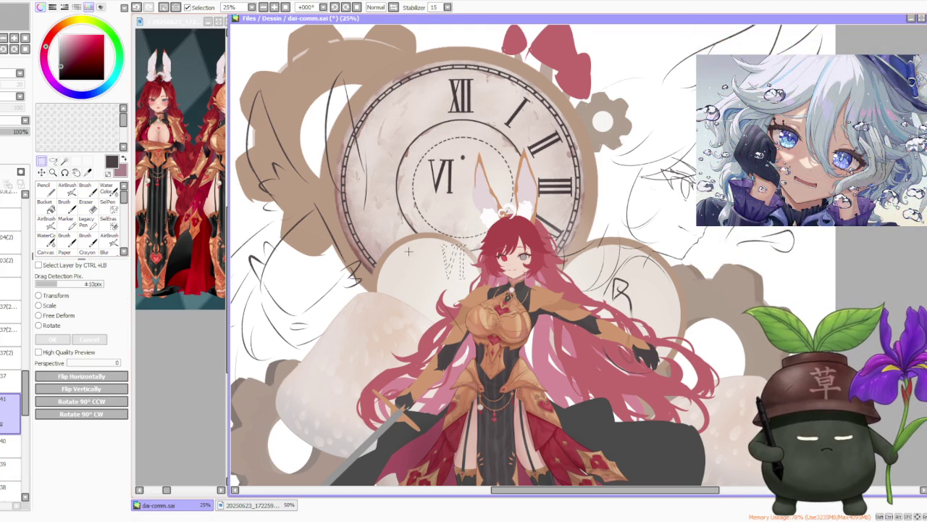
click(49, 326)
drag(468, 234, 359, 295)
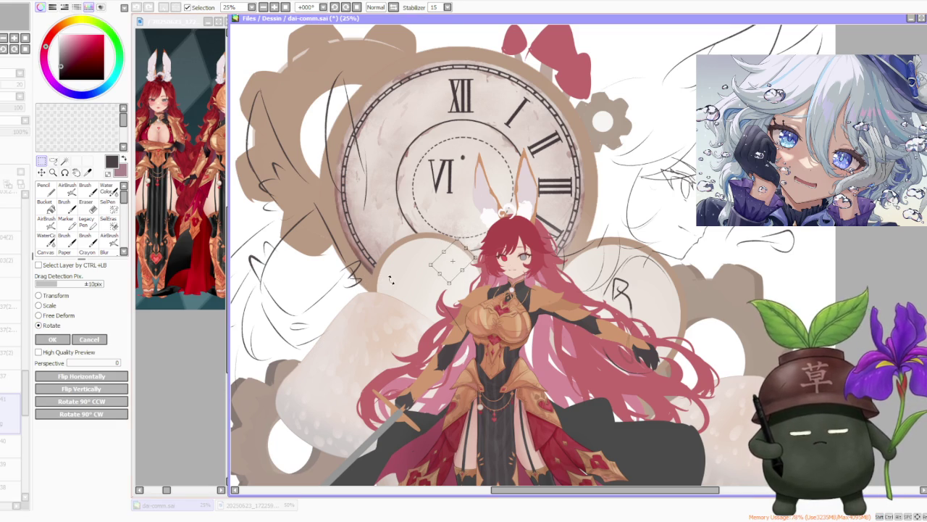
drag(450, 274, 382, 199)
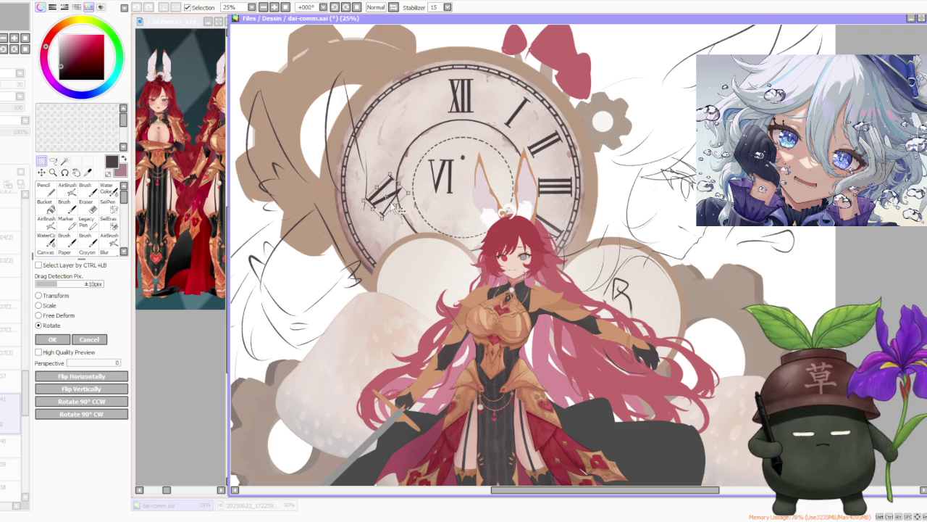
drag(397, 208, 416, 267)
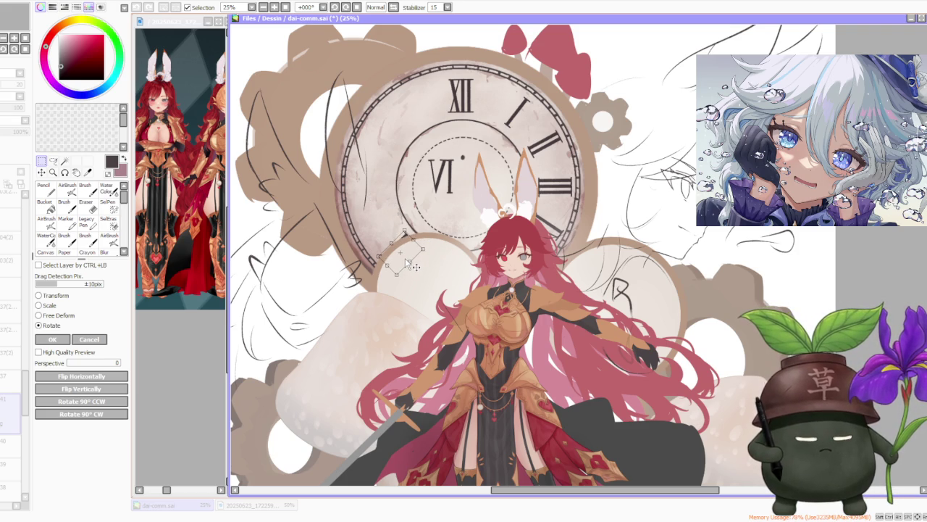
drag(427, 249, 403, 227)
drag(340, 232, 332, 237)
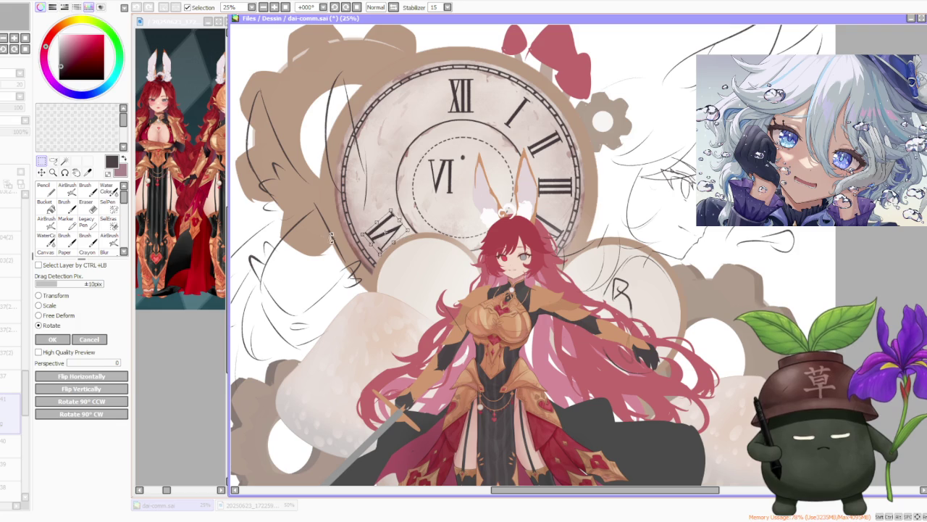
click(53, 339)
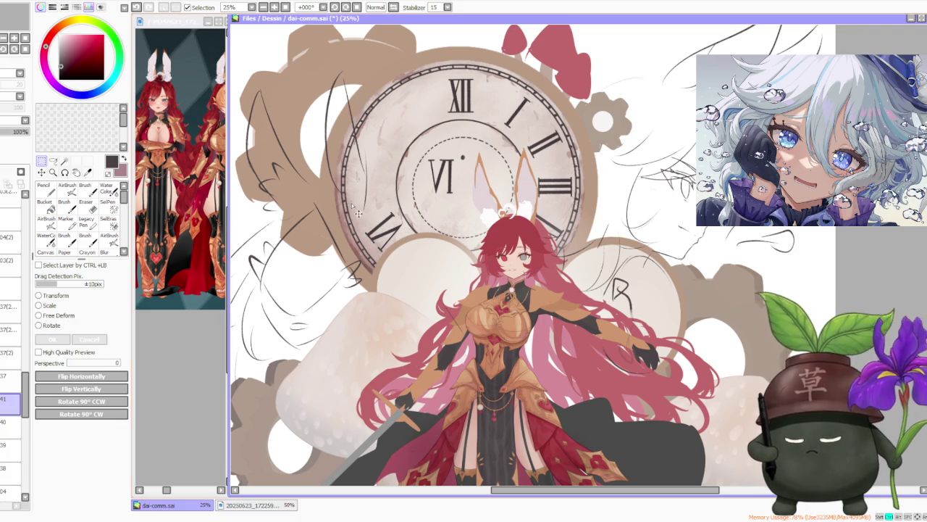
Step: Rotate another VI copy about 45 degrees and commit it
click(50, 325)
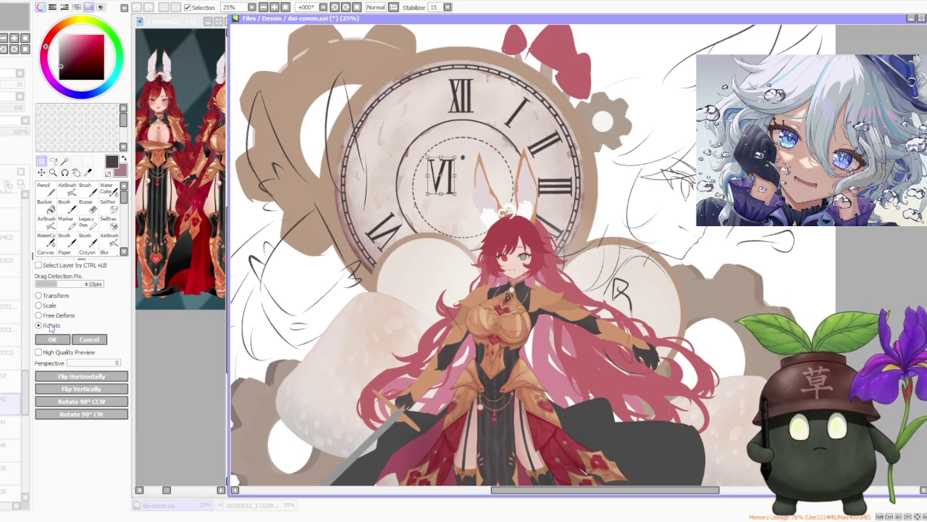
mouse_move(462, 157)
mouse_down()
mouse_move(364, 162)
mouse_move(422, 156)
mouse_move(372, 187)
mouse_up()
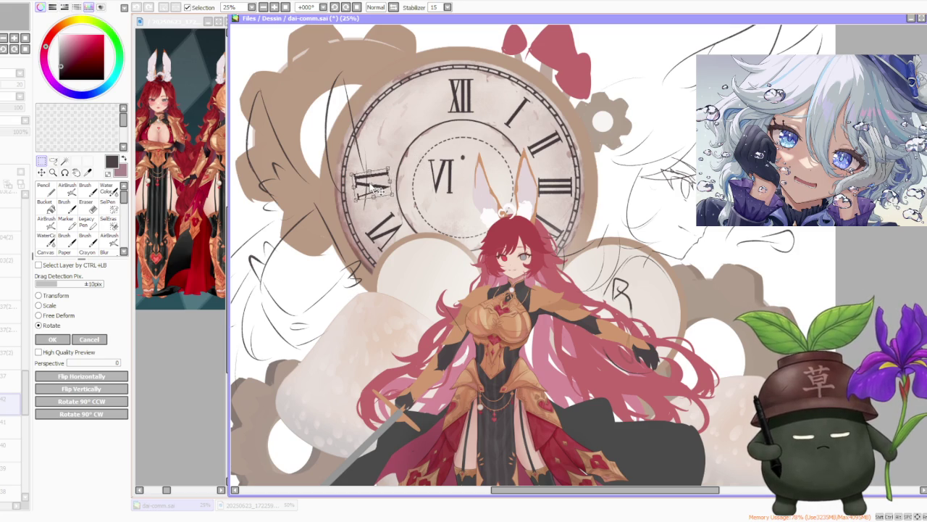
click(52, 339)
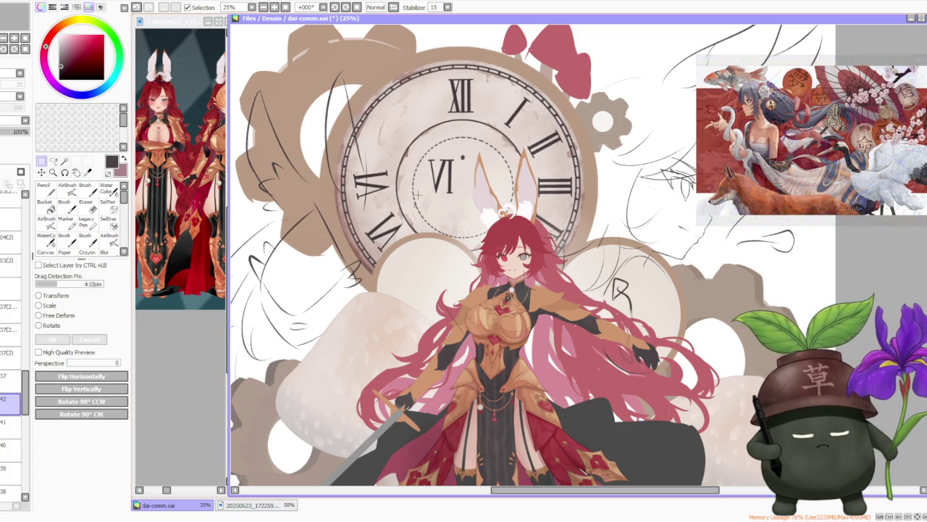
Step: Lasso a numeral, try pasting and deleting it, then merge layer 42 down
click(53, 161)
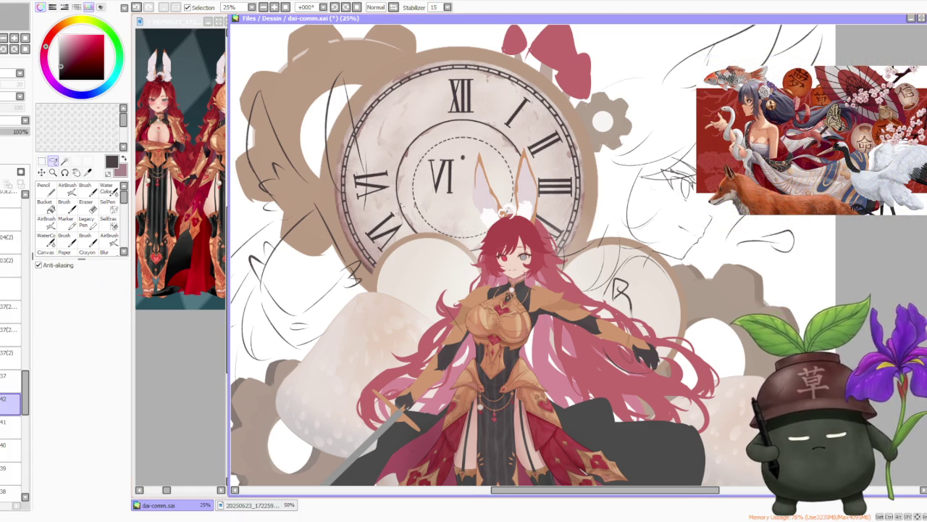
scroll(387, 213, up, 2)
mouse_move(400, 198)
mouse_down()
mouse_move(358, 276)
mouse_move(432, 183)
mouse_up()
key(ctrl+t)
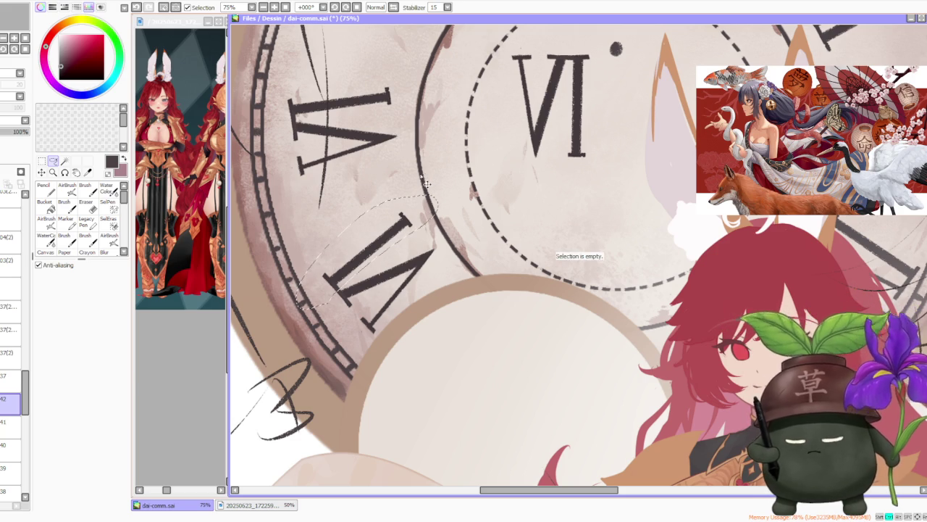
key(ctrl+v)
key(ctrl+z)
key(ctrl+d)
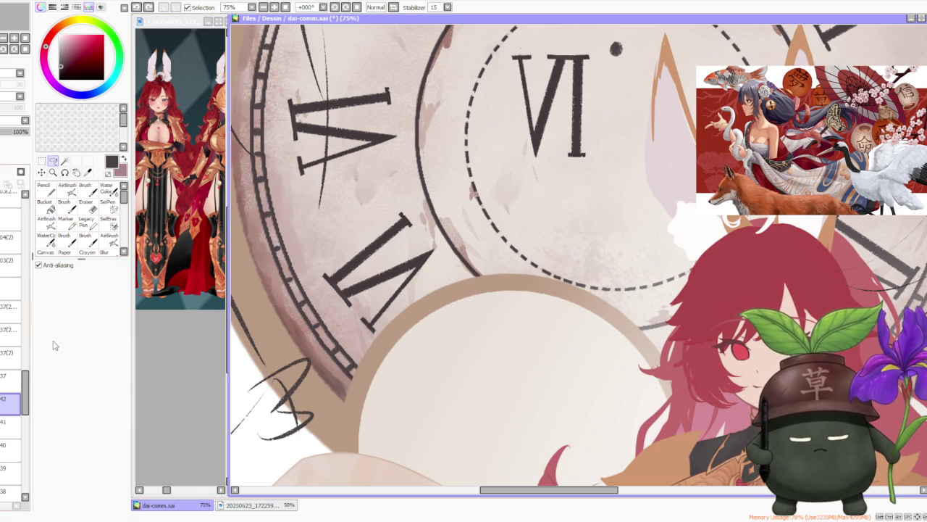
key(Delete)
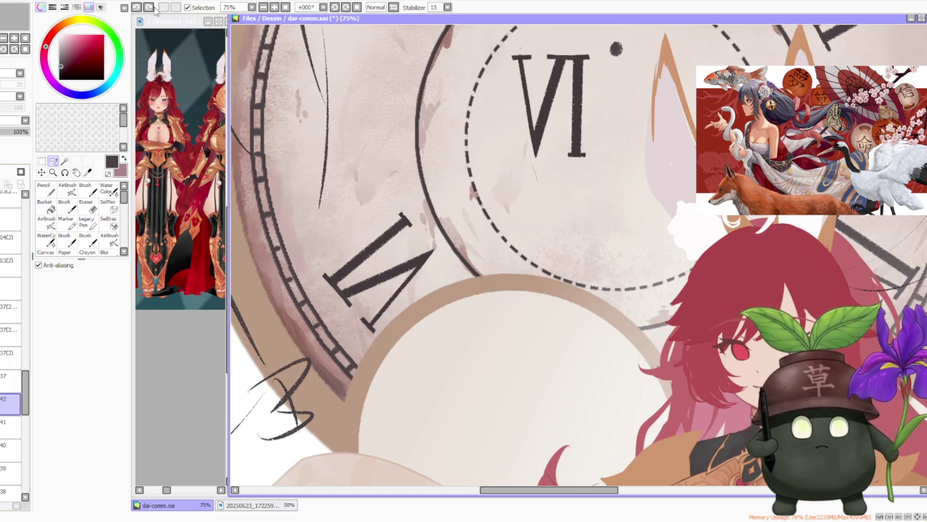
key(ctrl+z)
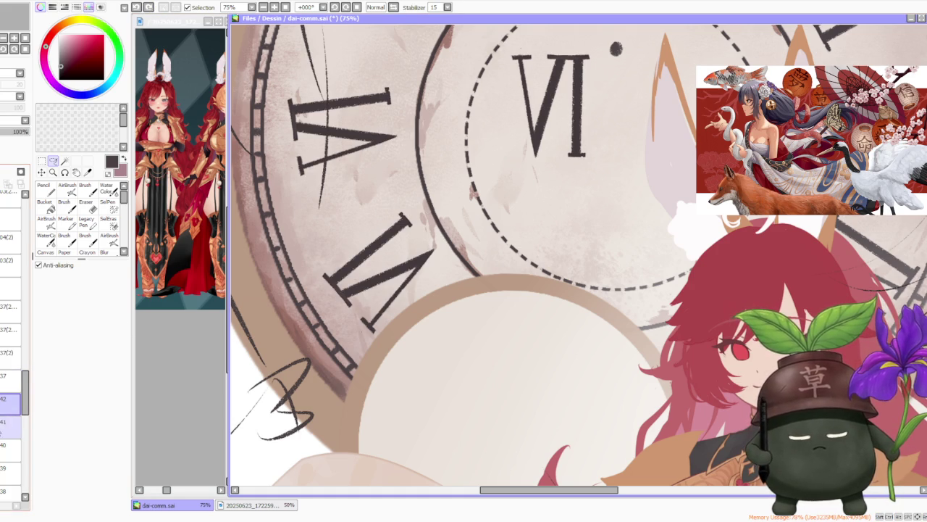
key(ctrl+e)
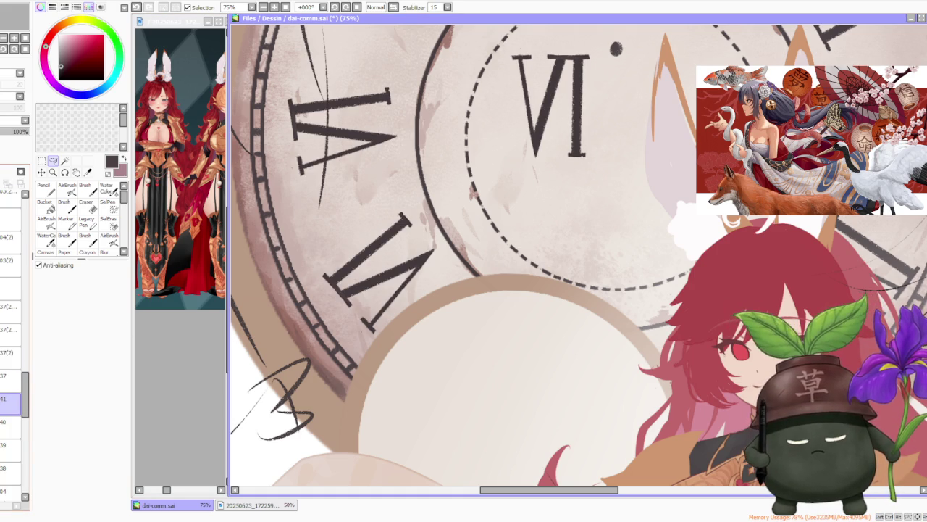
Step: Copy the V numeral onto a new layer and shift it up-left for extra strokes
drag(377, 194, 408, 193)
key(ctrl+c)
key(ctrl+v)
drag(394, 249, 380, 242)
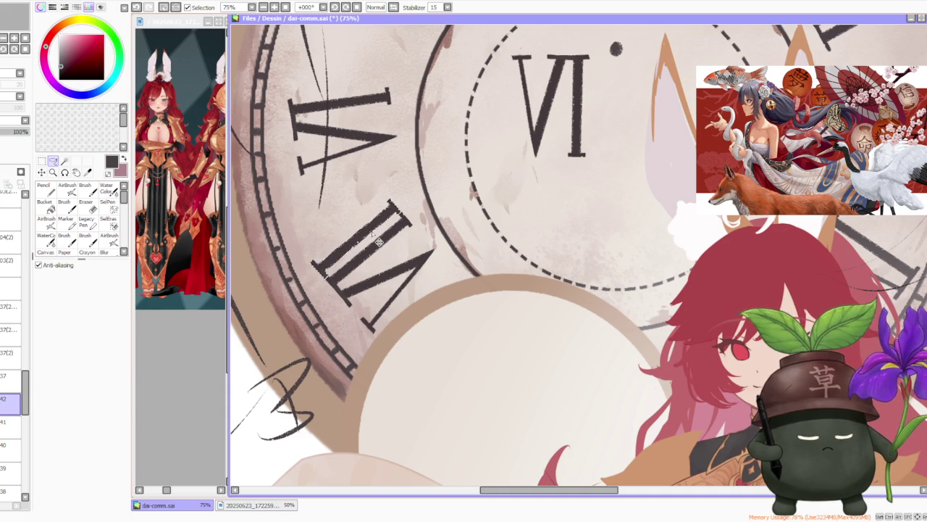
scroll(447, 193, down, 5)
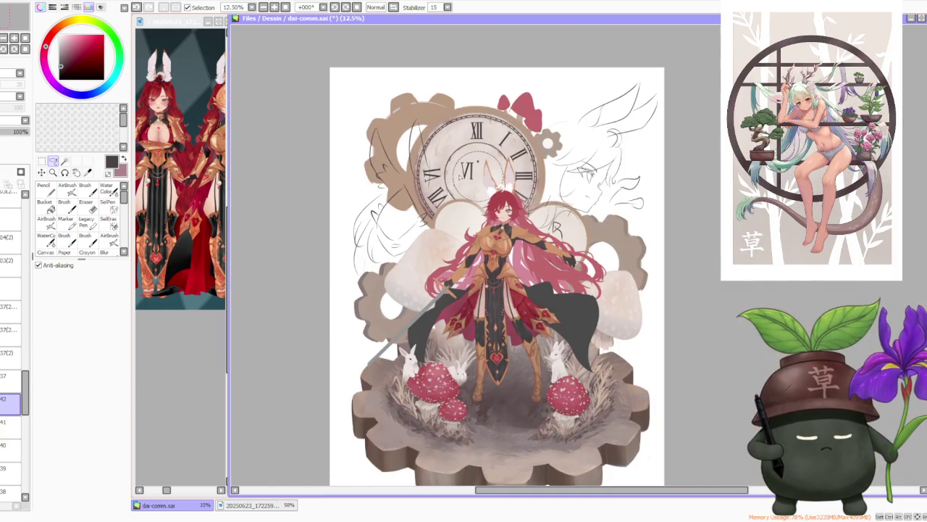
scroll(422, 190, up, 3)
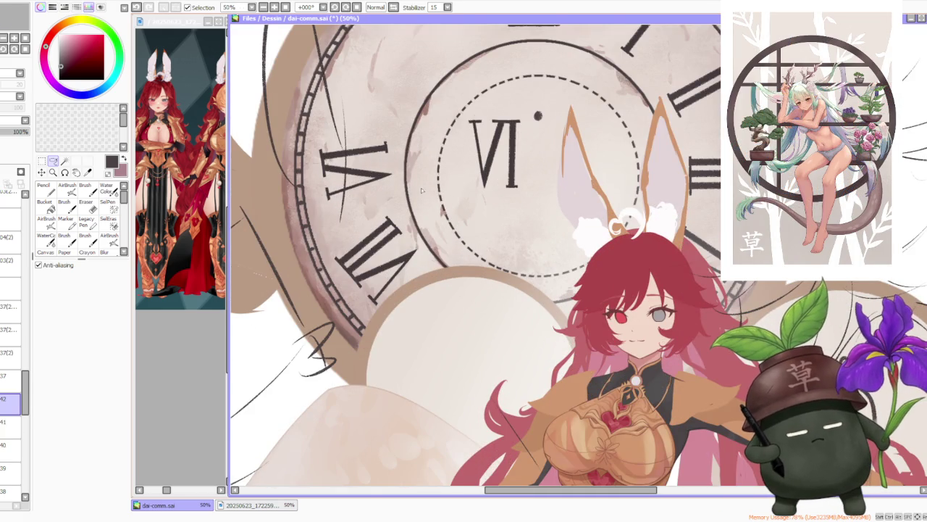
scroll(422, 190, down, 1)
scroll(426, 190, down, 2)
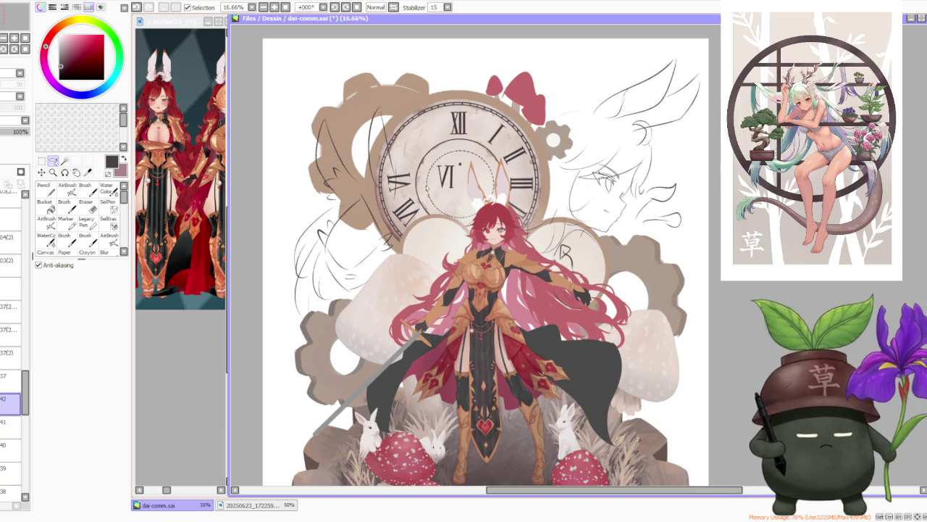
scroll(429, 186, up, 2)
scroll(395, 198, up, 1)
Step: Draw an extra ink stroke on a new layer, rotate it into place, and select the VII
key(ctrl+shift+n)
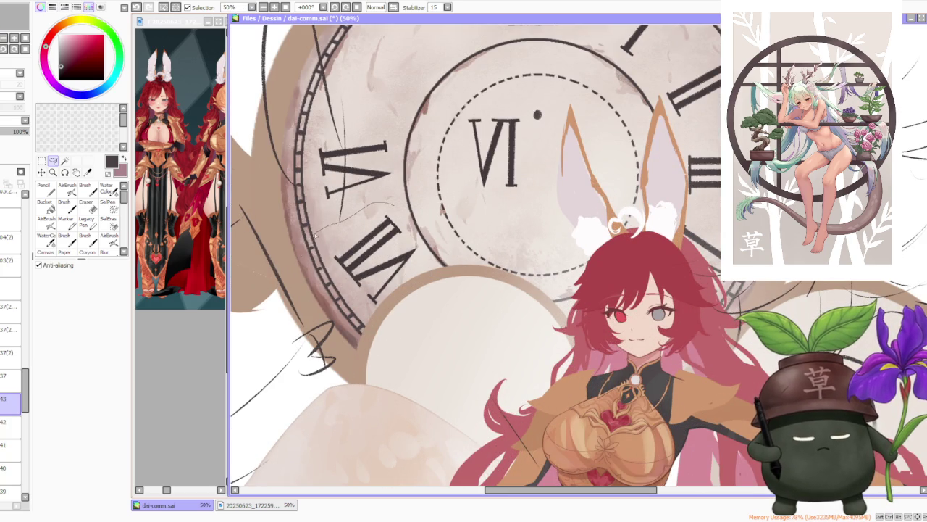
drag(376, 103, 319, 149)
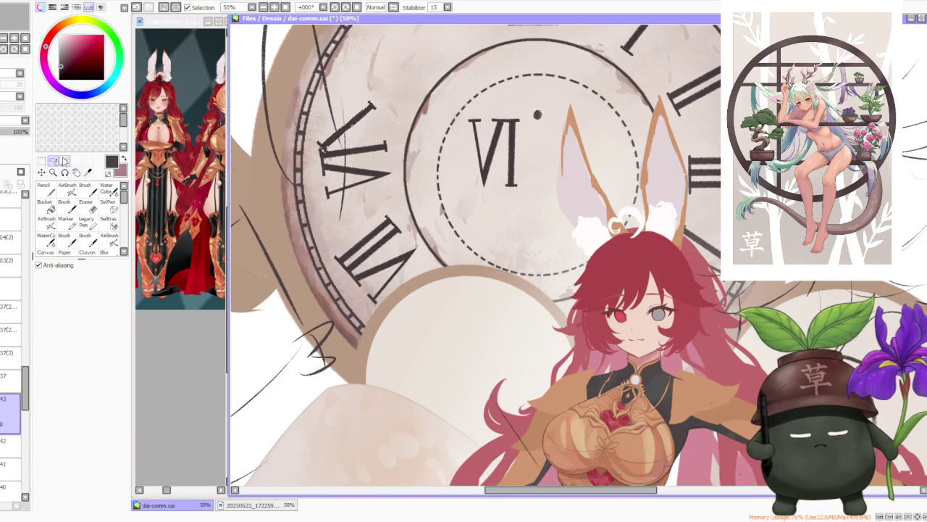
key(ctrl+t)
mouse_move(347, 120)
mouse_down()
mouse_move(408, 104)
mouse_move(378, 131)
mouse_up()
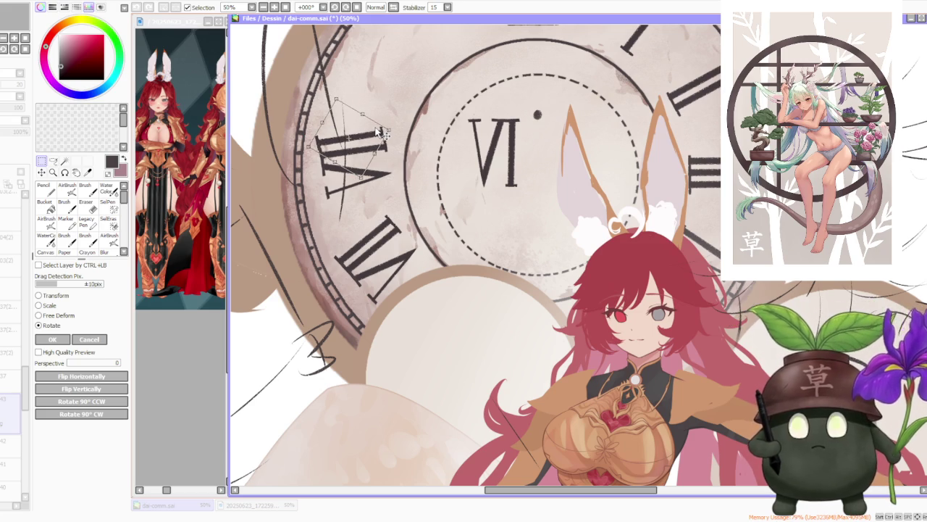
drag(380, 139, 376, 136)
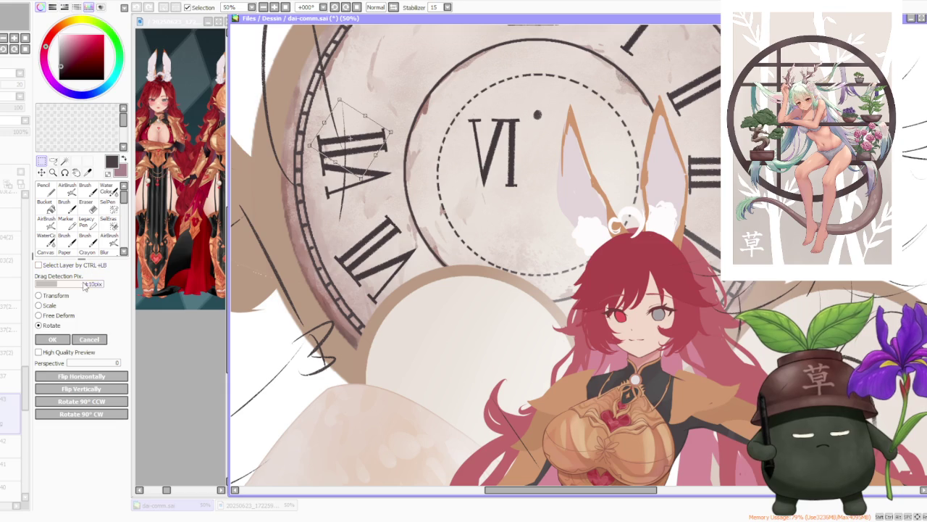
click(52, 339)
scroll(355, 100, down, 3)
scroll(355, 100, up, 4)
mouse_move(349, 113)
mouse_down()
mouse_move(521, 230)
mouse_move(476, 197)
mouse_up()
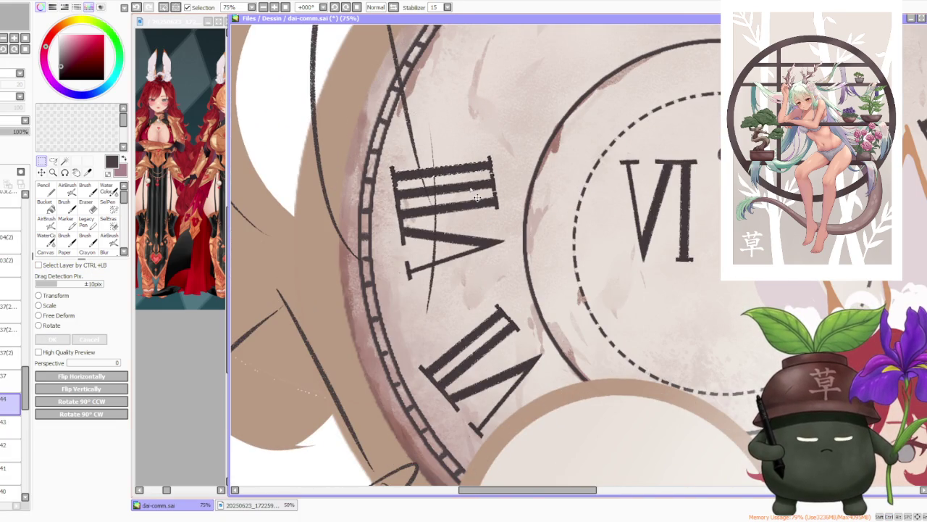
scroll(477, 197, down, 4)
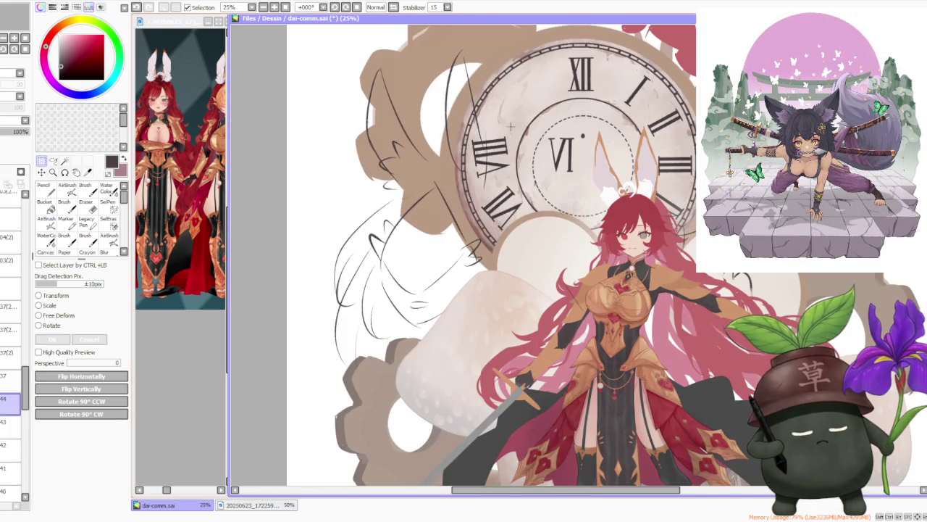
Step: Move the VIII numeral down-right along the rim and rotate it to follow the curve
scroll(521, 112, up, 3)
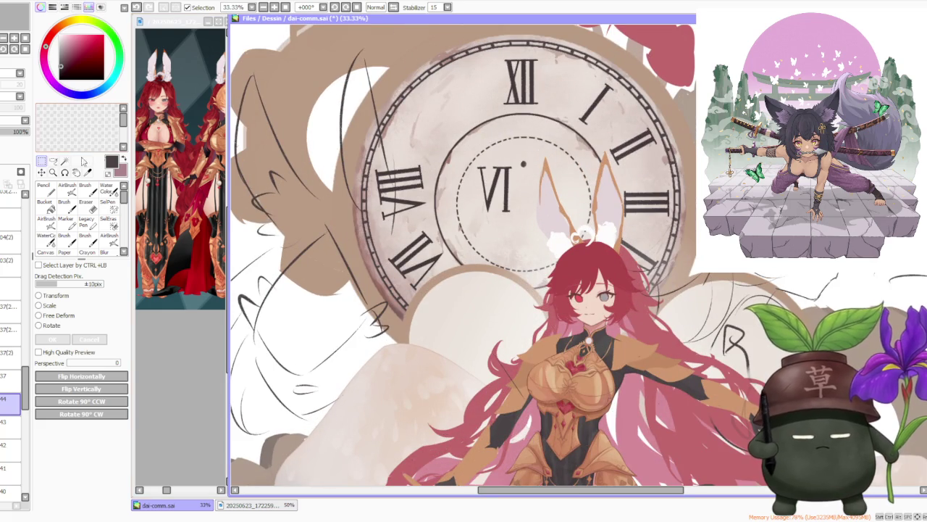
key(ctrl+z)
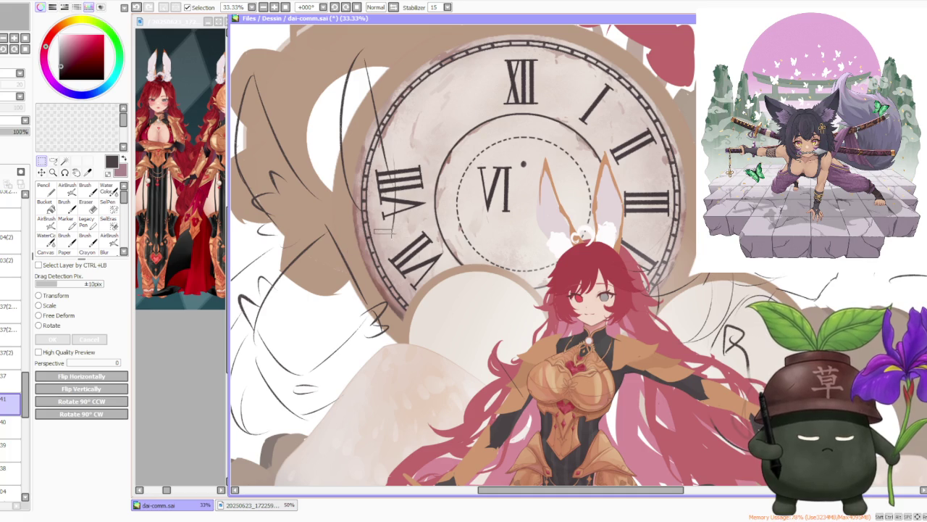
drag(424, 286, 476, 318)
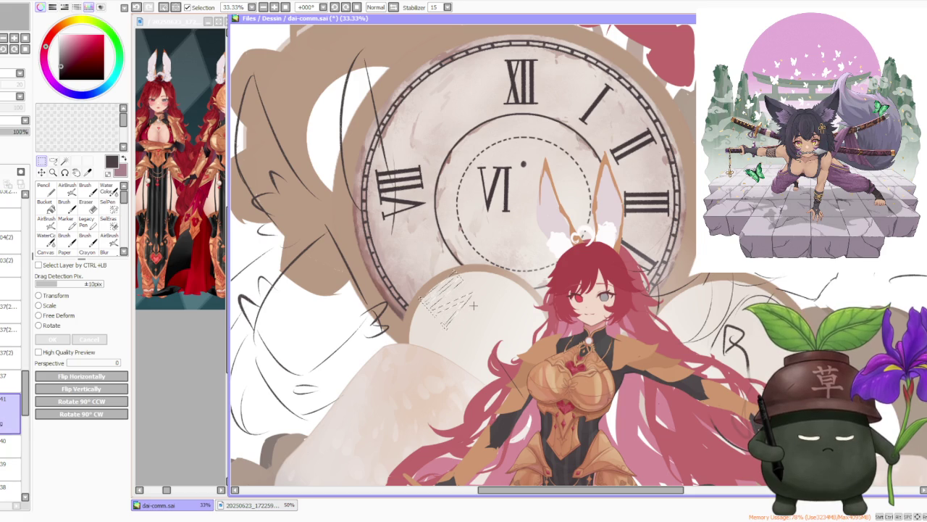
drag(350, 139, 459, 241)
drag(404, 190, 419, 250)
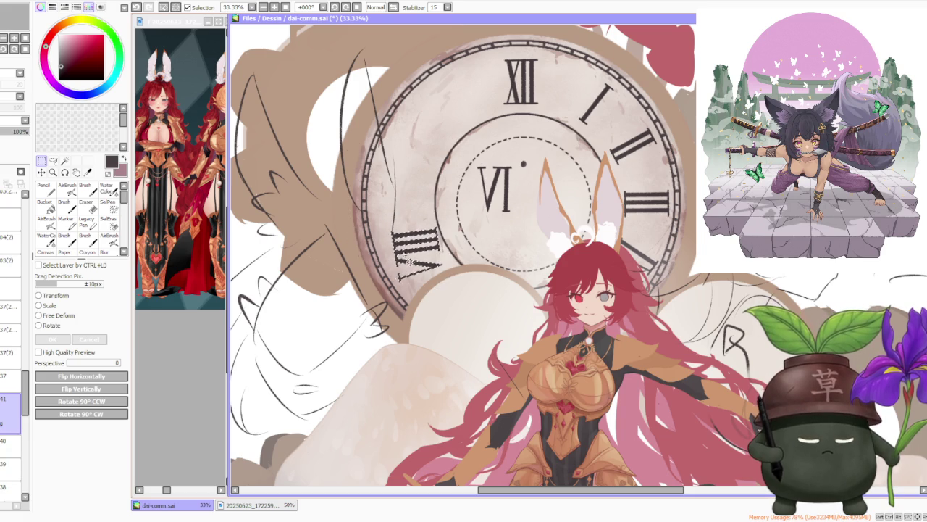
click(52, 326)
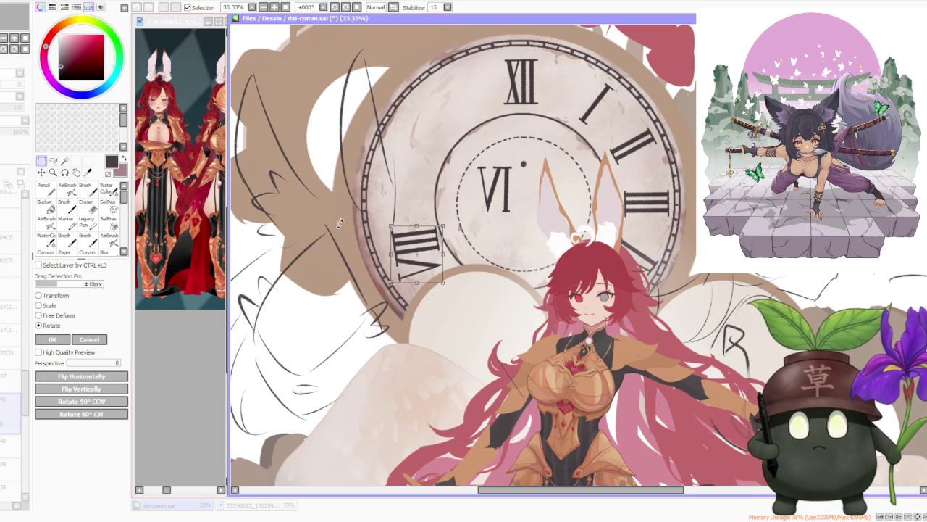
drag(324, 225, 444, 227)
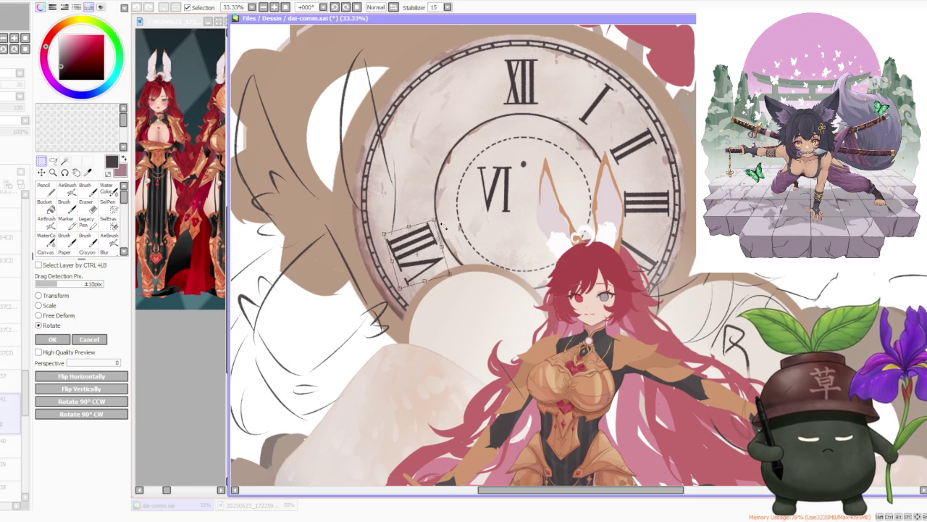
drag(444, 226, 443, 267)
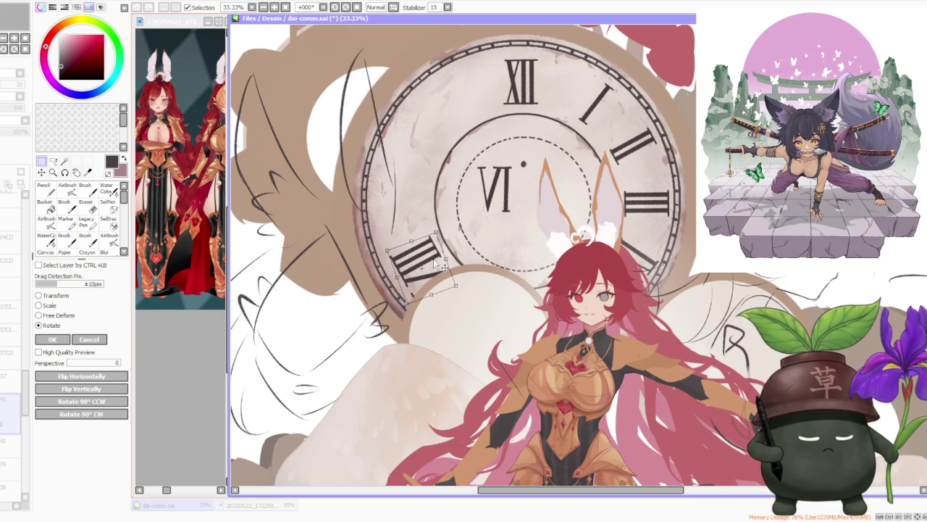
click(61, 339)
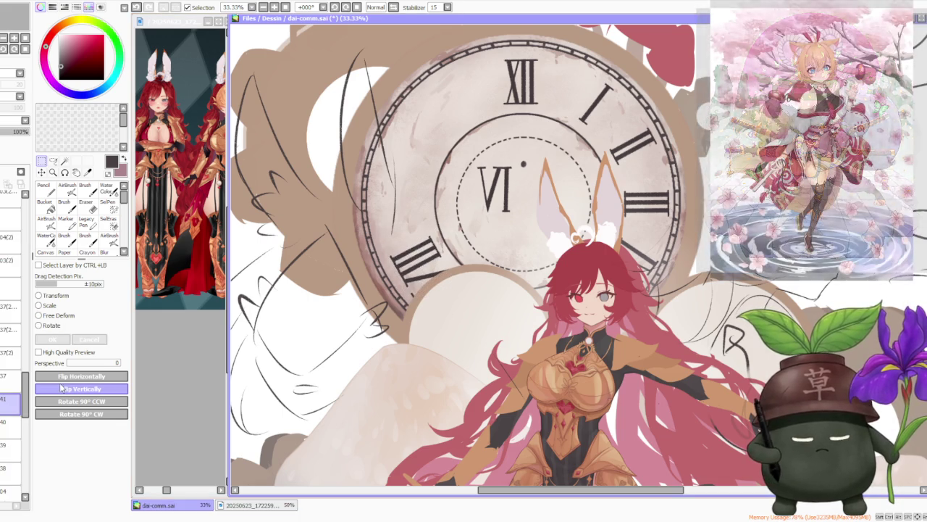
Step: Hide the beige shape covering the lower-left numerals
click(51, 308)
click(98, 341)
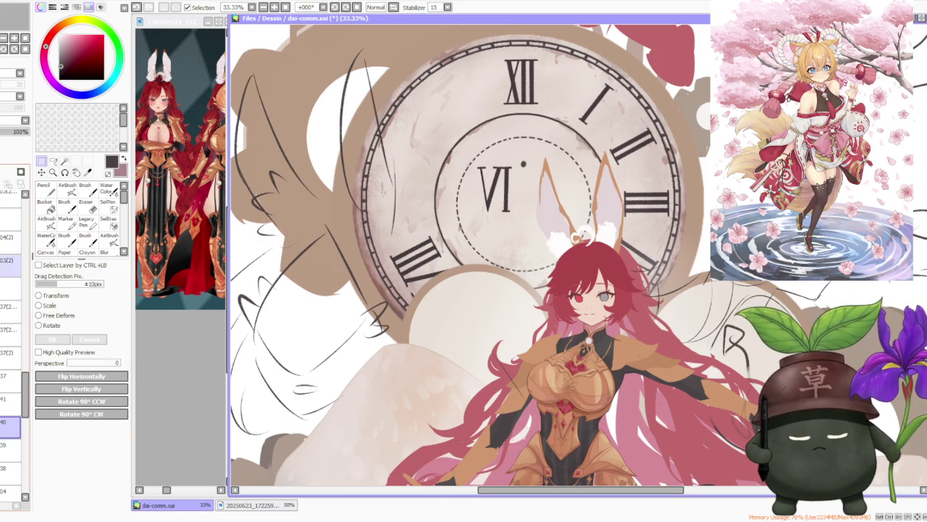
click(11, 219)
key(ctrl+z)
scroll(11, 347, up, 2)
scroll(10, 347, up, 1)
click(11, 217)
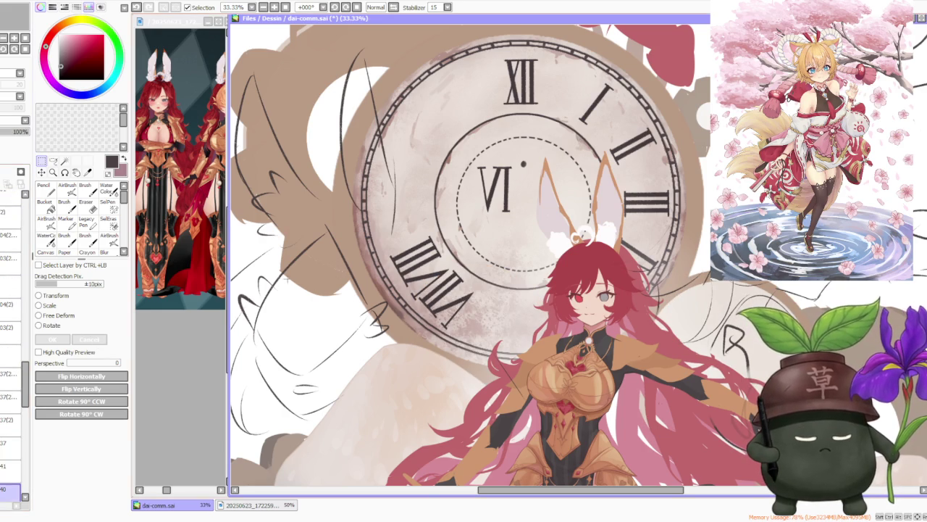
Step: Lasso the extra strokes and move and tilt them into a VII at seven o'clock
key(Return)
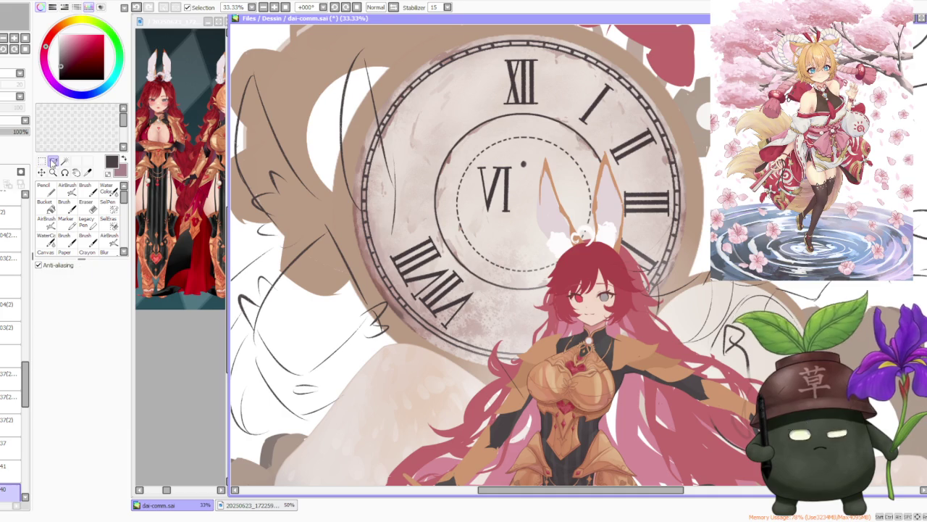
drag(450, 274, 461, 267)
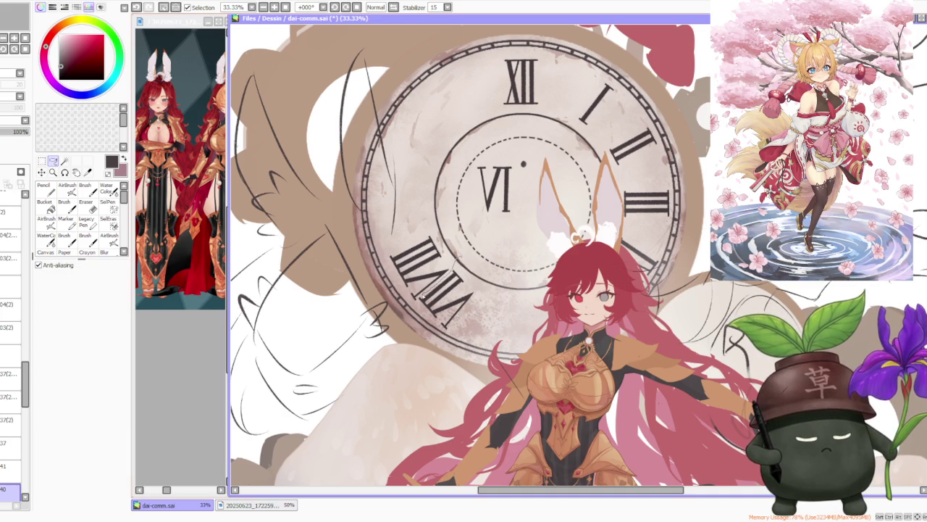
drag(431, 328, 491, 269)
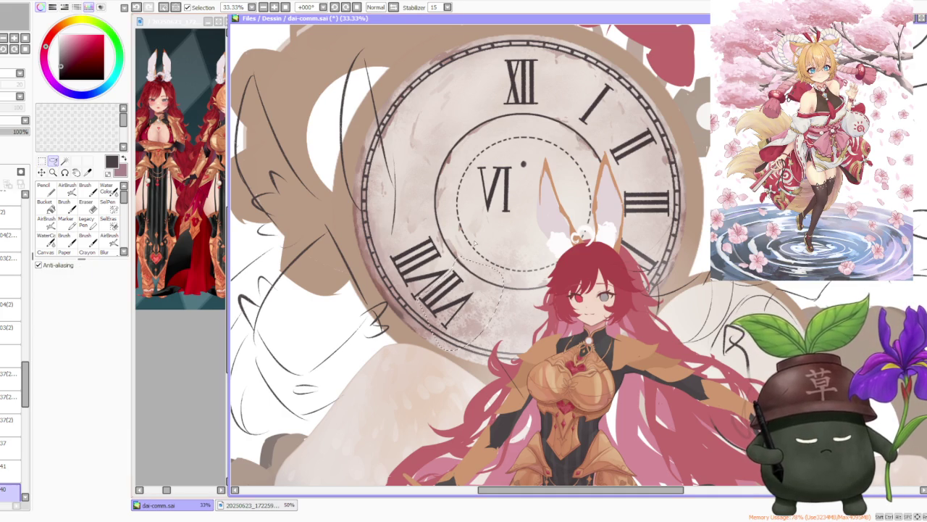
key(ctrl+t)
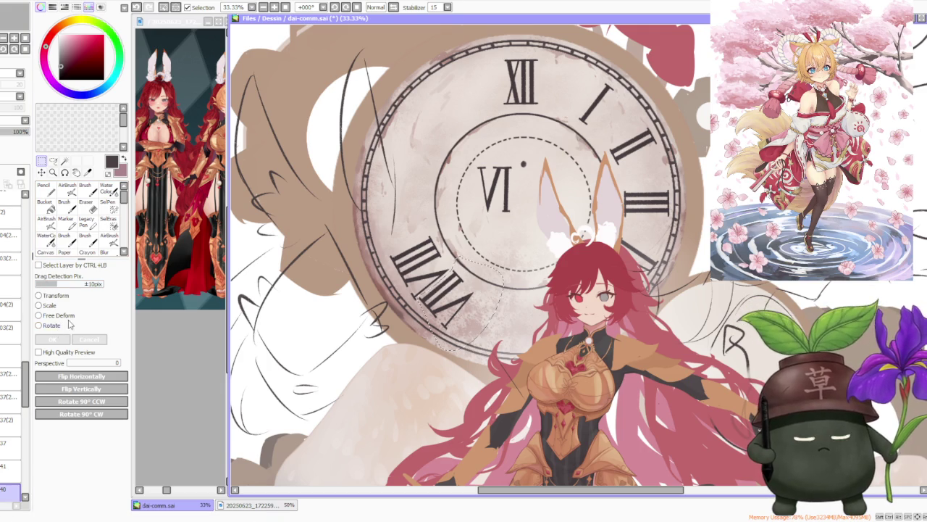
scroll(10, 435, down, 2)
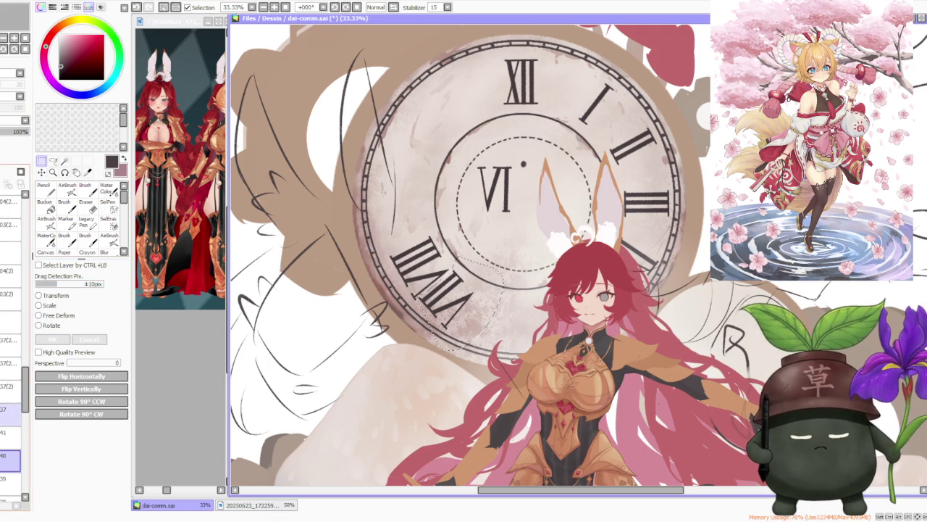
click(11, 432)
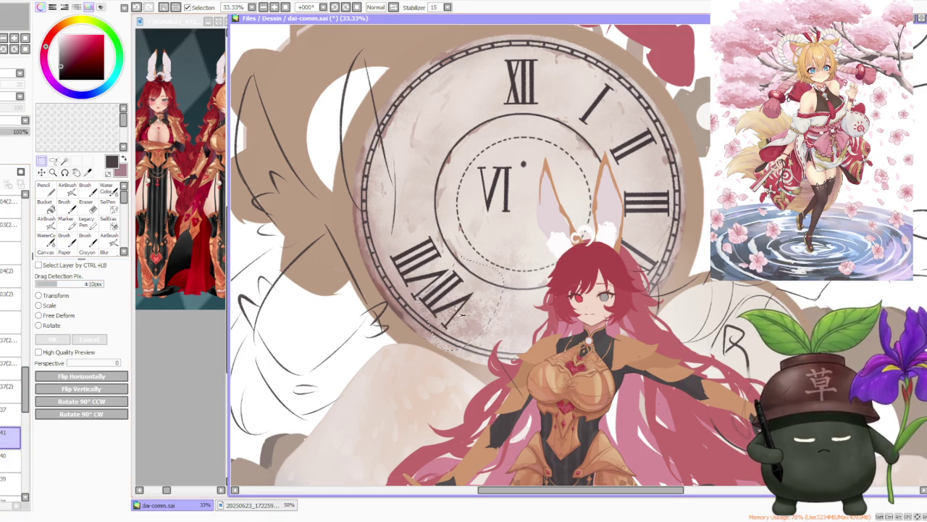
drag(434, 319, 465, 332)
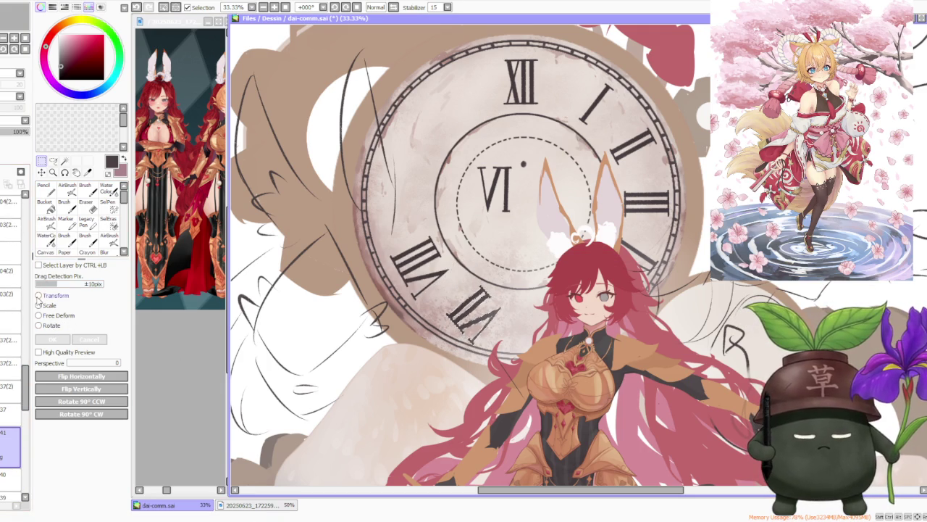
click(45, 326)
drag(517, 243, 505, 264)
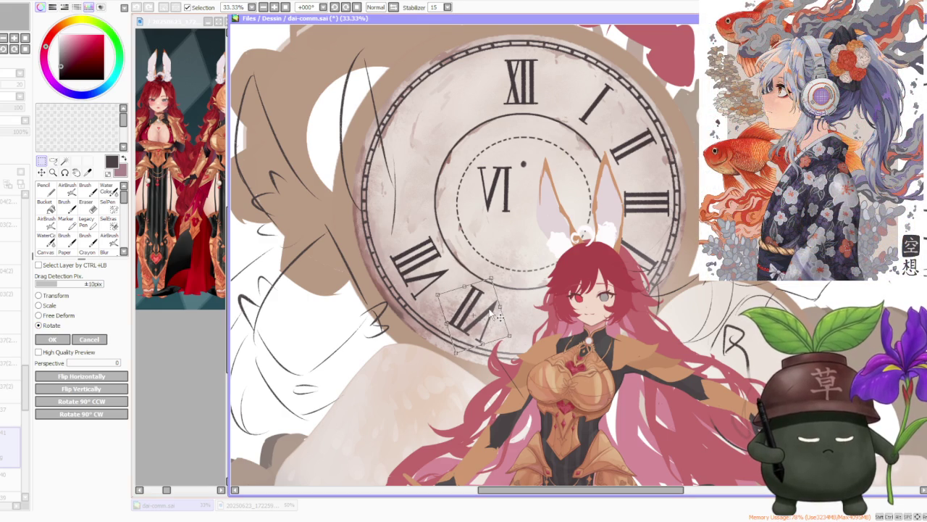
drag(492, 313, 497, 271)
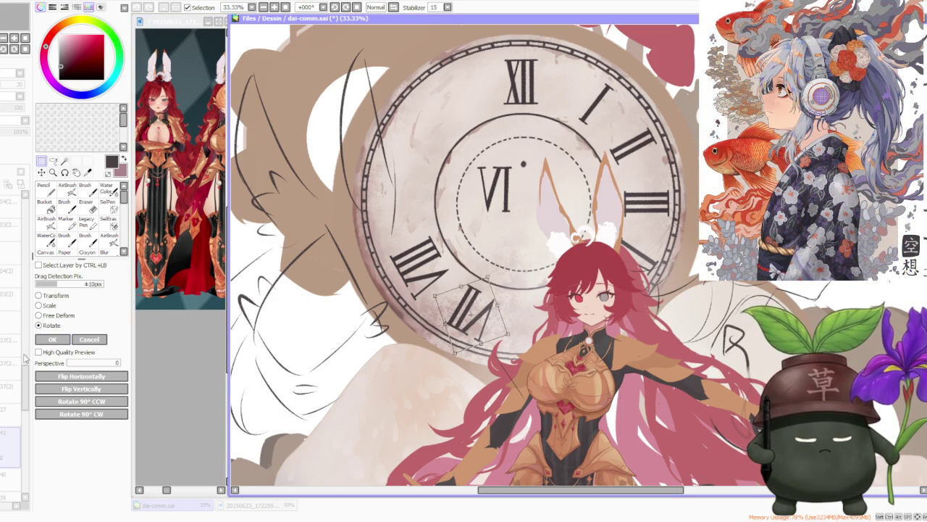
click(52, 339)
scroll(493, 210, down, 1)
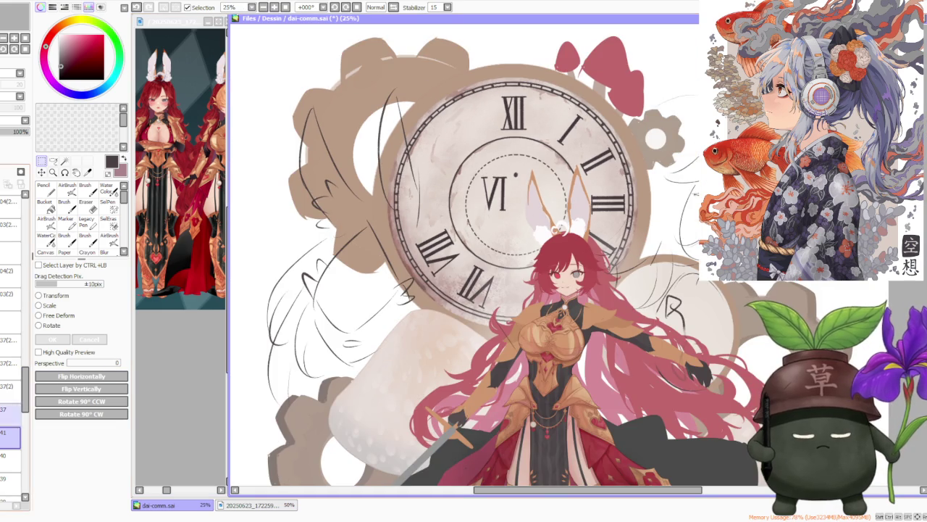
Step: Turn the VI numeral upside down and move it to the bottom of the dial
click(10, 457)
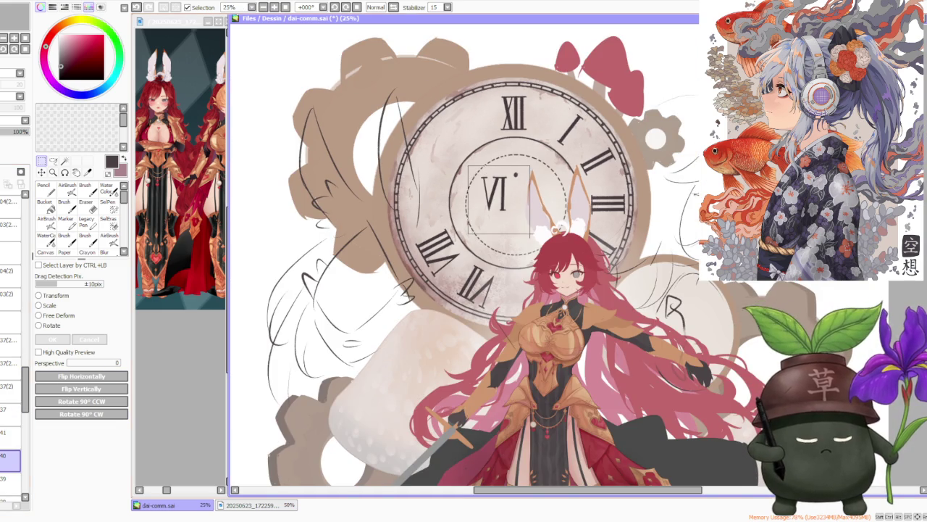
drag(454, 176, 469, 240)
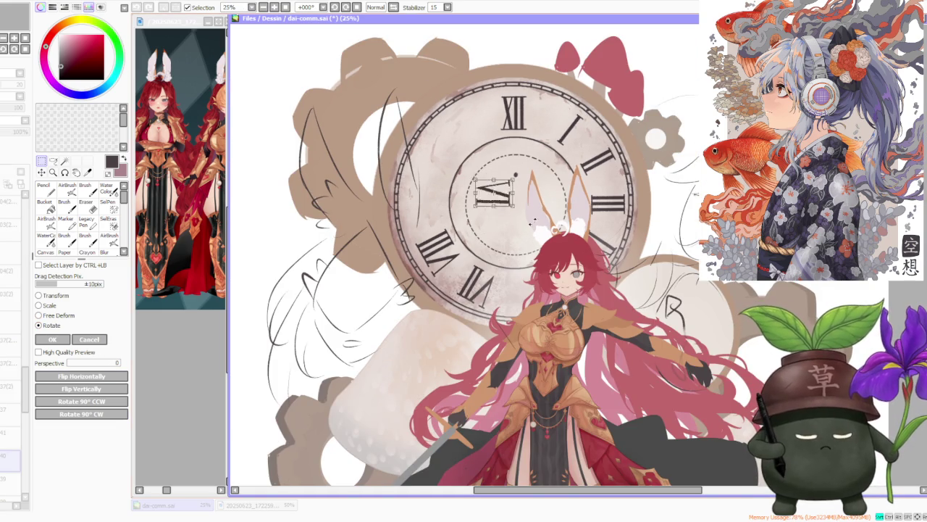
mouse_move(495, 205)
mouse_down()
mouse_move(537, 305)
mouse_move(522, 311)
mouse_up()
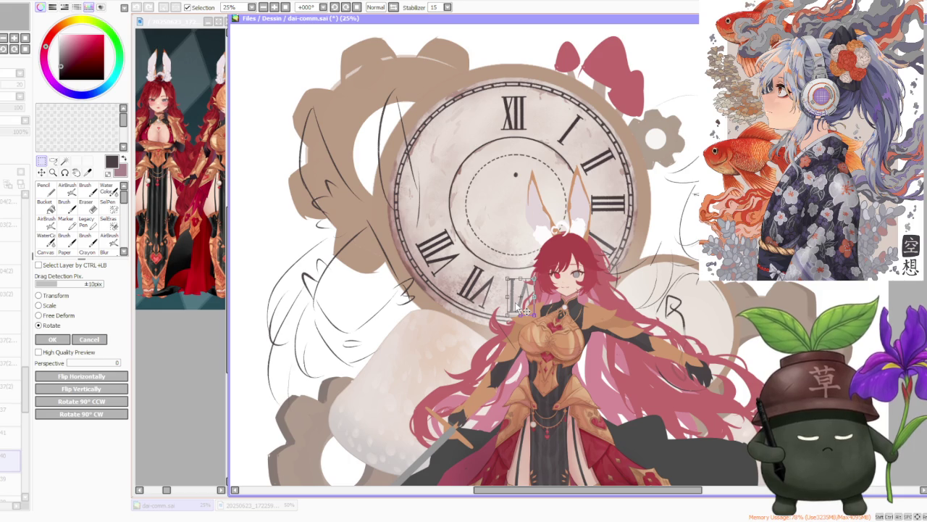
click(52, 339)
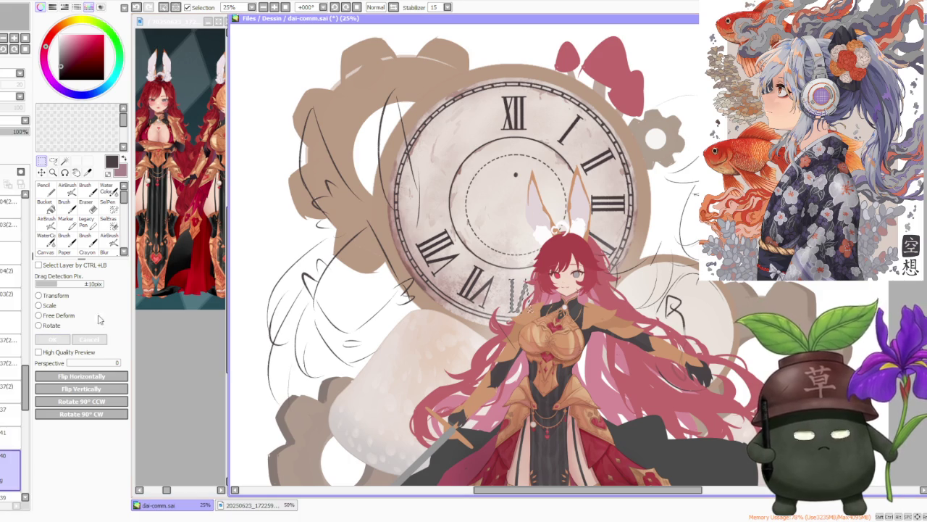
scroll(491, 171, down, 3)
scroll(492, 171, up, 4)
Step: Tilt the I numeral beside the XII slightly to follow the rim
drag(509, 155, 564, 234)
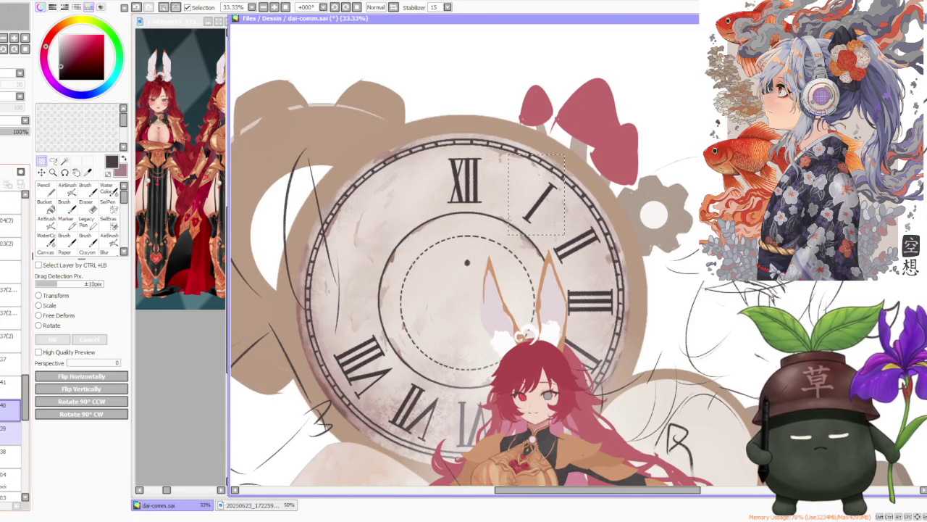
click(11, 427)
click(38, 325)
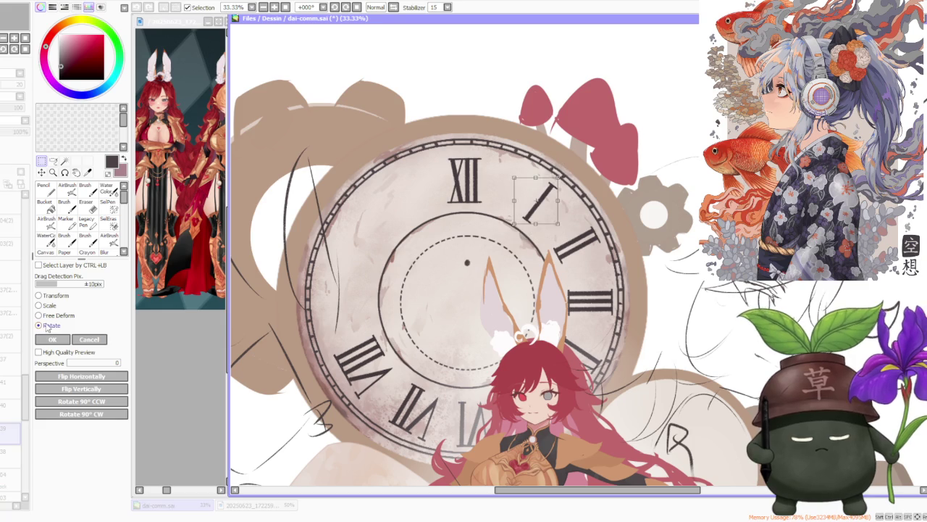
drag(632, 128, 584, 164)
drag(546, 202, 542, 200)
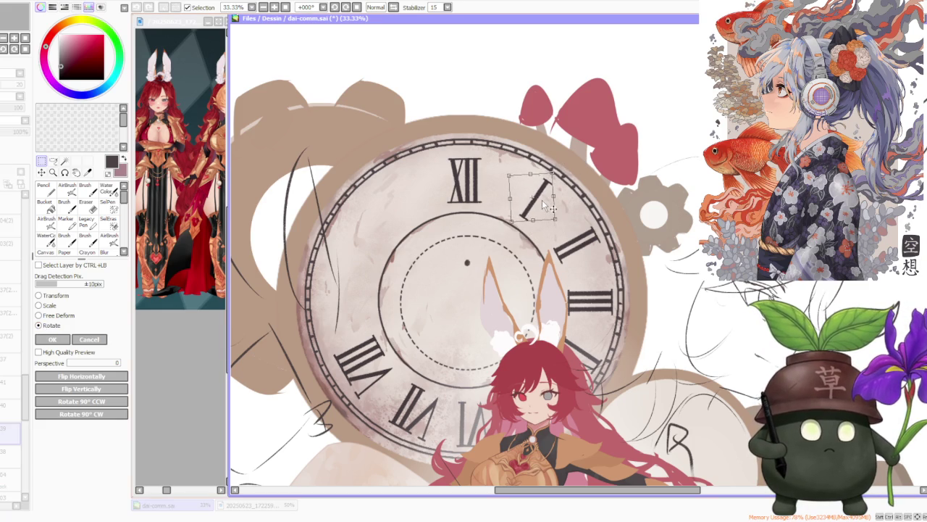
click(52, 339)
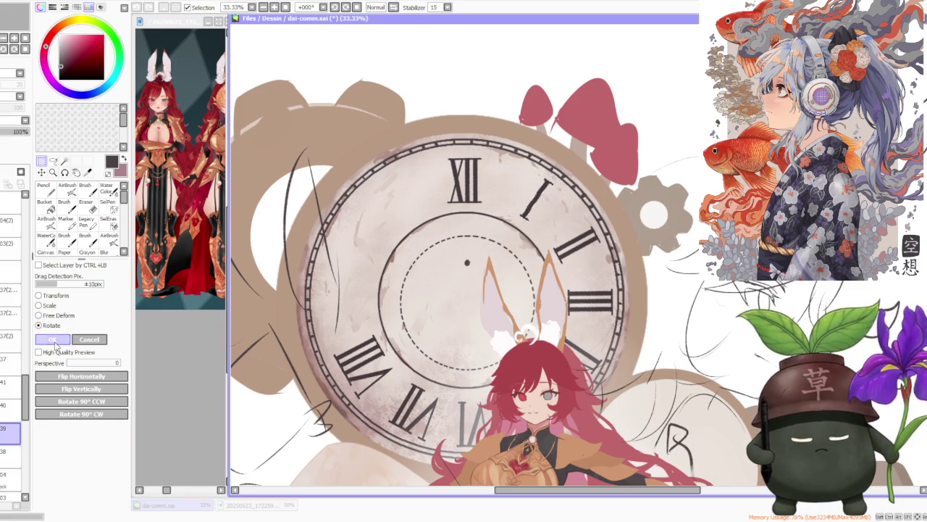
key(ctrl+minus)
key(ctrl+minus)
key(ctrl+minus)
key(ctrl+minus)
scroll(396, 231, up, 1)
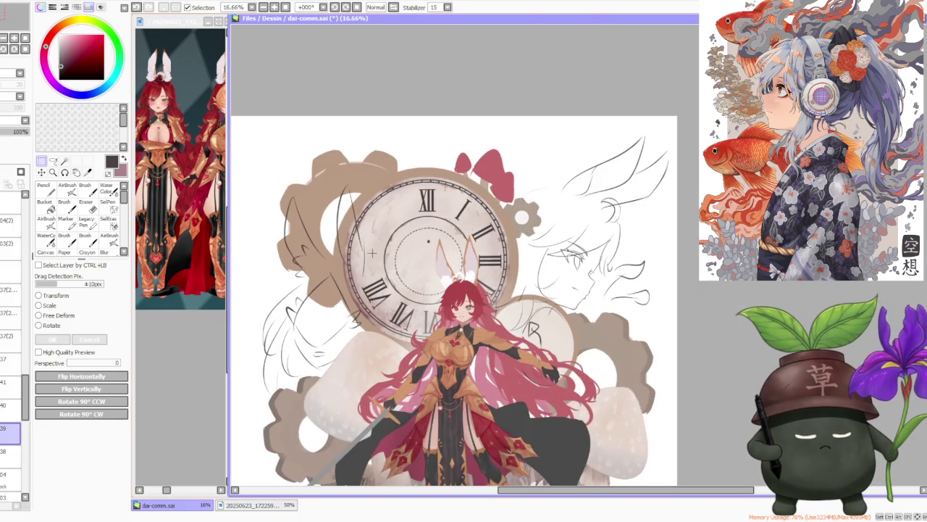
scroll(392, 257, down, 1)
scroll(392, 257, down, 2)
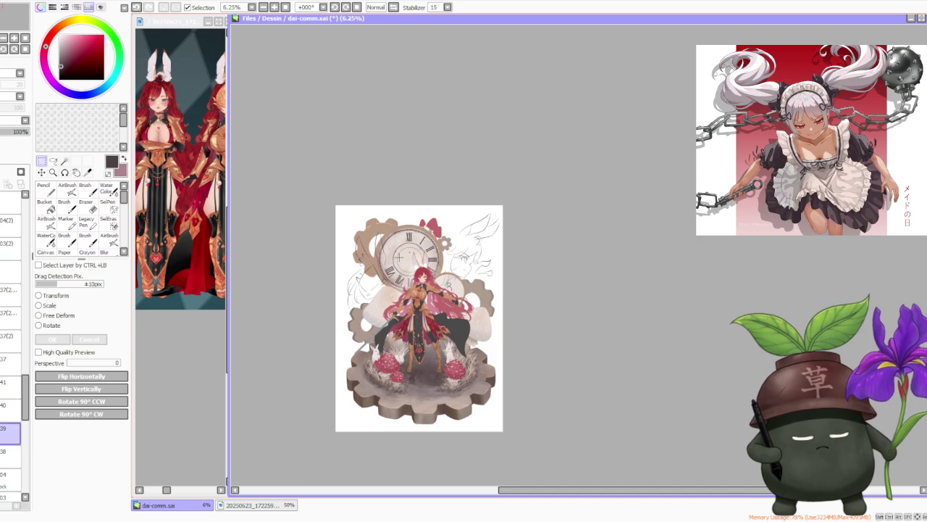
scroll(398, 257, up, 2)
scroll(397, 258, up, 1)
scroll(398, 250, up, 1)
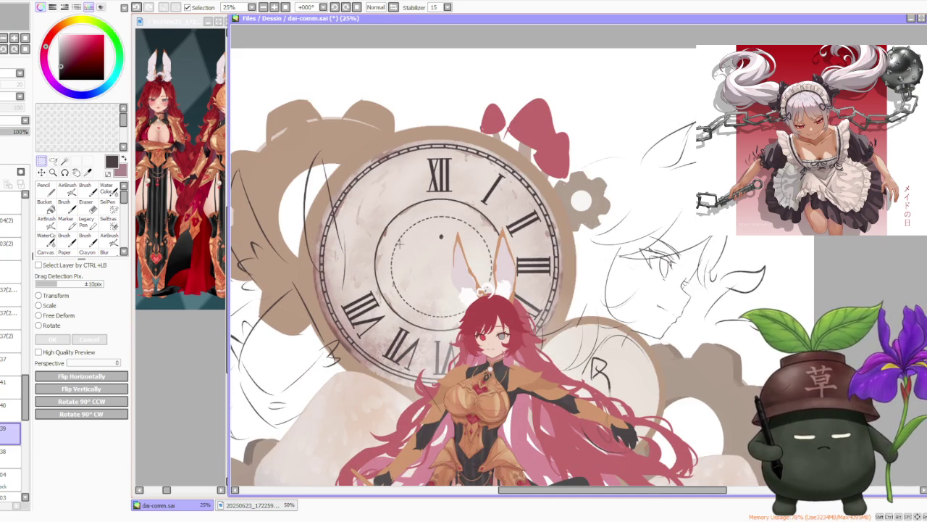
Step: Merge the top two numeral layers down into one
key(Return)
ctrl+click(441, 236)
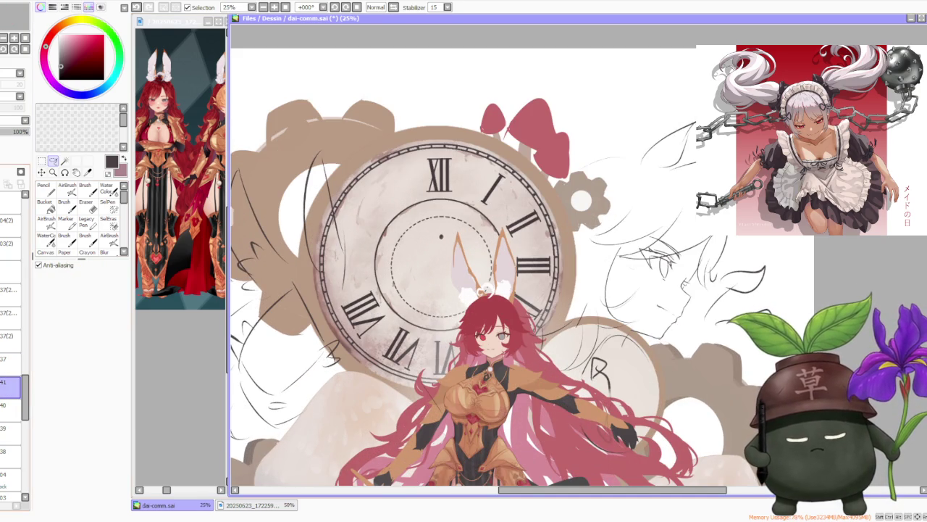
key(ctrl+e)
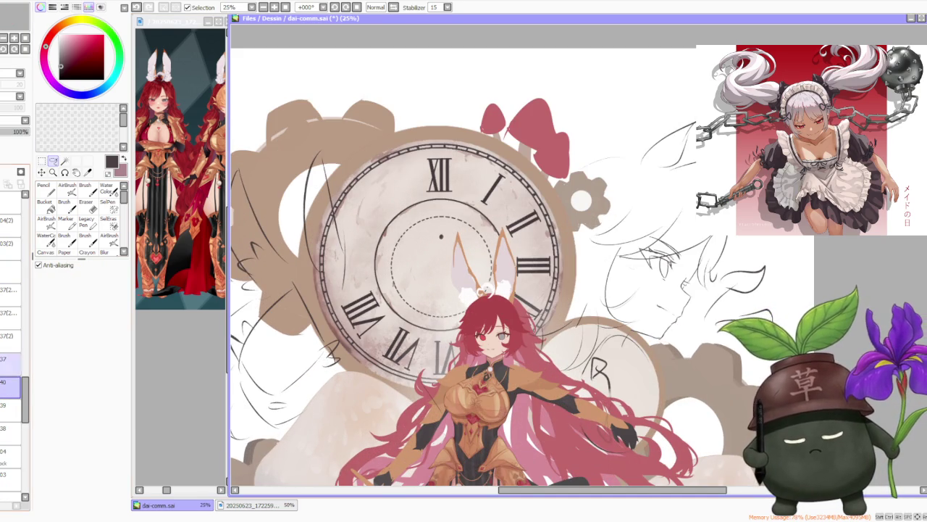
key(ctrl+e)
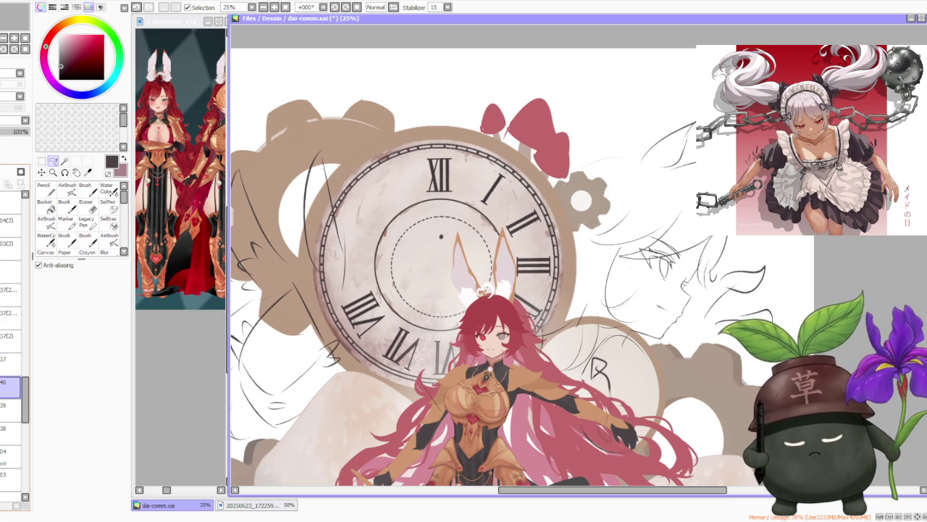
key(ctrl+z)
key(ctrl+y)
scroll(433, 167, up, 1)
scroll(432, 166, up, 1)
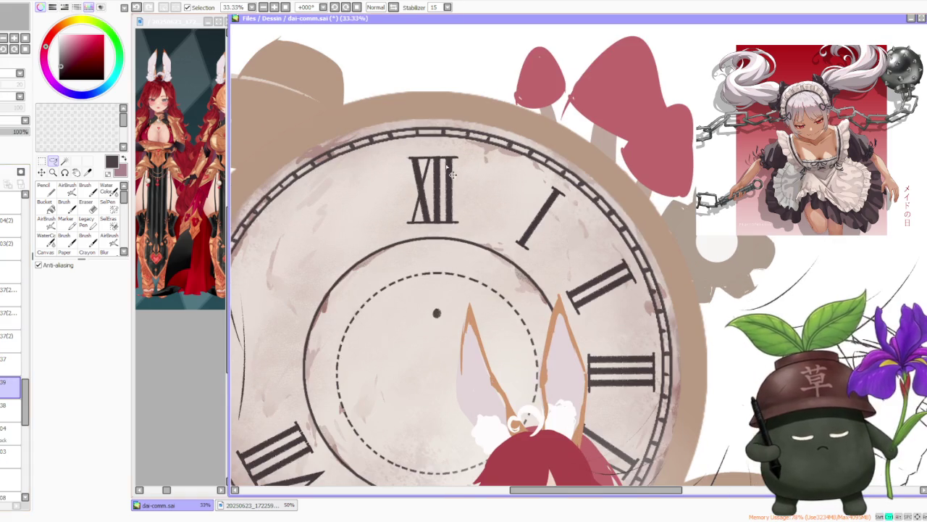
Step: Copy the X from the XII and place it on the dial's left side
drag(432, 160, 432, 250)
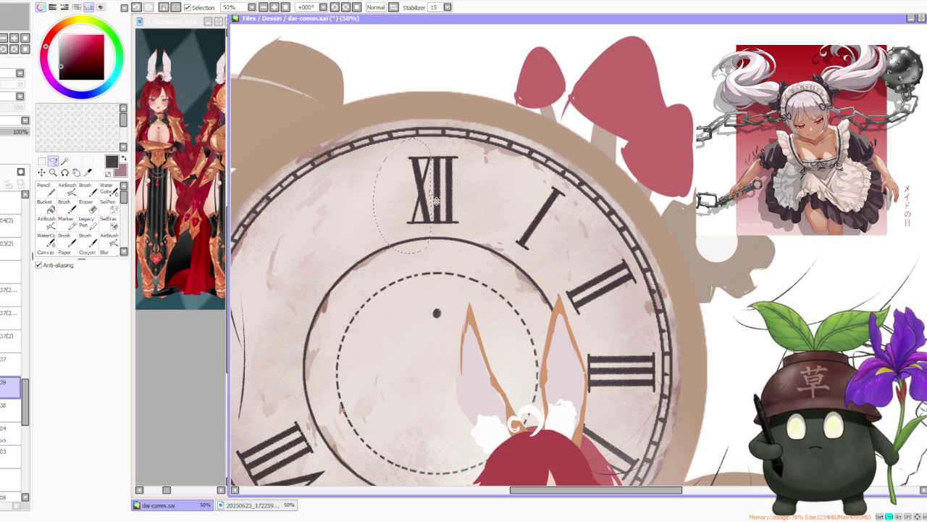
key(ctrl+c)
key(ctrl+v)
mouse_move(420, 194)
mouse_down()
mouse_move(316, 246)
mouse_move(271, 285)
mouse_up()
scroll(271, 286, down, 1)
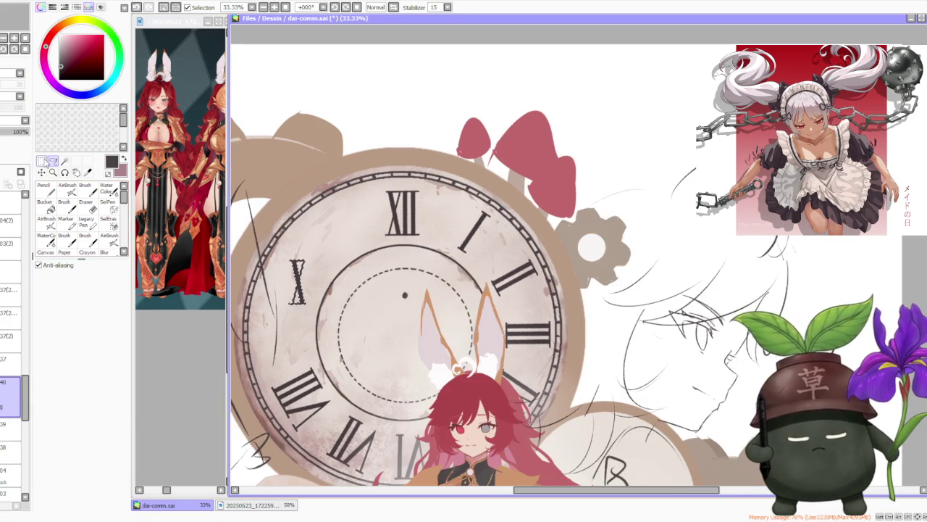
Step: Rotate the pasted X to follow the rim at ten o'clock
click(41, 161)
click(49, 327)
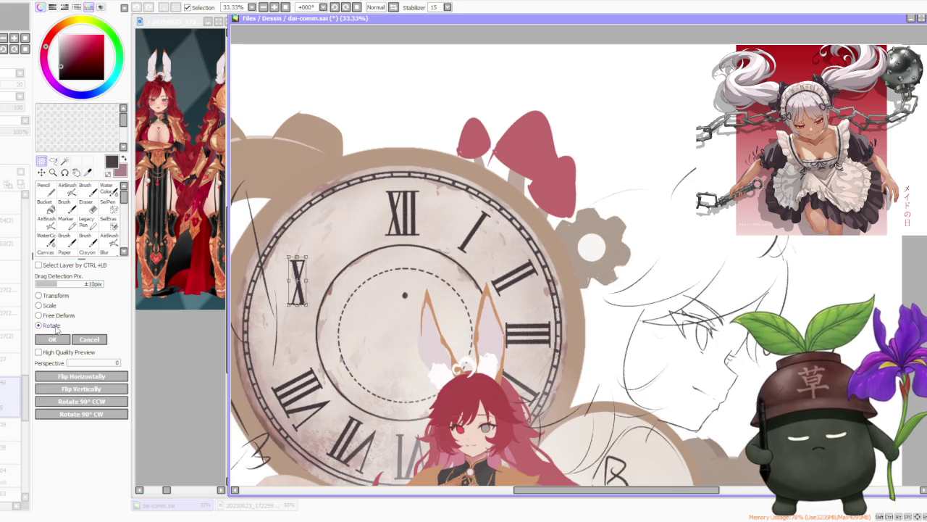
mouse_move(334, 239)
mouse_down()
mouse_move(286, 244)
mouse_move(317, 288)
mouse_up()
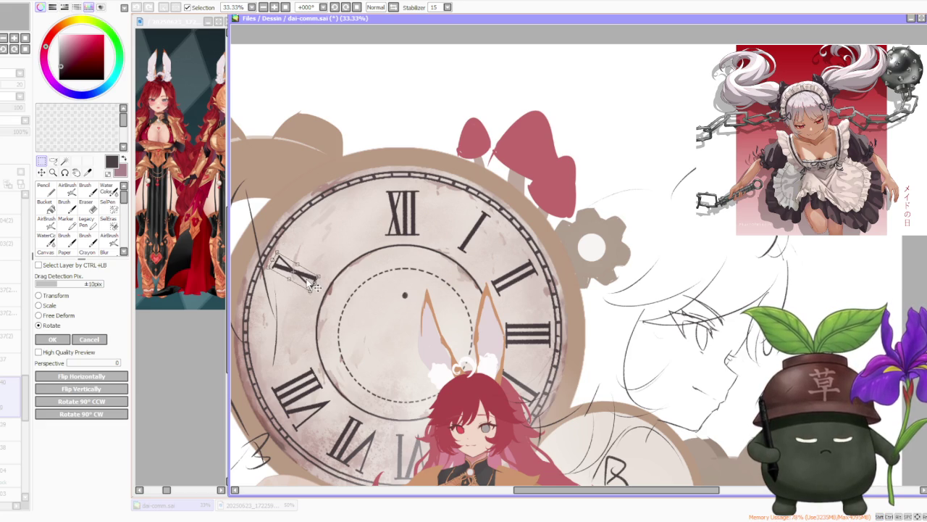
key(Return)
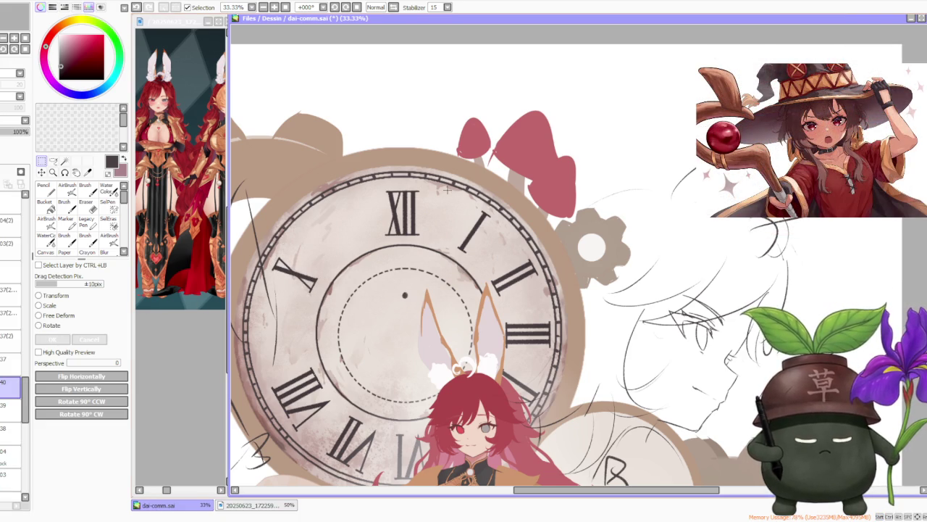
Step: Paste another X on a new layer and turn it horizontal at nine o'clock
key(ctrl+shift+n)
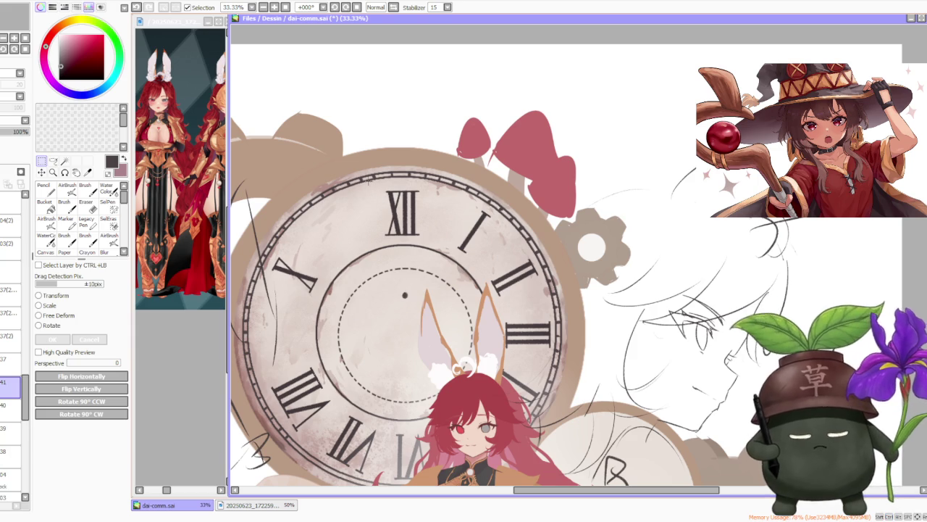
key(ctrl+v)
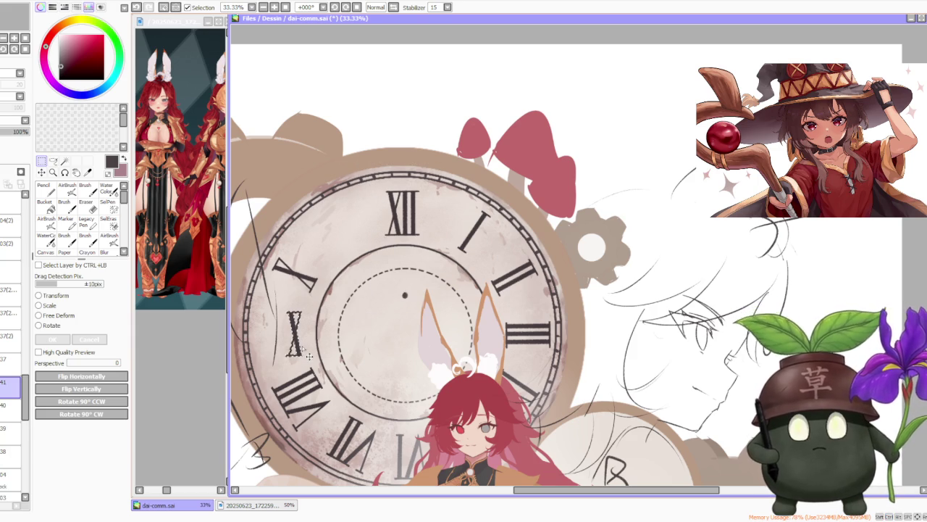
click(52, 325)
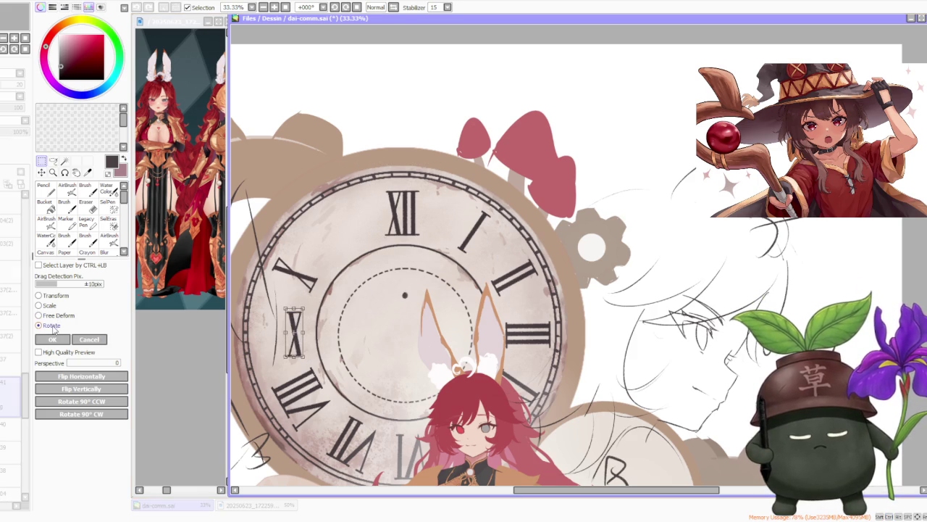
drag(300, 298, 243, 303)
drag(313, 337, 305, 332)
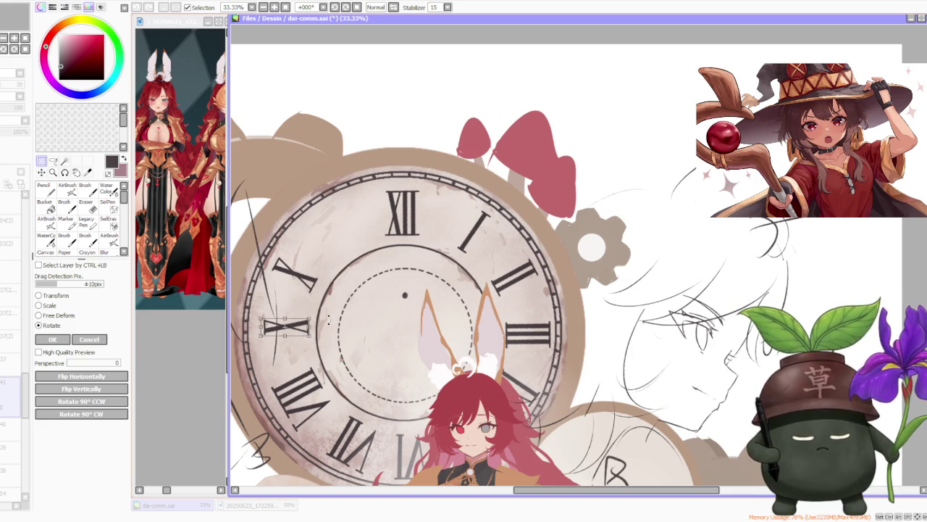
click(66, 338)
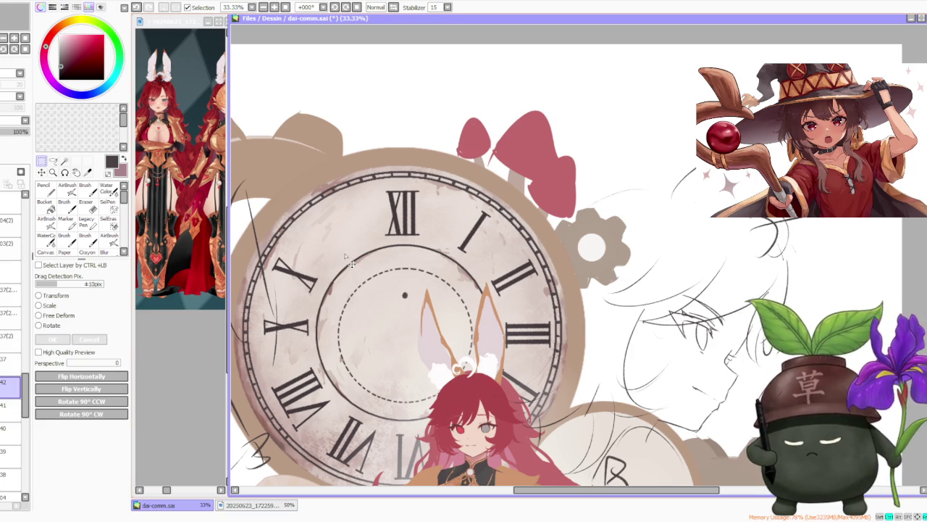
Step: Paste a third X, tilt it along the rim at eleven o'clock, and merge the layers
key(ctrl+v)
drag(388, 214, 328, 232)
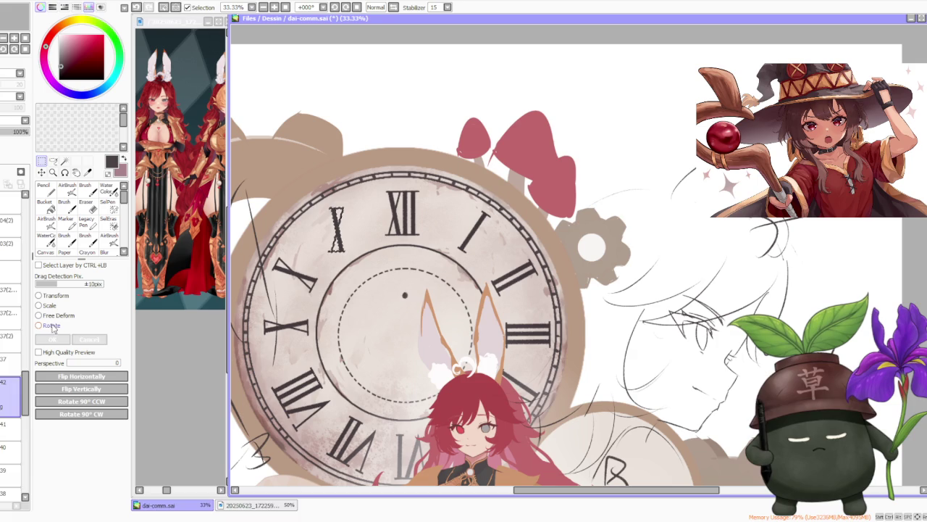
click(55, 325)
drag(361, 201, 340, 204)
drag(366, 234, 369, 239)
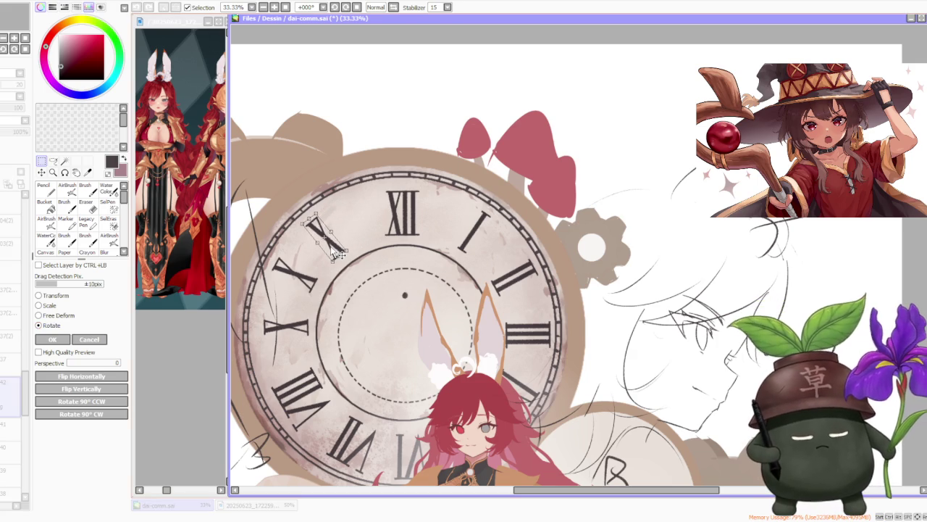
drag(350, 249, 341, 252)
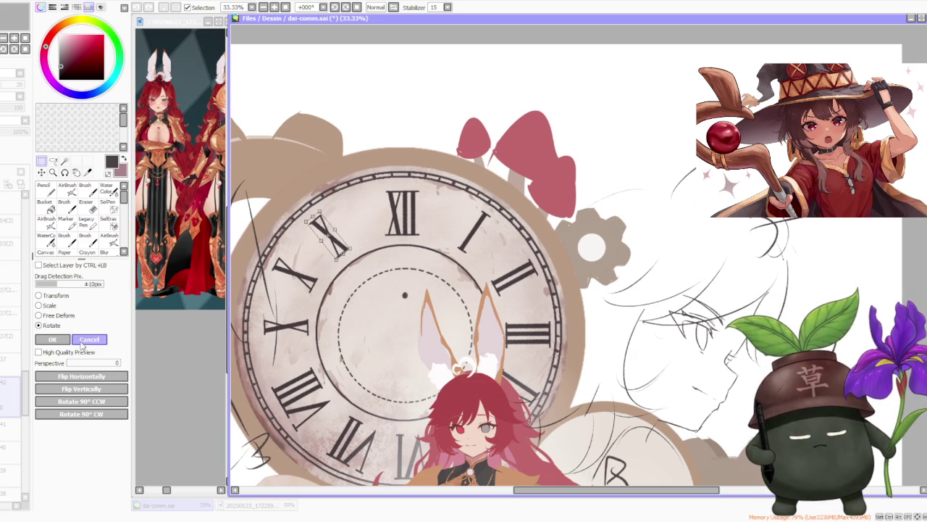
click(57, 339)
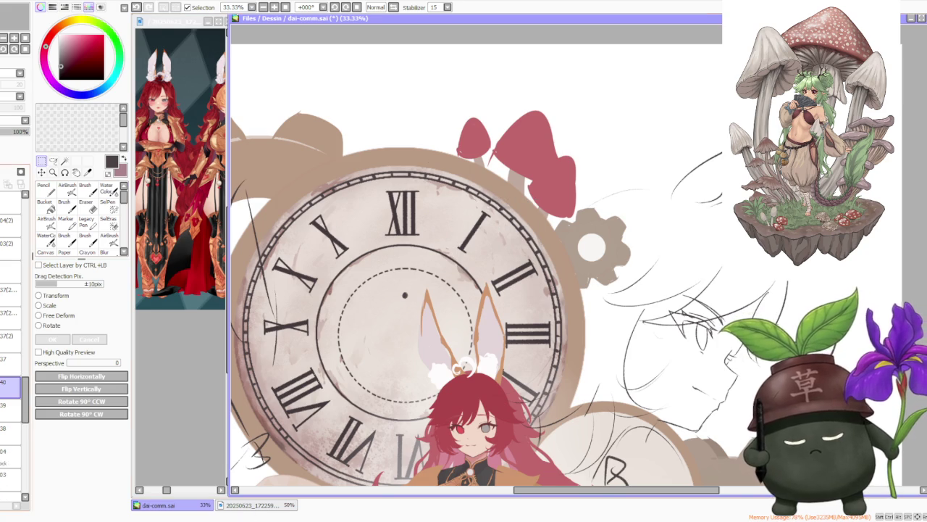
key(ctrl+e)
key(ctrl+e)
key(ctrl+e)
Step: Copy the I numeral from one o'clock and drag it beside the horizontal X
key(Return)
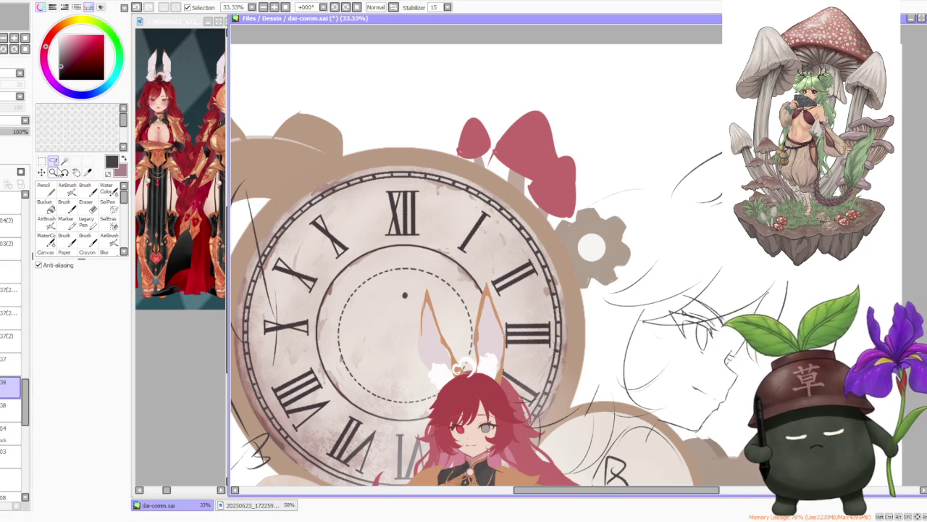
drag(510, 184, 468, 261)
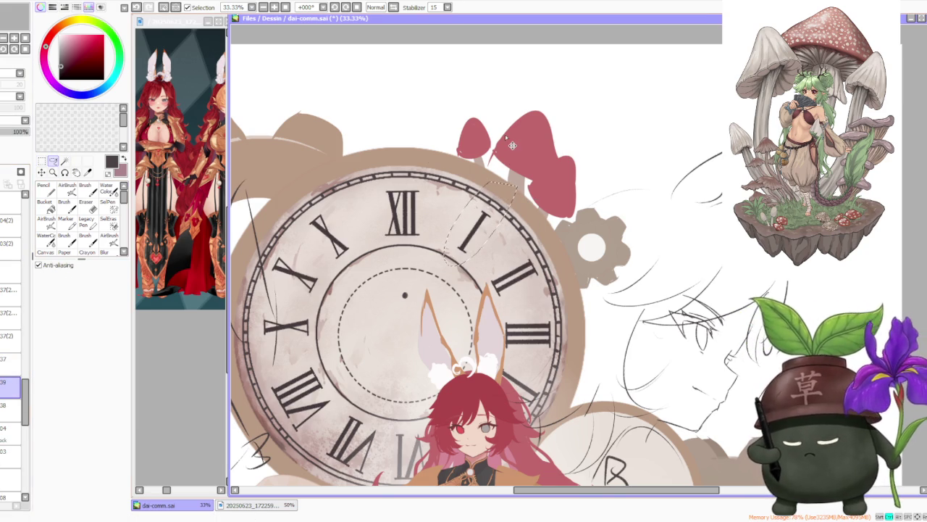
key(ctrl+c)
key(ctrl+v)
drag(490, 244, 339, 321)
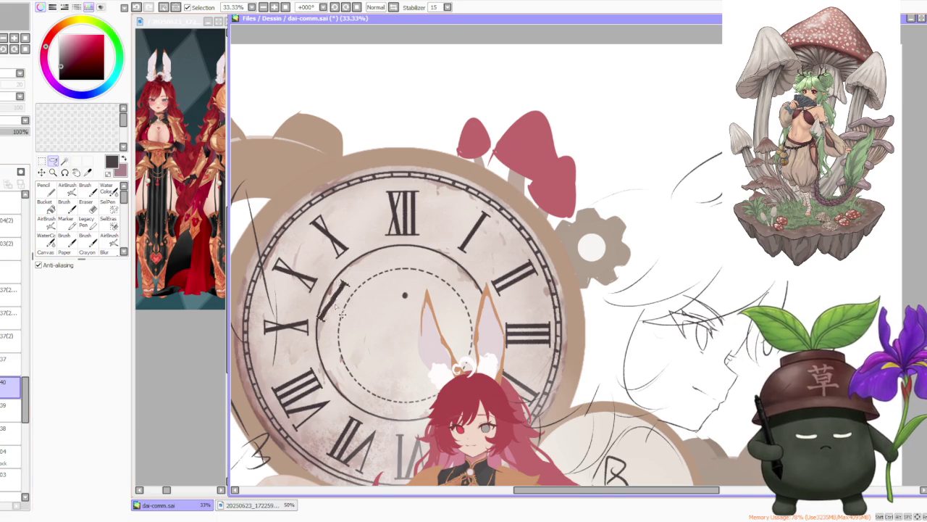
Step: Rotate the I copy horizontal and align it with the X to read IX
click(43, 159)
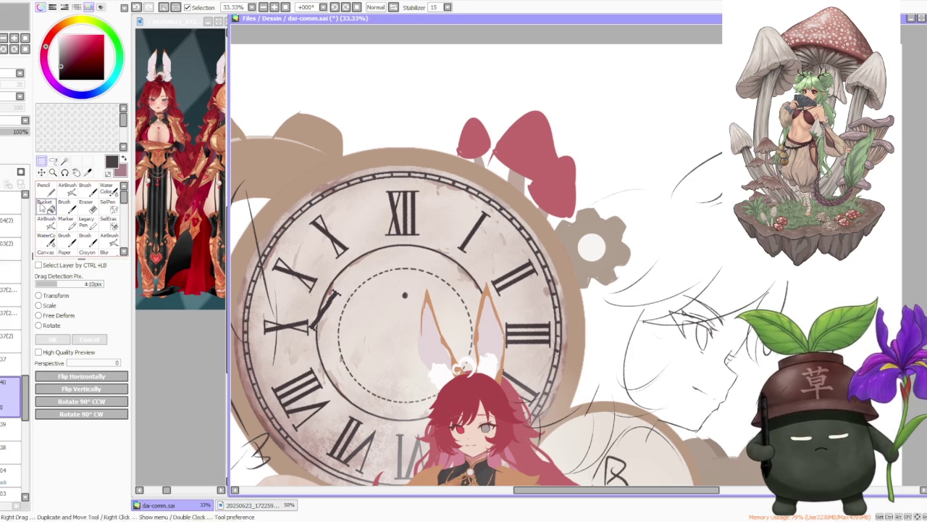
click(45, 325)
drag(263, 255, 237, 283)
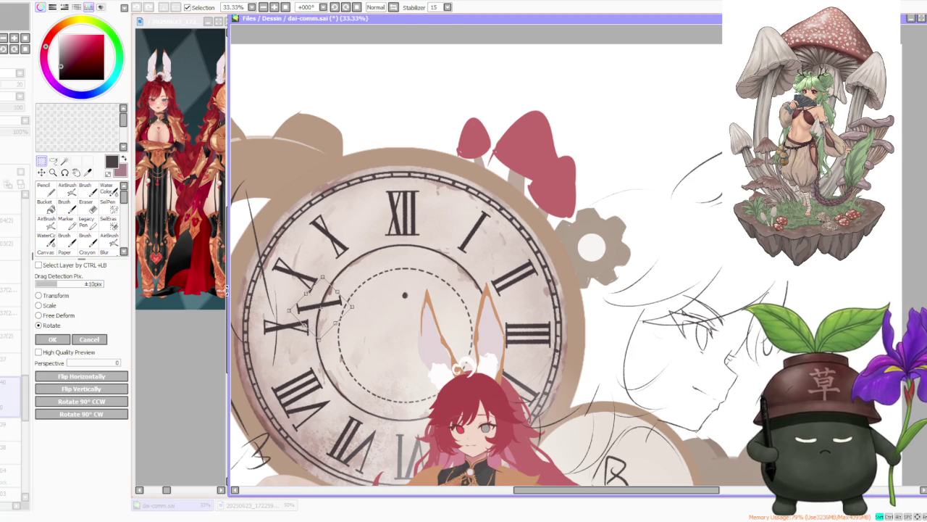
drag(313, 288, 334, 289)
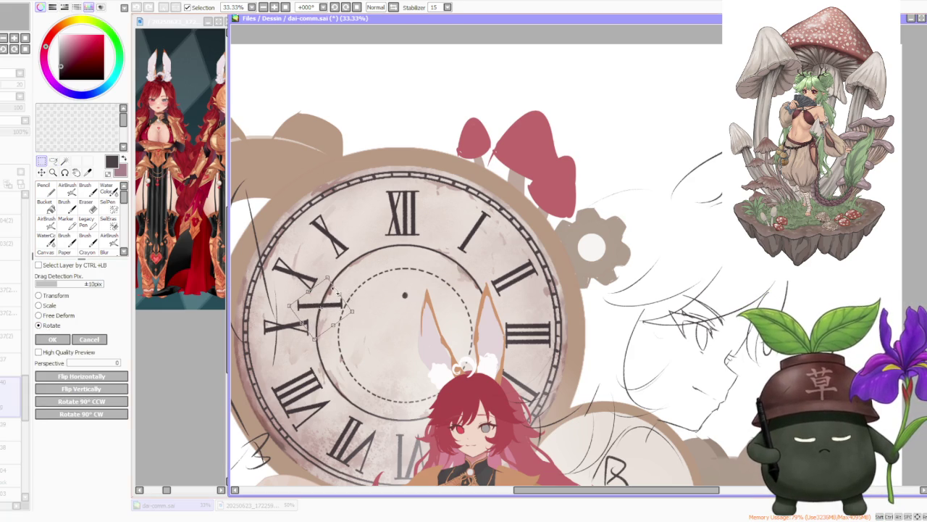
scroll(272, 348, up, 3)
mouse_move(307, 332)
mouse_down()
mouse_move(362, 324)
mouse_move(352, 319)
mouse_up()
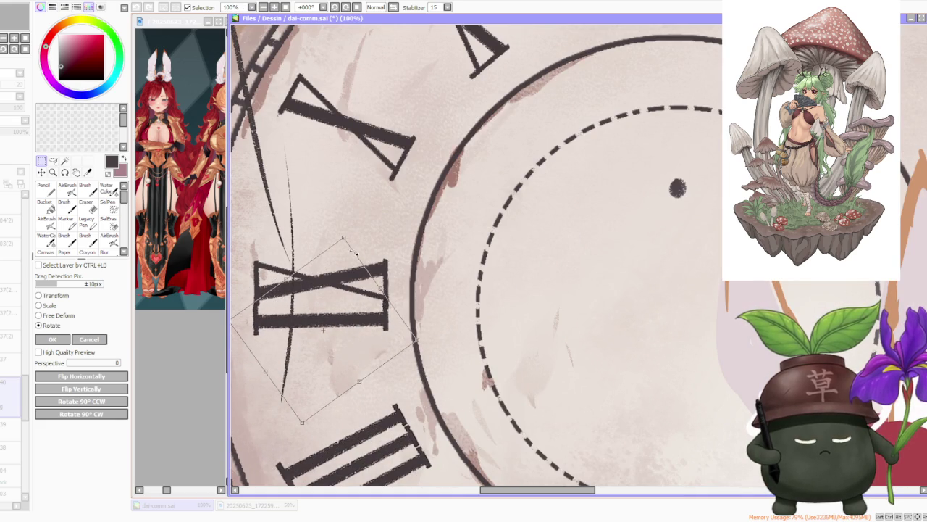
drag(355, 299, 357, 300)
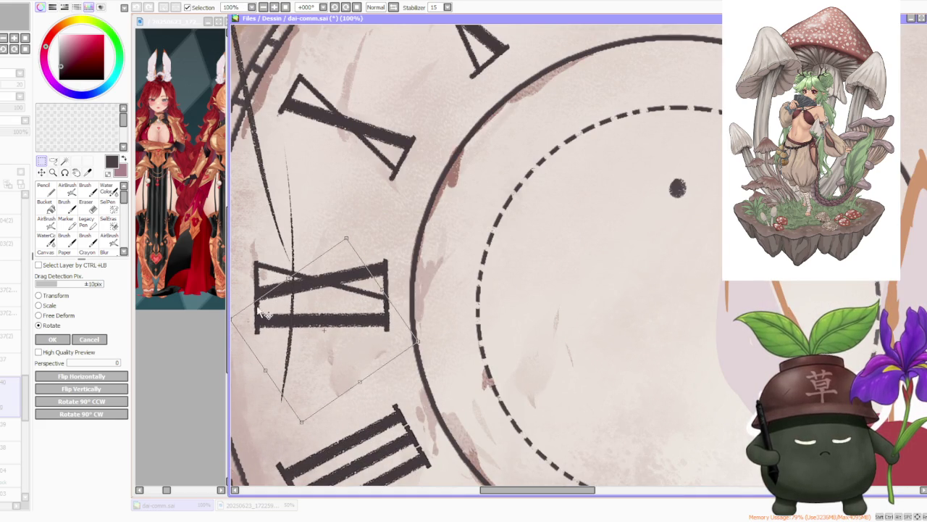
click(52, 339)
scroll(464, 196, down, 4)
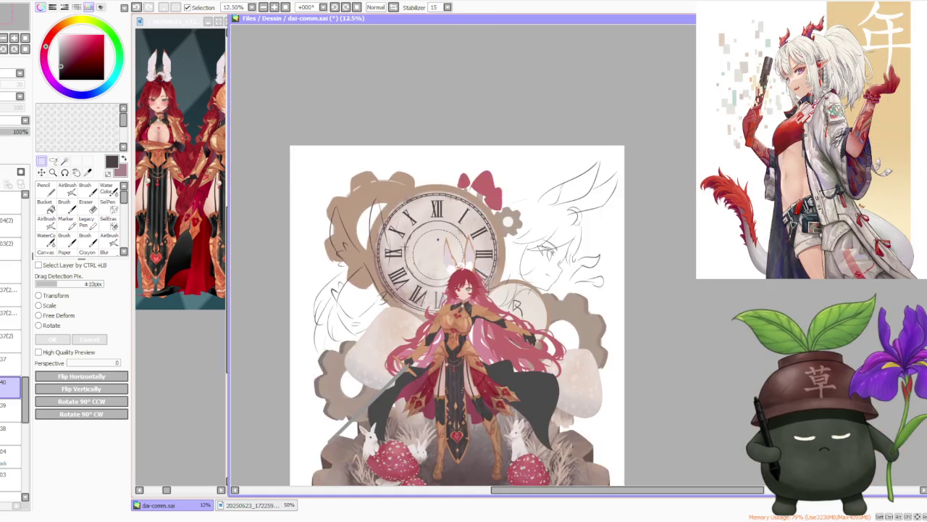
Step: Move the selected I copy to the 11 o'clock position beside the tilted X
scroll(463, 197, up, 2)
scroll(323, 298, down, 1)
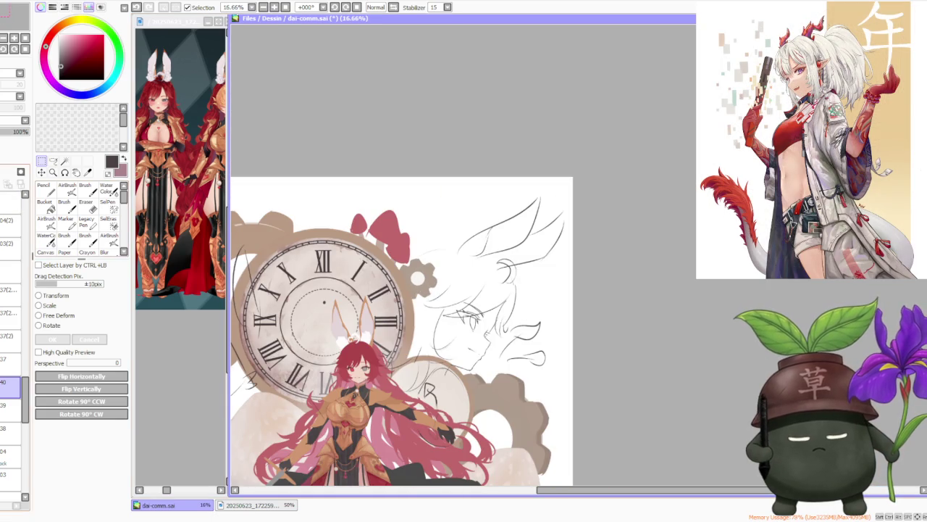
scroll(345, 276, up, 1)
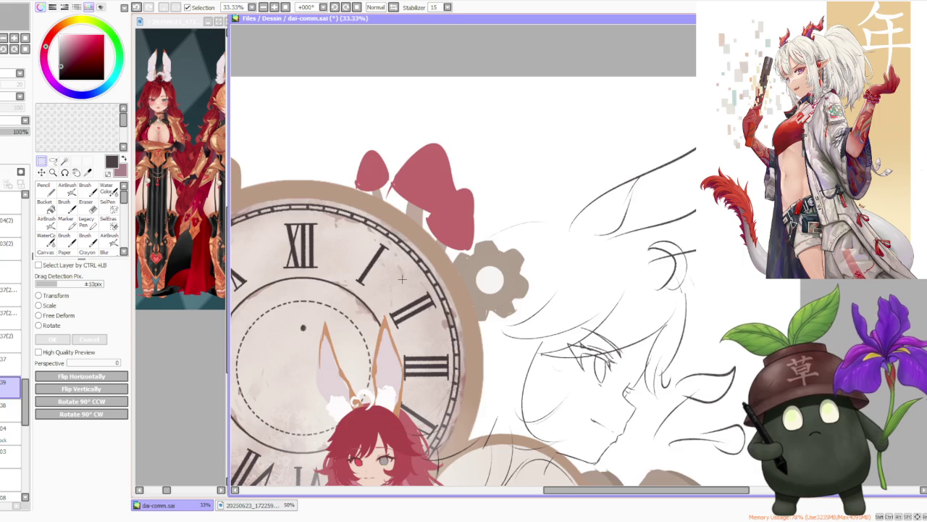
scroll(403, 279, down, 1)
scroll(398, 279, up, 1)
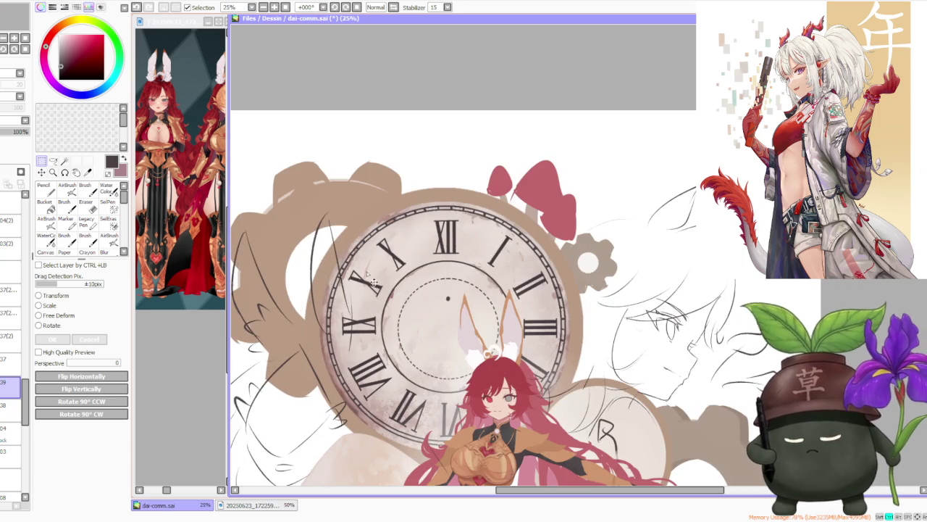
click(45, 327)
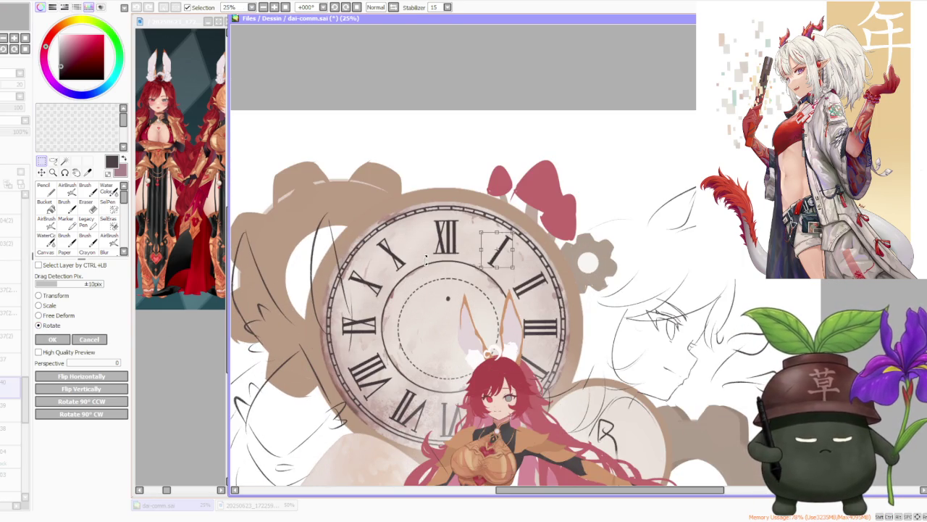
drag(499, 255, 396, 244)
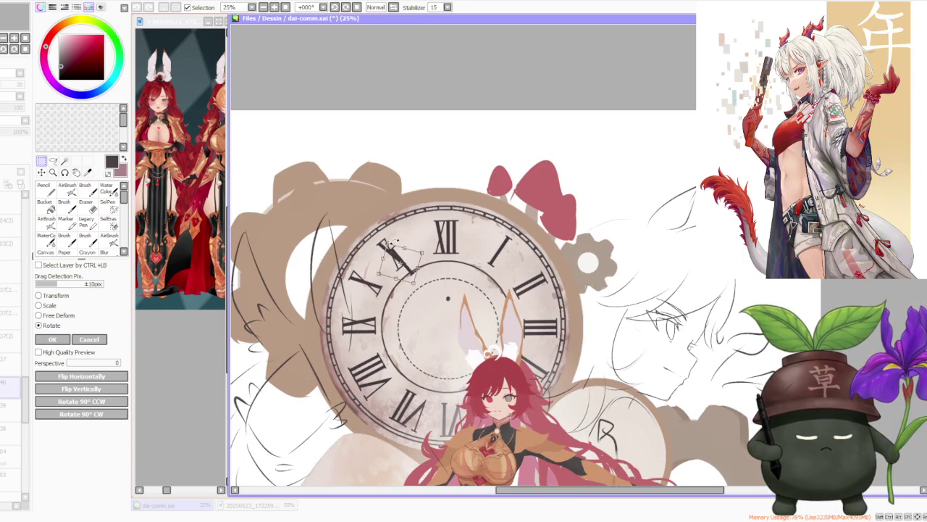
Step: Rotate and nudge the I to match the X's tilt, commit XI, then select XII
scroll(396, 244, up, 3)
drag(456, 282, 422, 263)
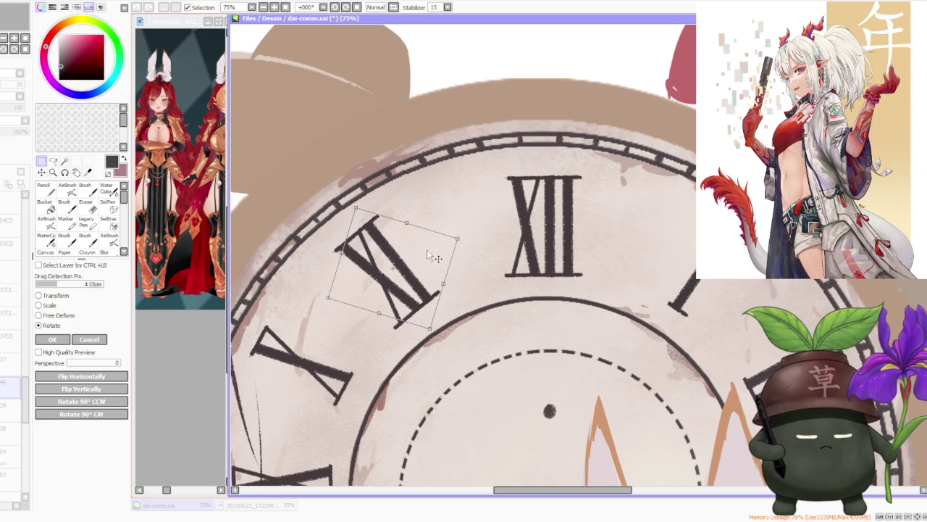
drag(460, 237, 462, 236)
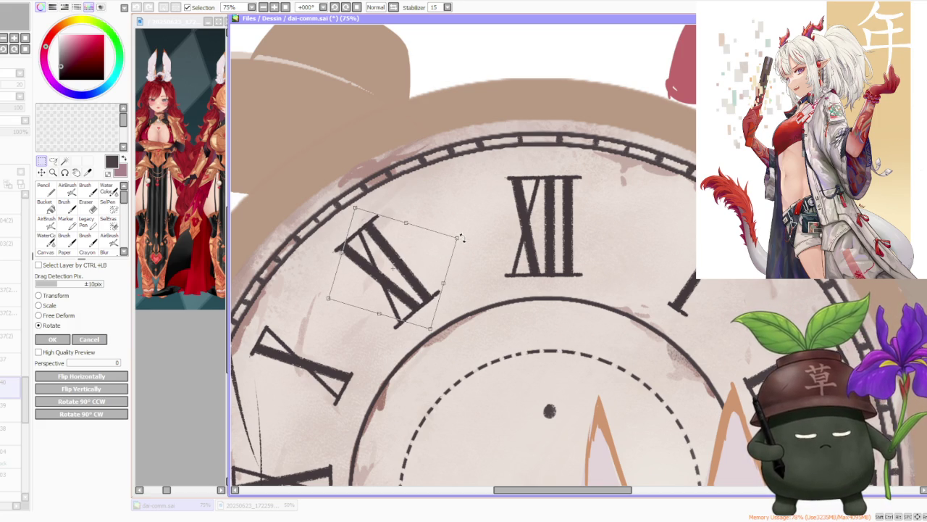
drag(434, 258, 433, 258)
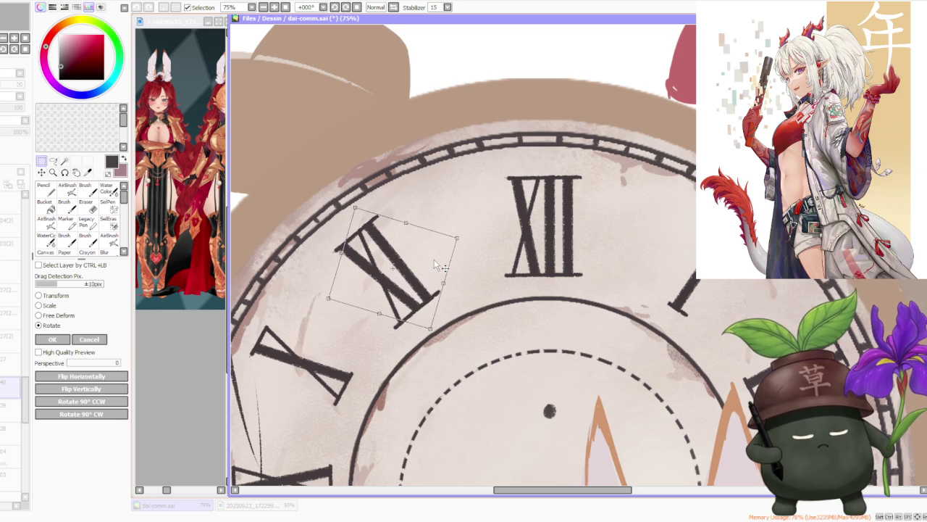
drag(434, 259, 435, 257)
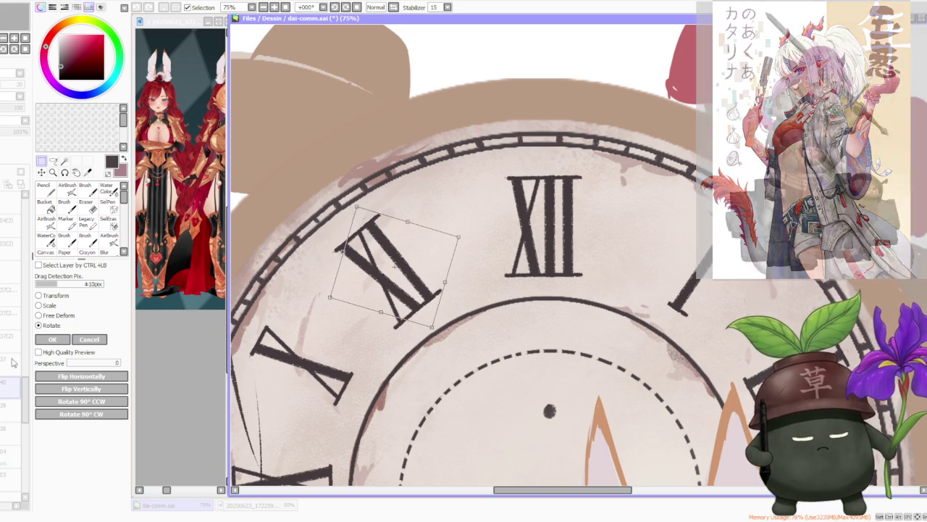
click(50, 340)
scroll(507, 239, down, 4)
drag(496, 204, 539, 289)
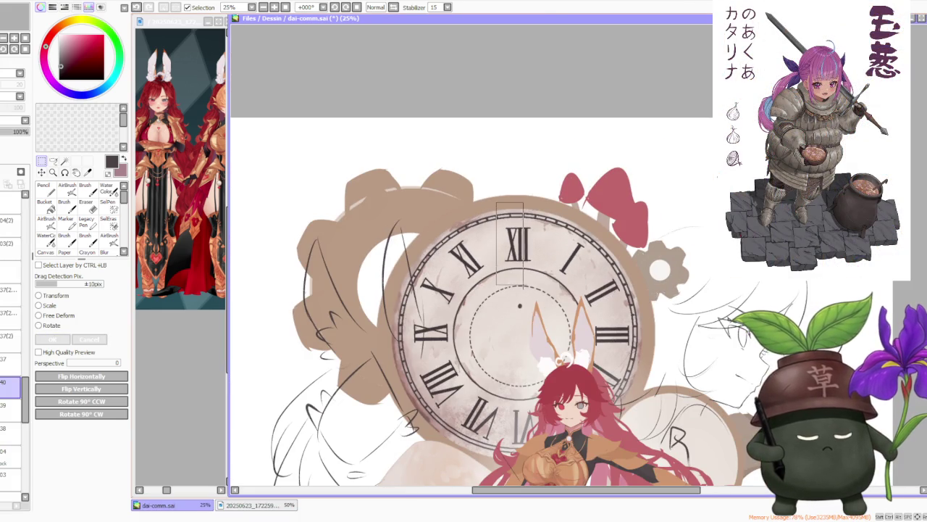
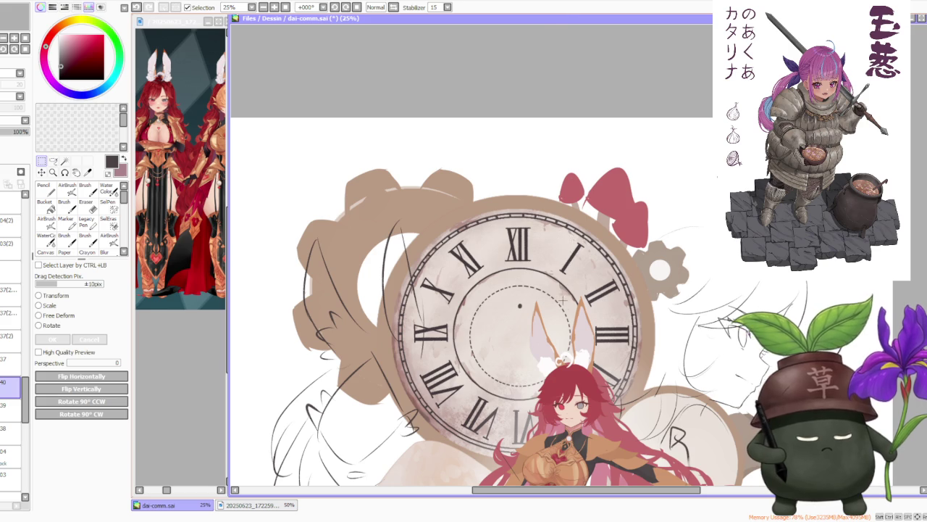
Step: Delete the unused layer 40
scroll(559, 303, down, 1)
scroll(554, 296, up, 1)
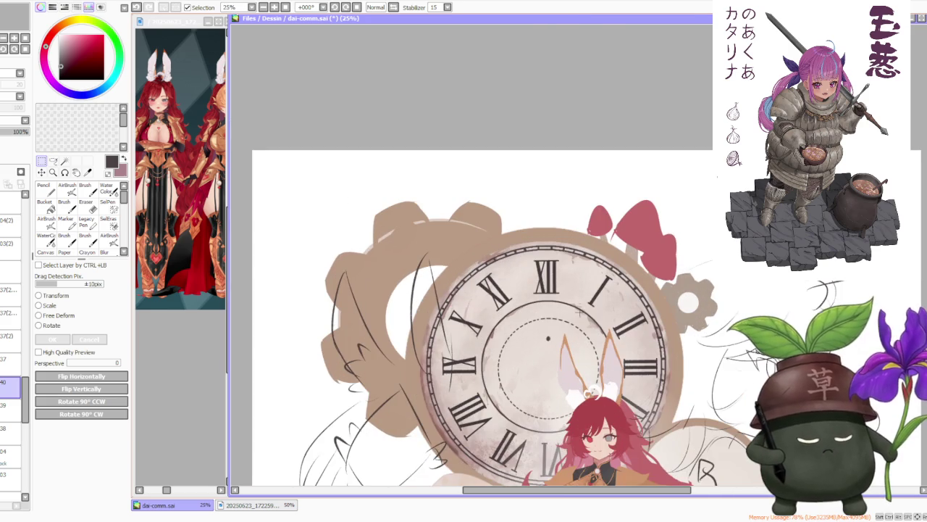
scroll(573, 325, up, 1)
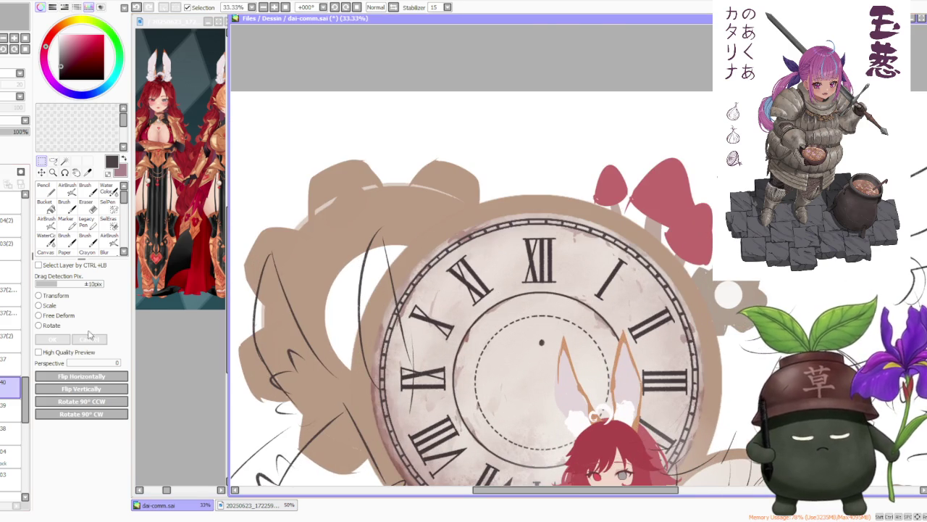
key(ctrl+e)
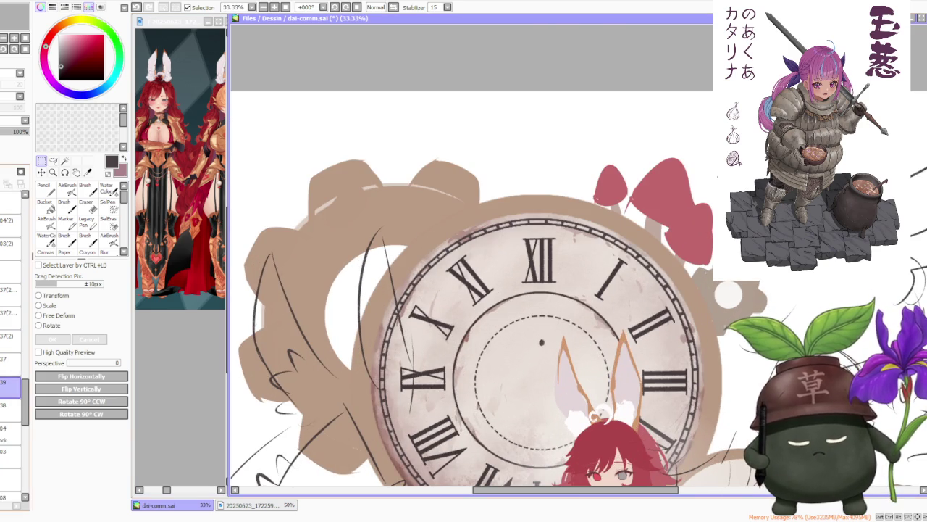
Step: Scroll through the layer panel and select a different layer to work on
scroll(11, 395, down, 2)
scroll(11, 395, down, 2)
scroll(11, 326, down, 2)
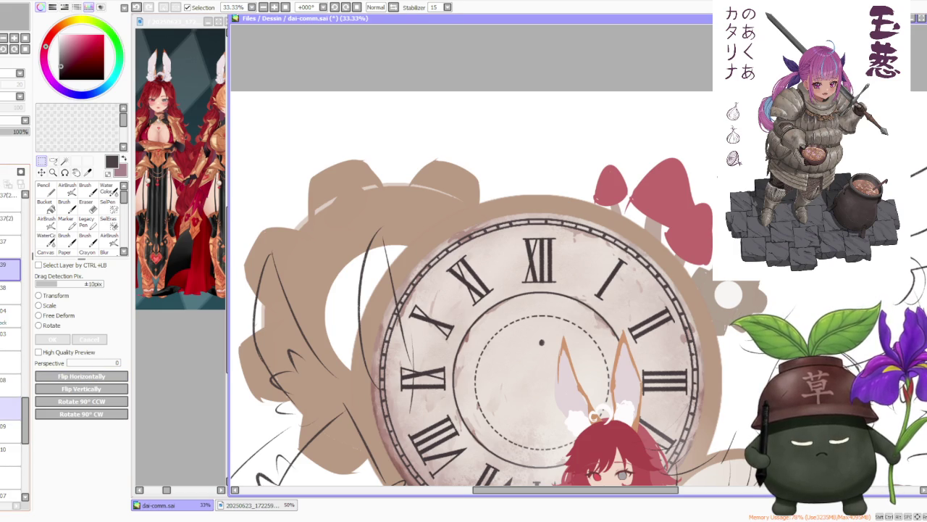
scroll(11, 326, down, 2)
scroll(11, 326, down, 2)
scroll(11, 326, down, 2)
scroll(11, 326, down, 2)
click(11, 416)
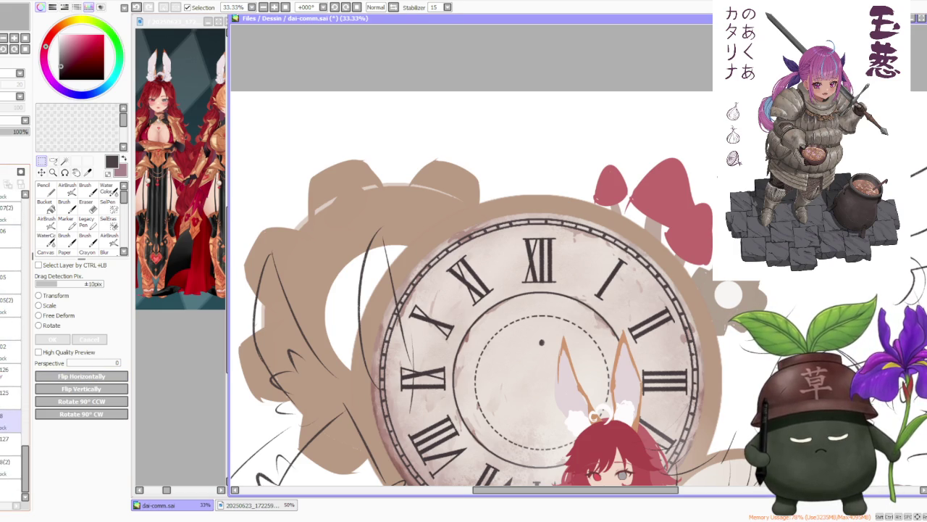
scroll(11, 362, up, 3)
scroll(11, 290, up, 4)
scroll(8, 219, up, 4)
scroll(9, 220, up, 2)
click(9, 221)
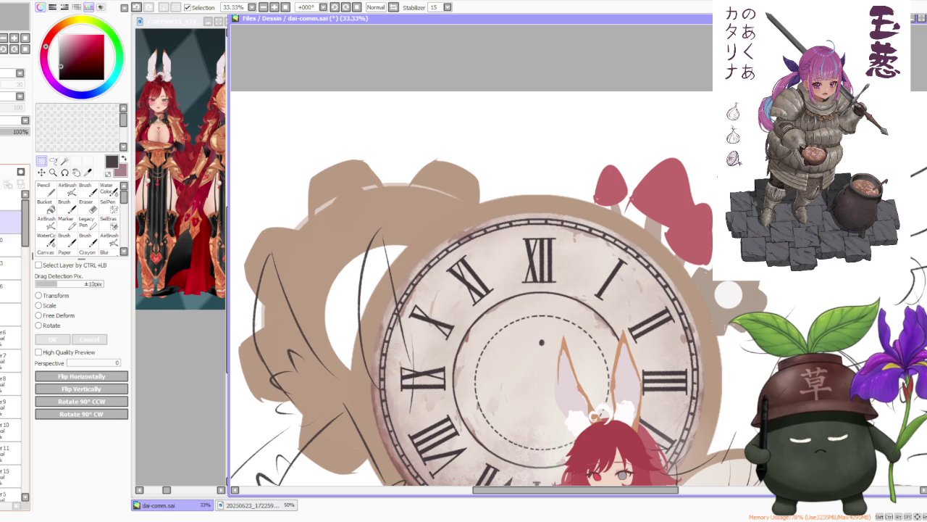
Step: Hide the red-haired character layer to reveal the clock and mushrooms behind her
scroll(377, 282, down, 3)
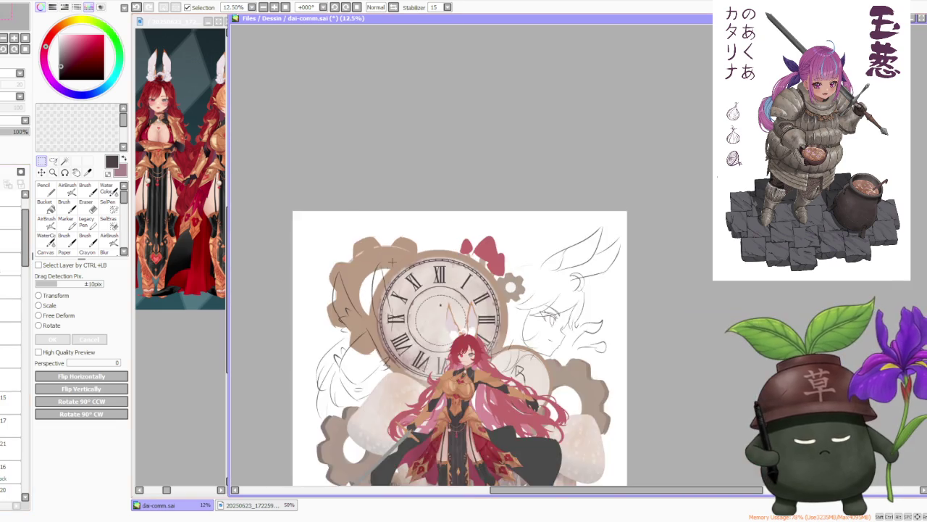
scroll(386, 265, down, 1)
scroll(444, 351, up, 1)
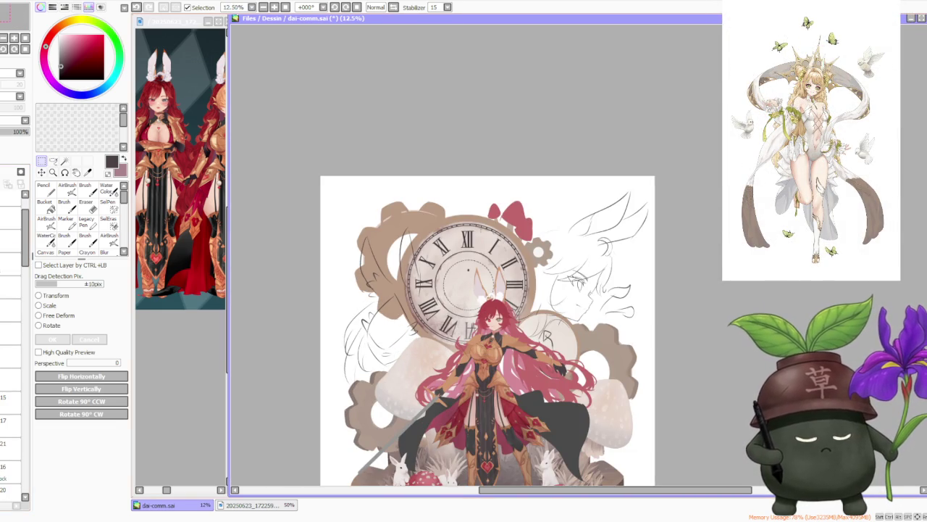
scroll(453, 290, down, 1)
scroll(466, 285, up, 2)
scroll(466, 285, down, 2)
scroll(464, 279, down, 1)
scroll(460, 274, up, 2)
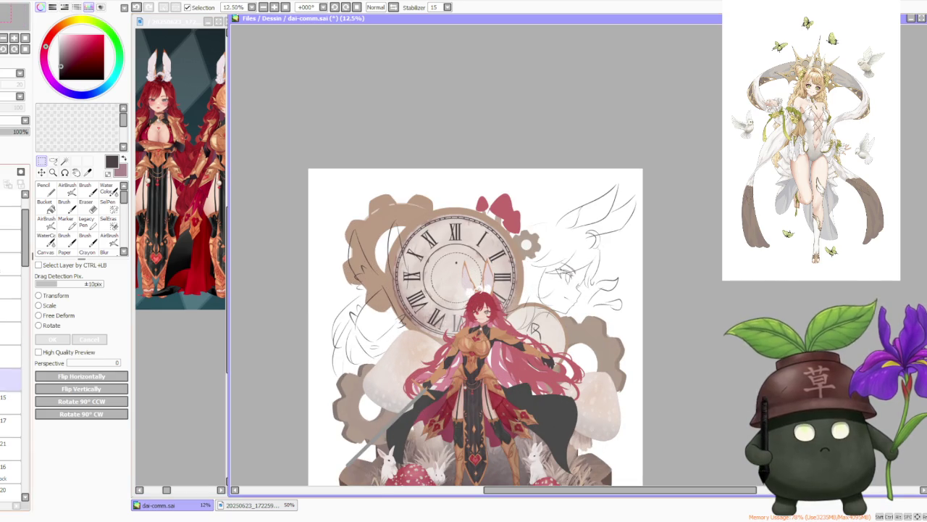
click(7, 309)
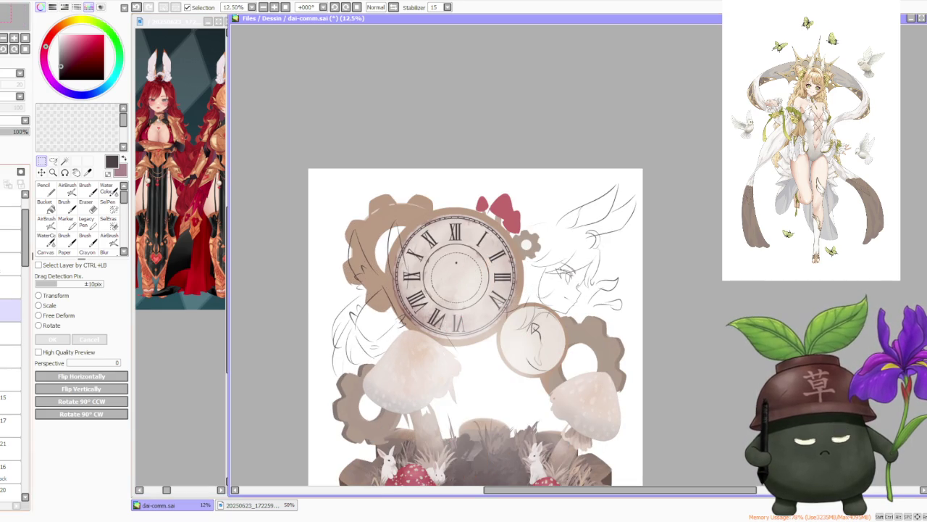
scroll(471, 313, up, 2)
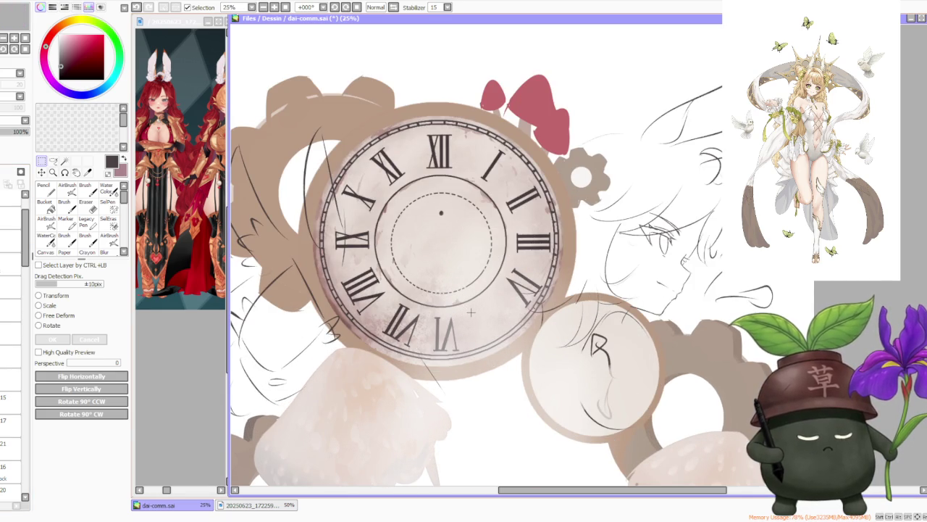
scroll(471, 312, down, 2)
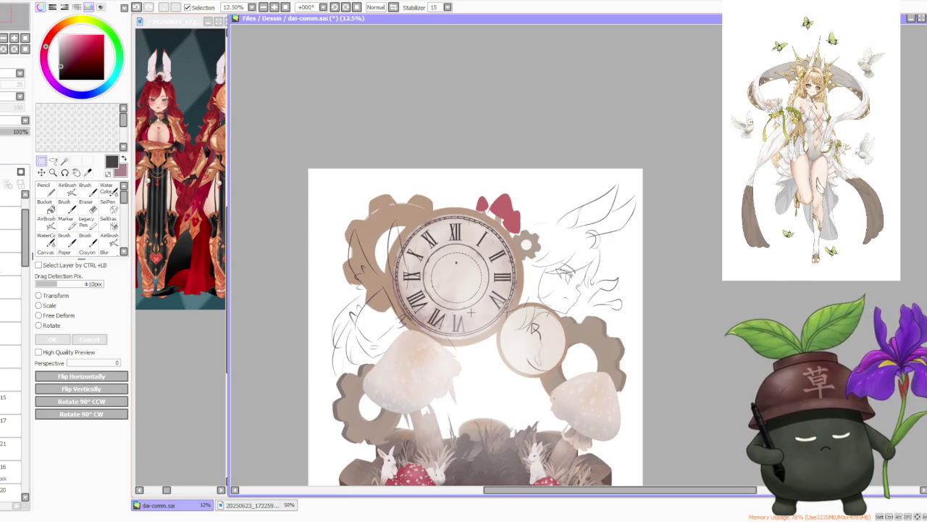
scroll(472, 312, down, 1)
scroll(473, 313, up, 2)
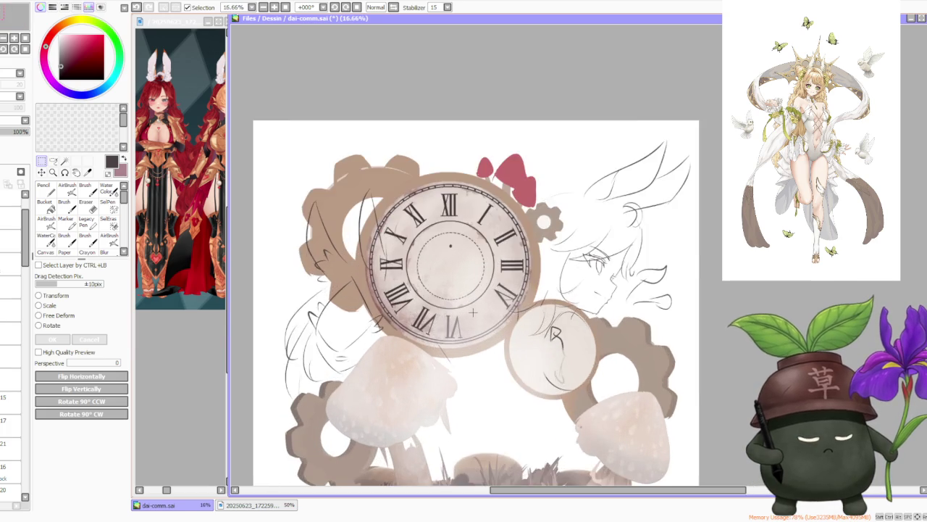
scroll(473, 312, up, 1)
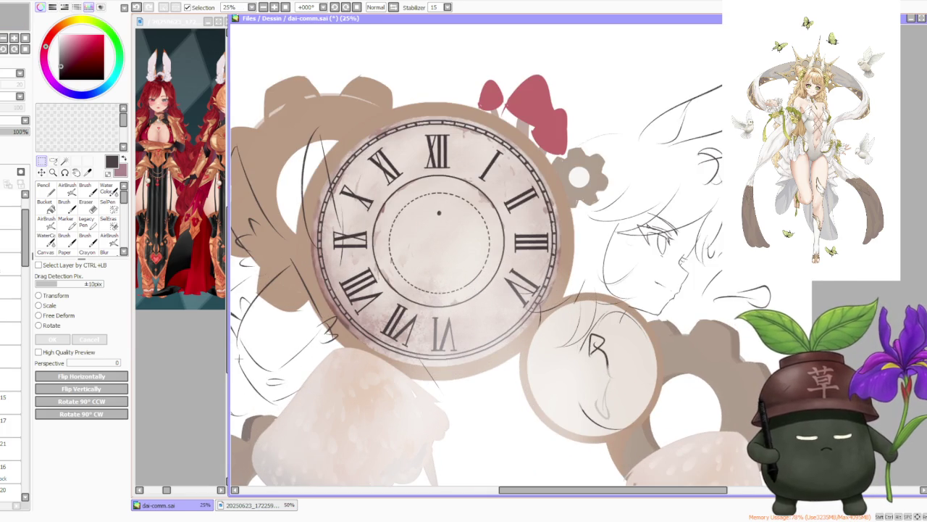
Step: Rotate the VI numeral at six o'clock to a better angle
drag(27, 237, 25, 391)
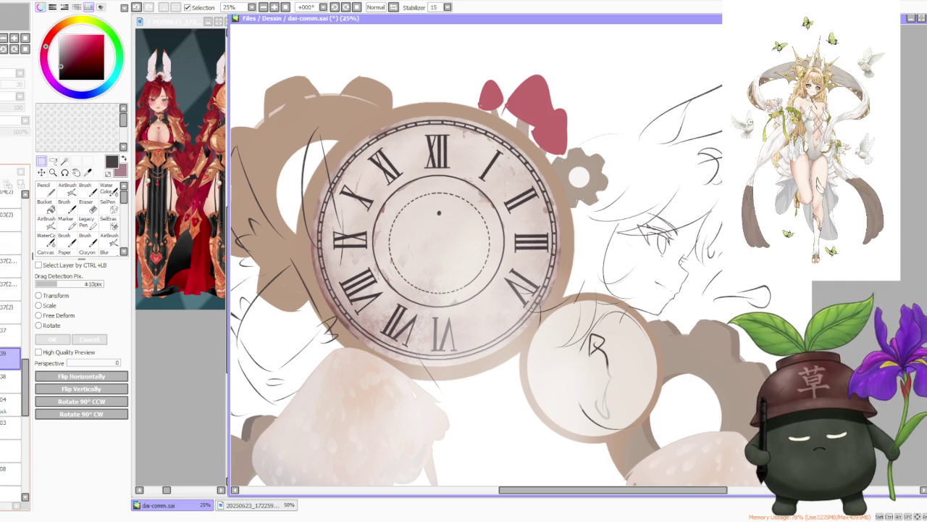
scroll(488, 389, up, 1)
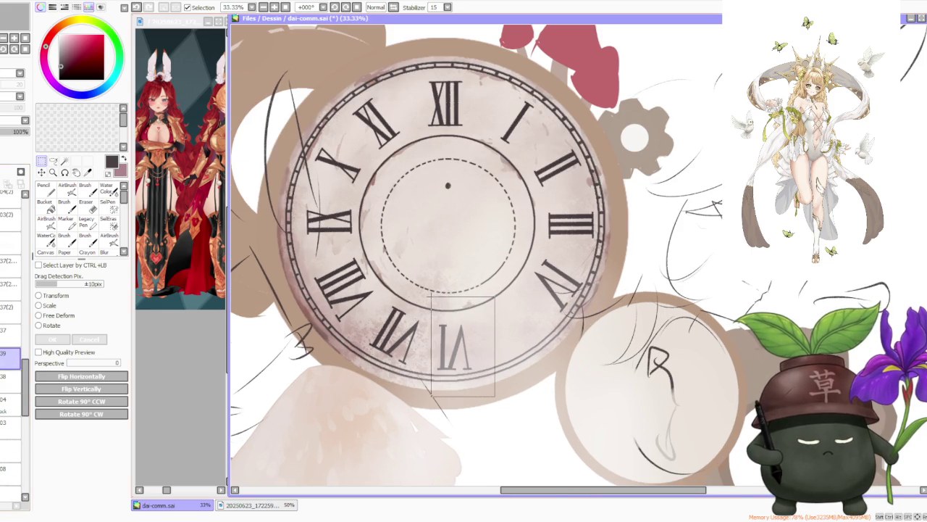
drag(441, 316, 432, 296)
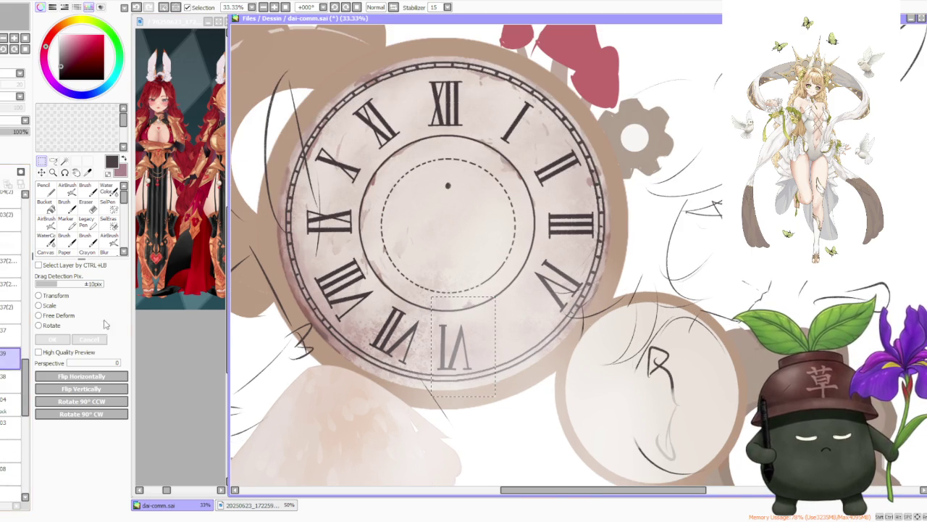
click(62, 328)
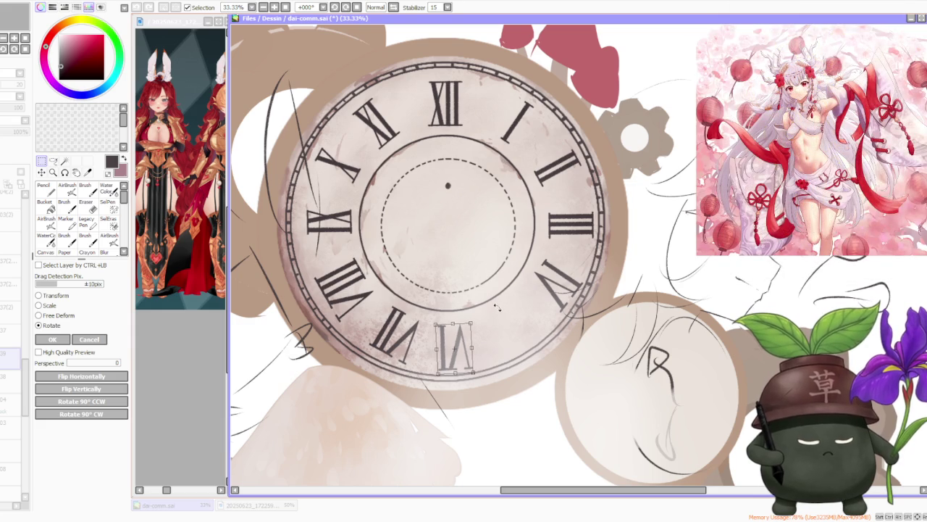
drag(455, 354, 505, 337)
click(52, 339)
Step: Nudge the VII numeral slightly into alignment and clear the selection
mouse_move(299, 252)
mouse_down()
mouse_move(412, 387)
mouse_move(374, 294)
mouse_up()
key(ctrl+d)
drag(424, 376, 360, 294)
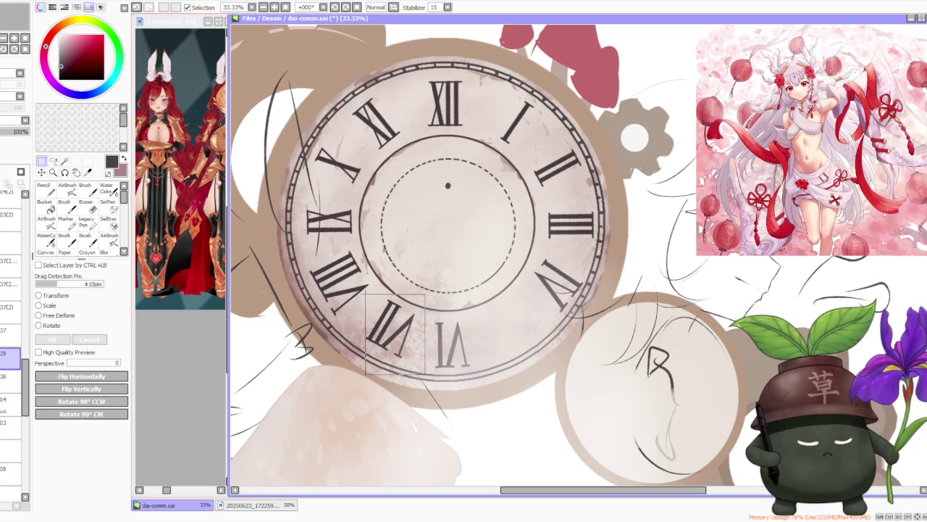
drag(391, 321, 392, 329)
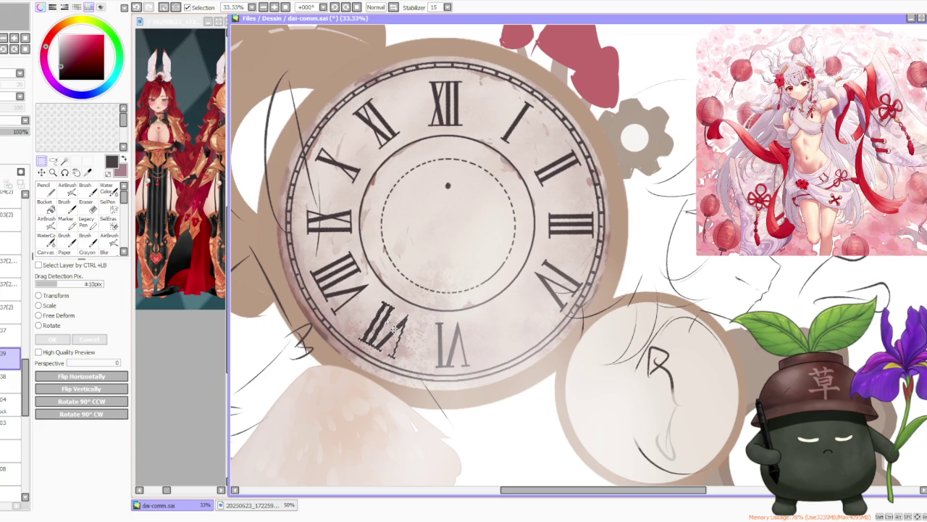
key(ctrl+d)
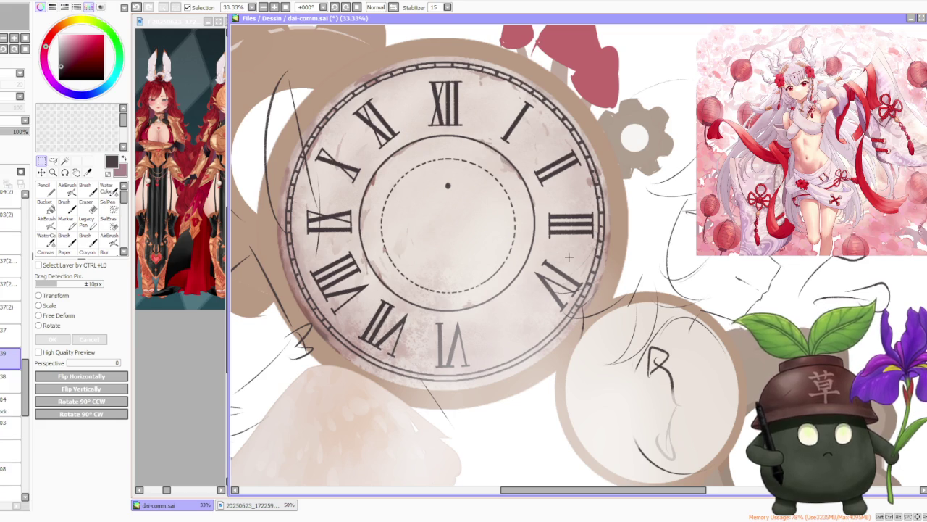
click(64, 161)
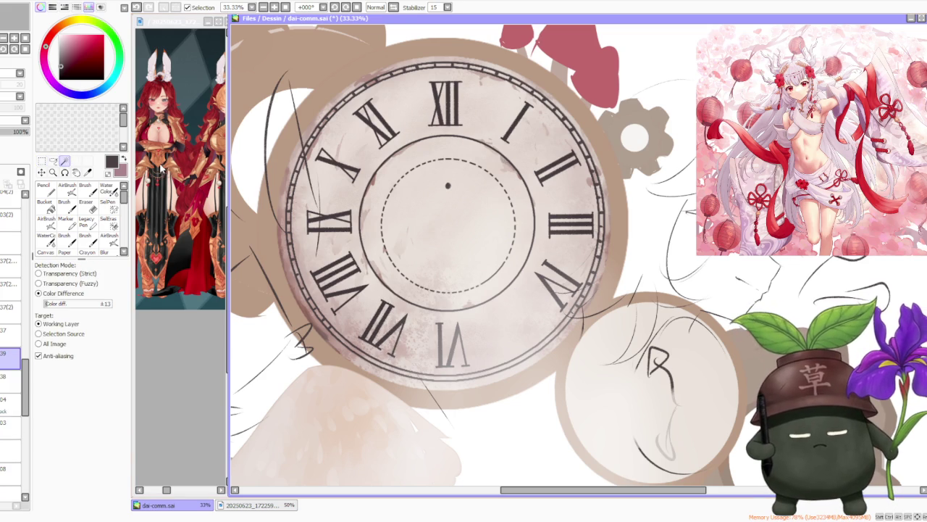
Step: Move the faint numeral fragment toward five o'clock and rotate it to fit
click(53, 160)
scroll(438, 333, up, 3)
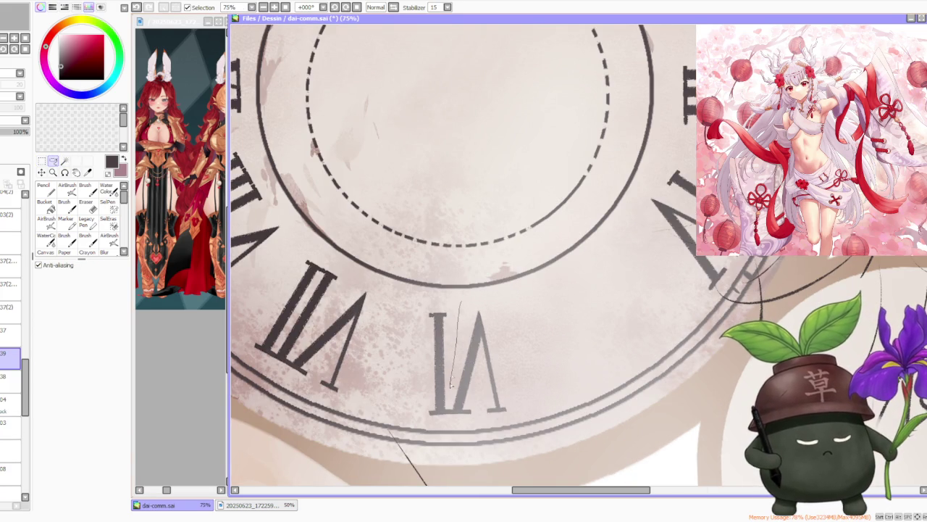
drag(449, 407, 453, 410)
scroll(446, 268, down, 3)
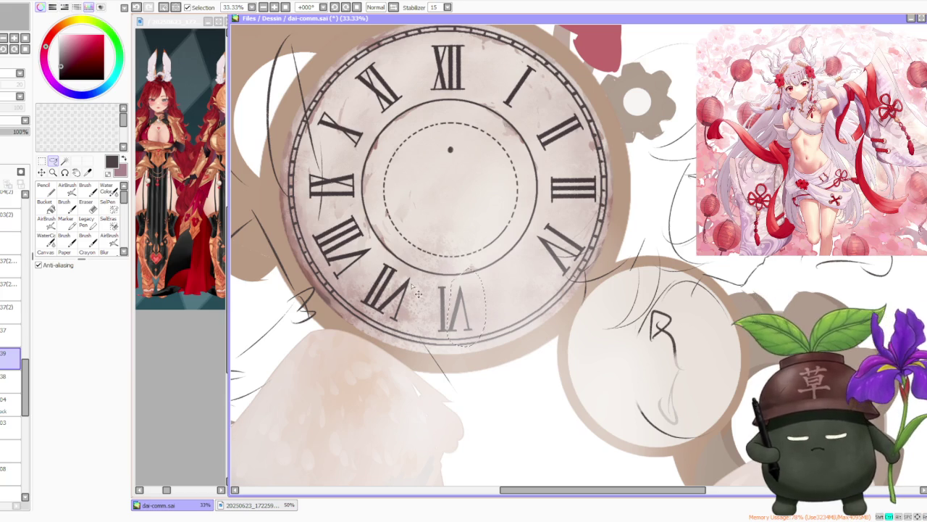
drag(420, 285, 457, 277)
key(ctrl+d)
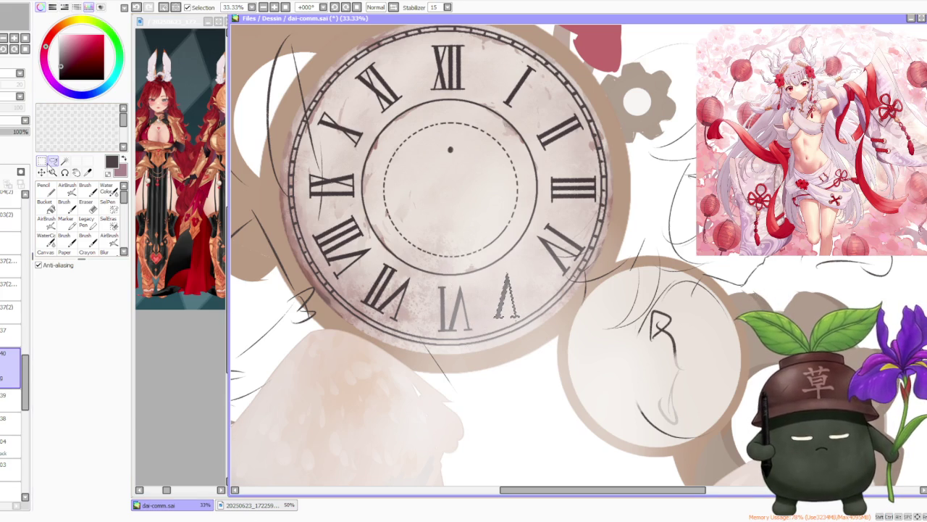
key(ctrl+t)
click(52, 327)
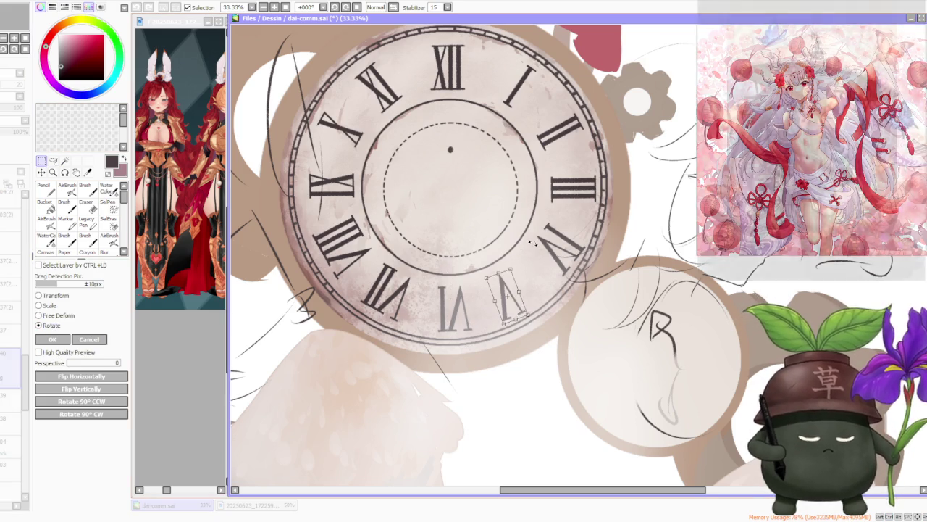
drag(531, 318, 529, 306)
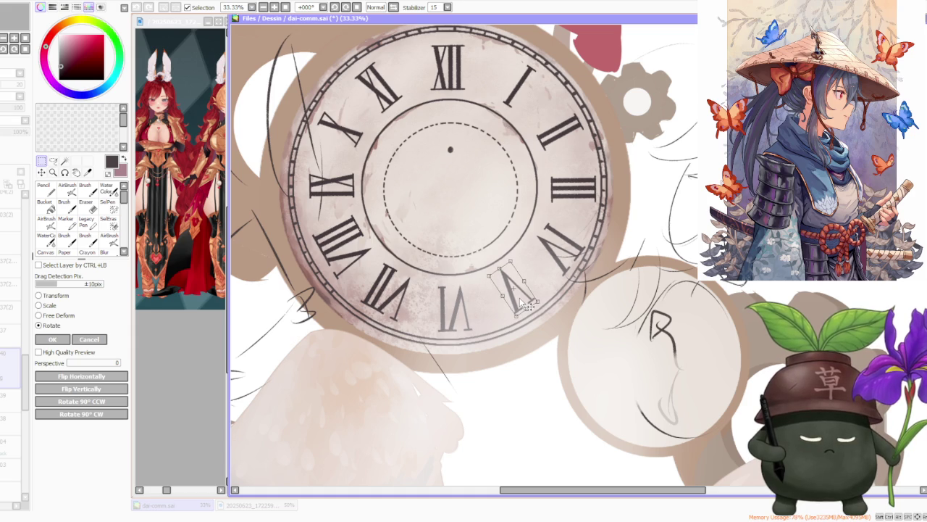
click(65, 339)
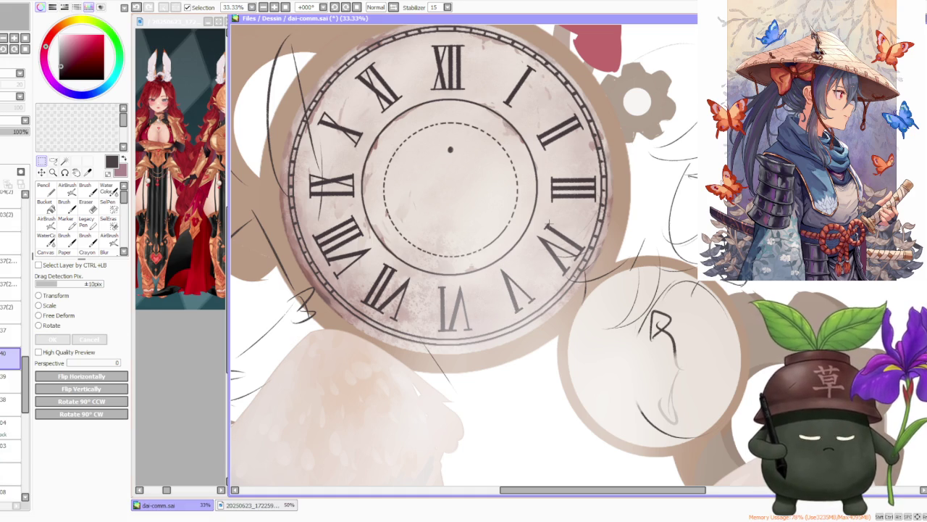
Step: Rotate the four o'clock numeral upright and shift it slightly left and down
click(53, 161)
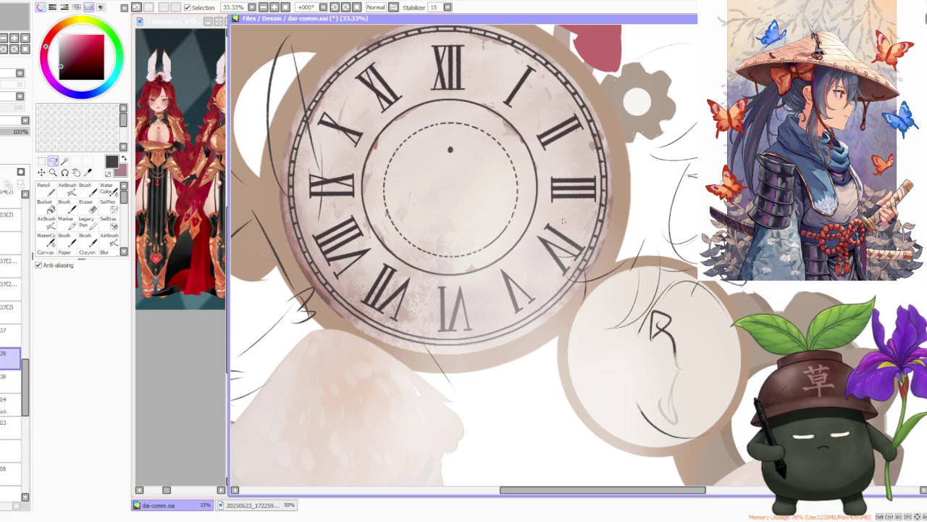
drag(564, 223, 578, 208)
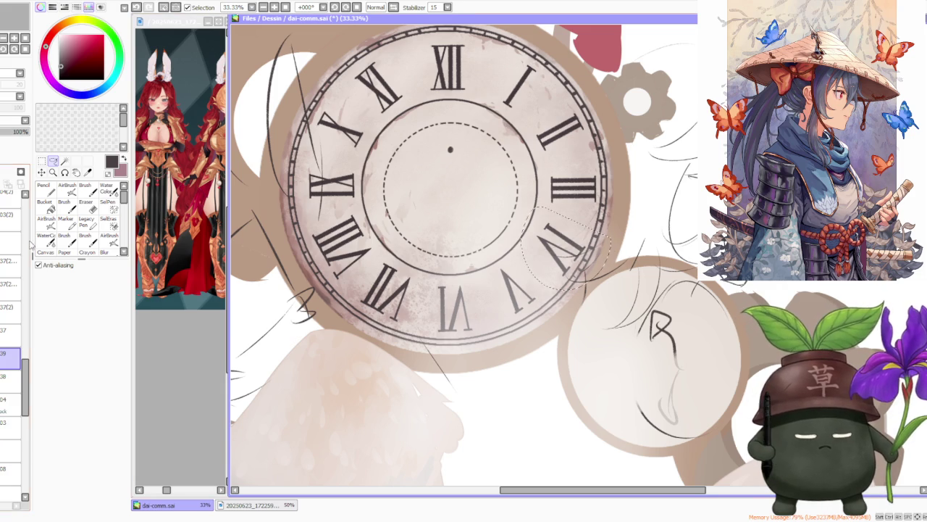
click(42, 161)
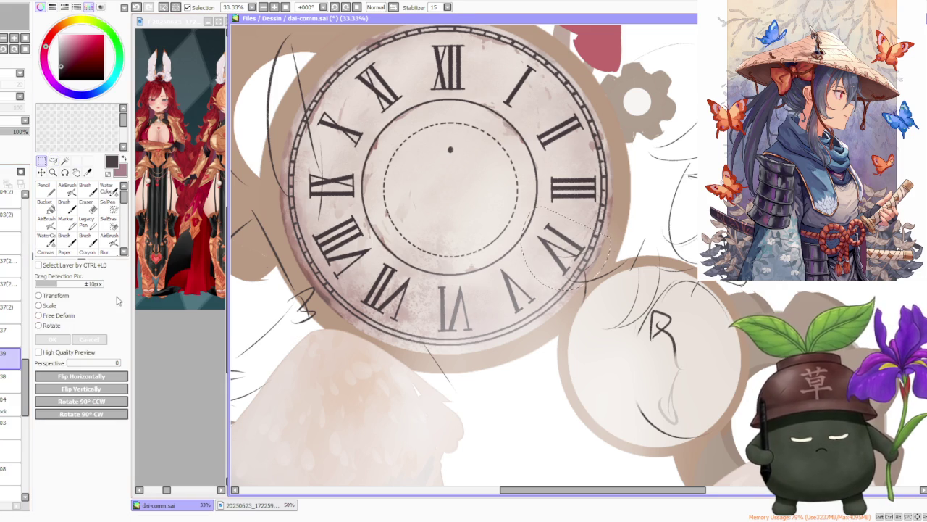
click(43, 326)
drag(577, 196, 607, 210)
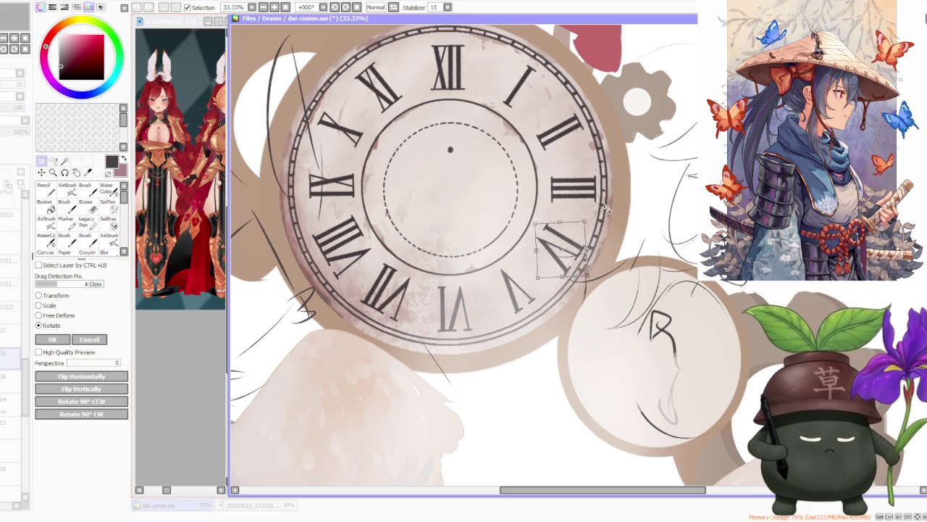
drag(579, 247, 572, 251)
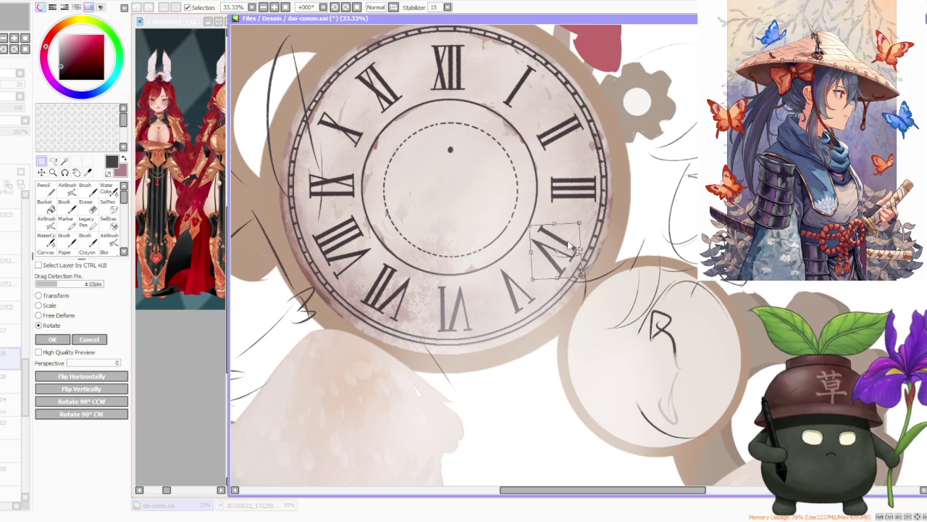
scroll(600, 219, down, 1)
click(39, 341)
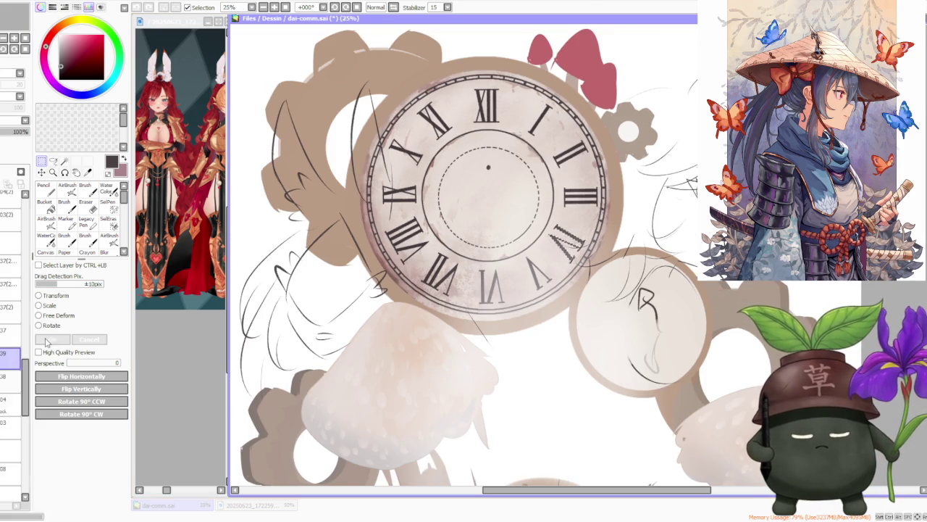
Step: Select the III numeral and start transforming it
scroll(561, 245, down, 1)
scroll(547, 244, up, 2)
mouse_move(534, 236)
mouse_down()
mouse_move(596, 289)
mouse_move(611, 257)
mouse_up()
key(ctrl+t)
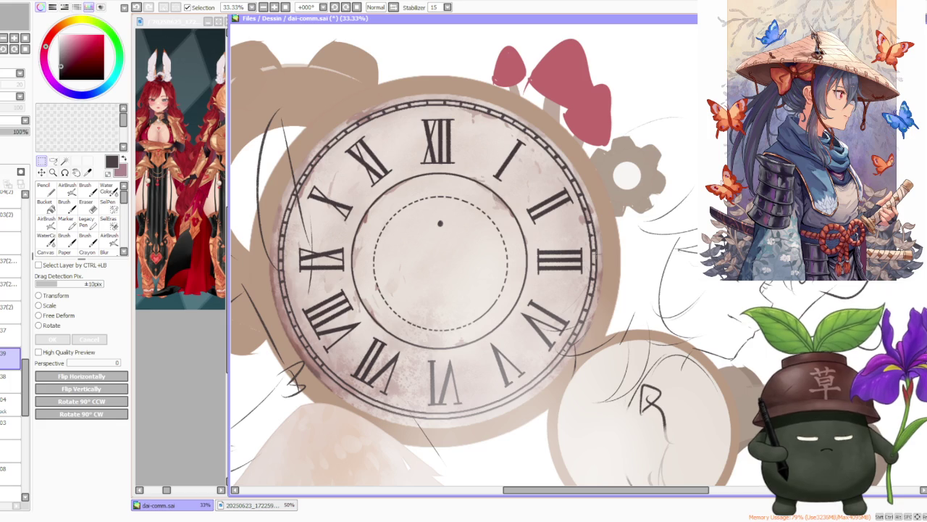
Step: Brush the missing bottom serif onto the I numeral in the dark colour
click(86, 187)
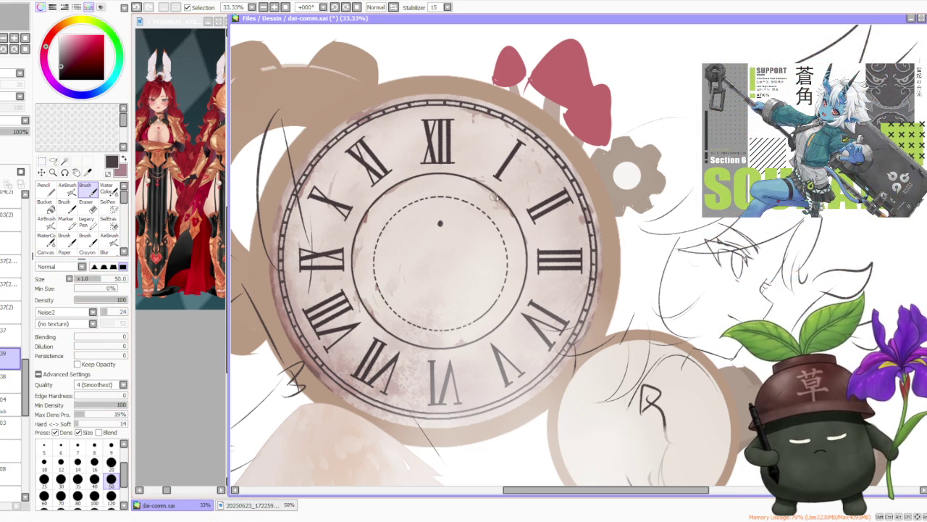
scroll(522, 210, up, 2)
scroll(522, 210, up, 1)
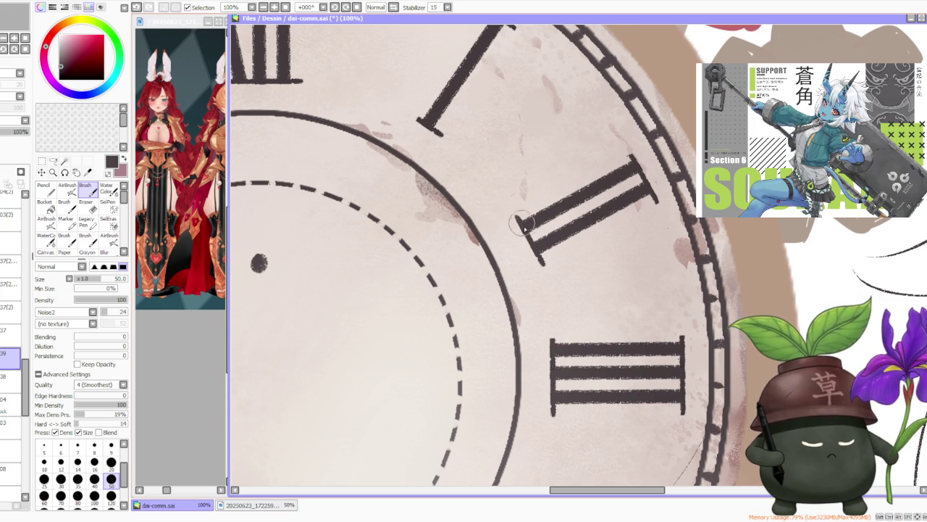
scroll(563, 305, down, 1)
scroll(627, 210, down, 1)
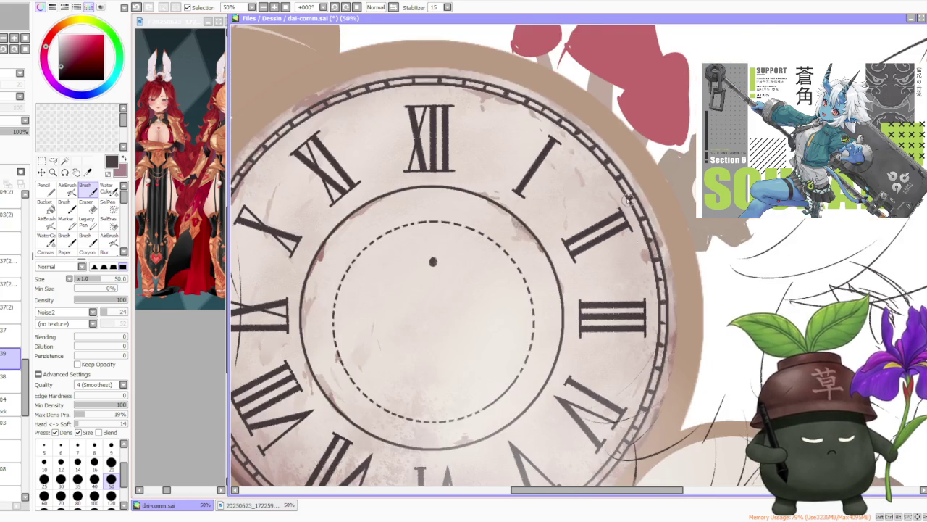
scroll(627, 203, up, 2)
scroll(621, 228, down, 2)
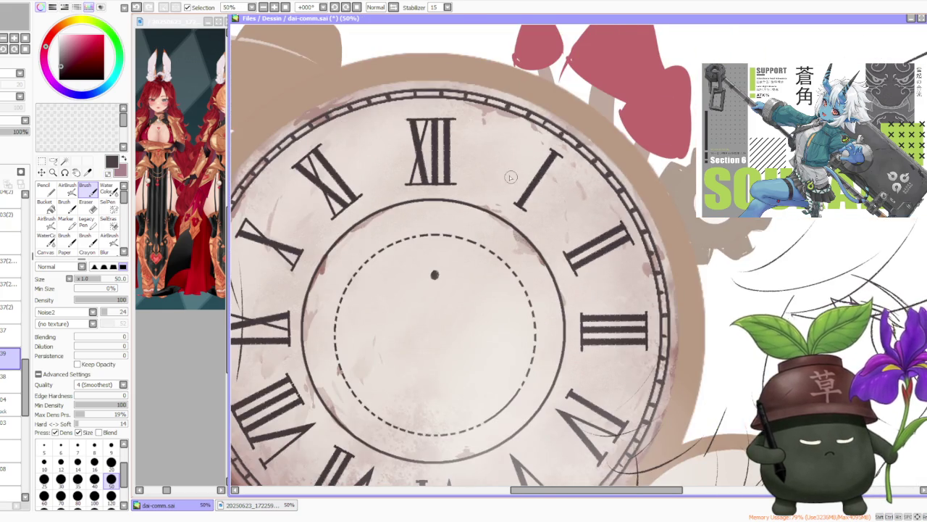
scroll(513, 178, up, 3)
drag(523, 253, 552, 270)
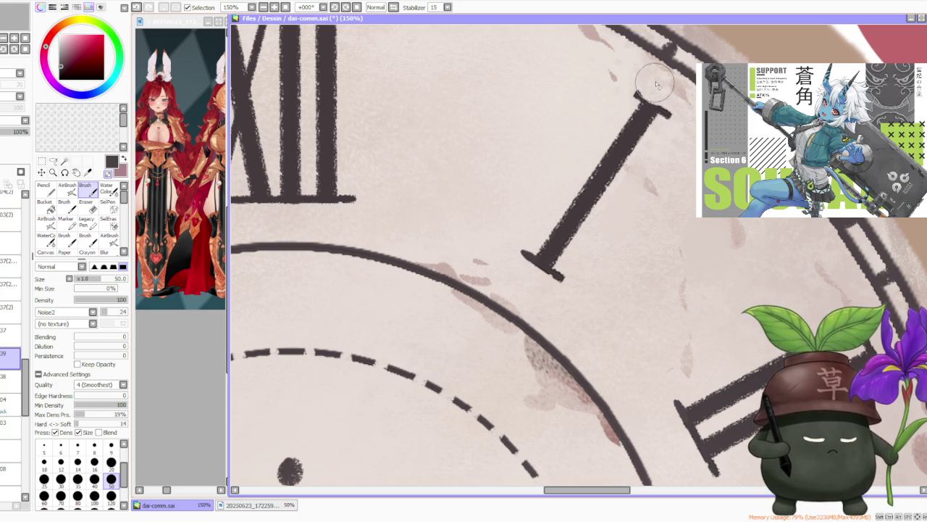
scroll(652, 76, down, 5)
scroll(605, 86, up, 2)
scroll(605, 86, down, 1)
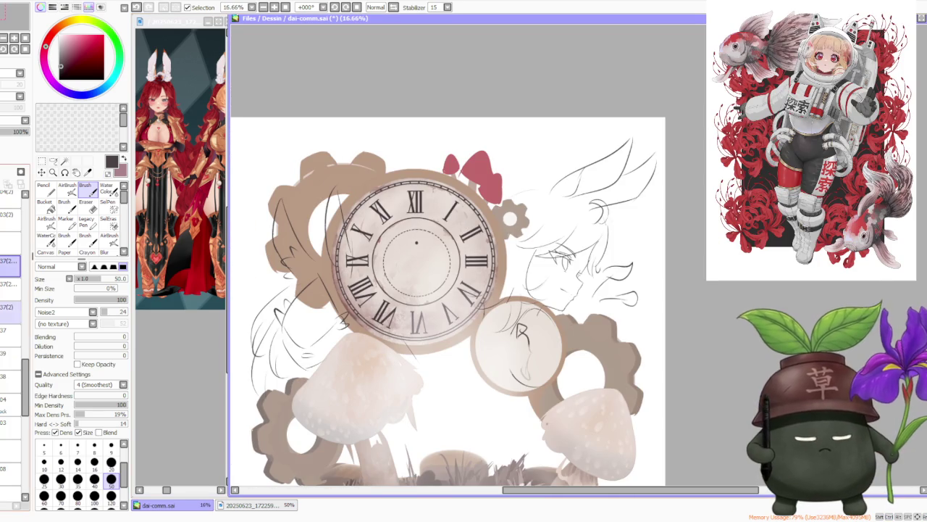
Step: Add a clock copy layer, reorder it in the stack, and select it
click(13, 97)
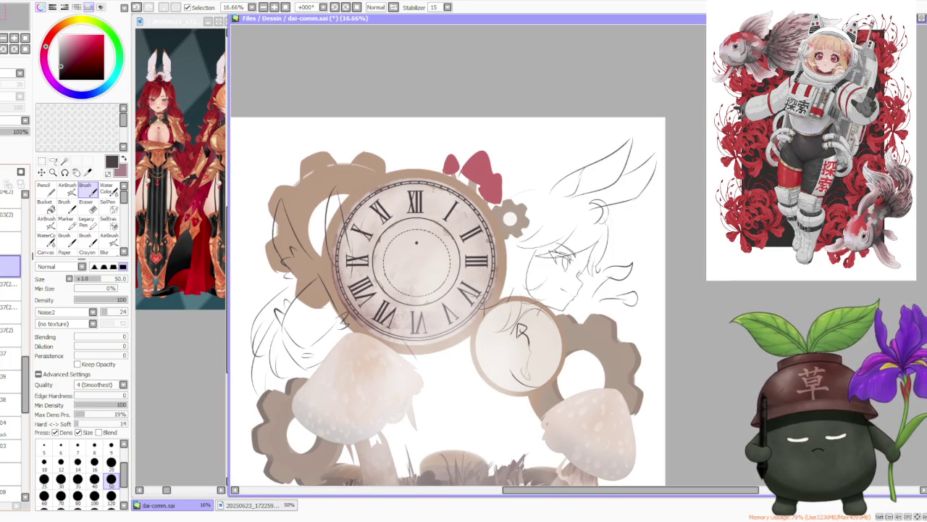
mouse_move(11, 317)
mouse_down()
mouse_move(2, 400)
mouse_move(2, 266)
mouse_move(8, 425)
mouse_move(2, 266)
mouse_up()
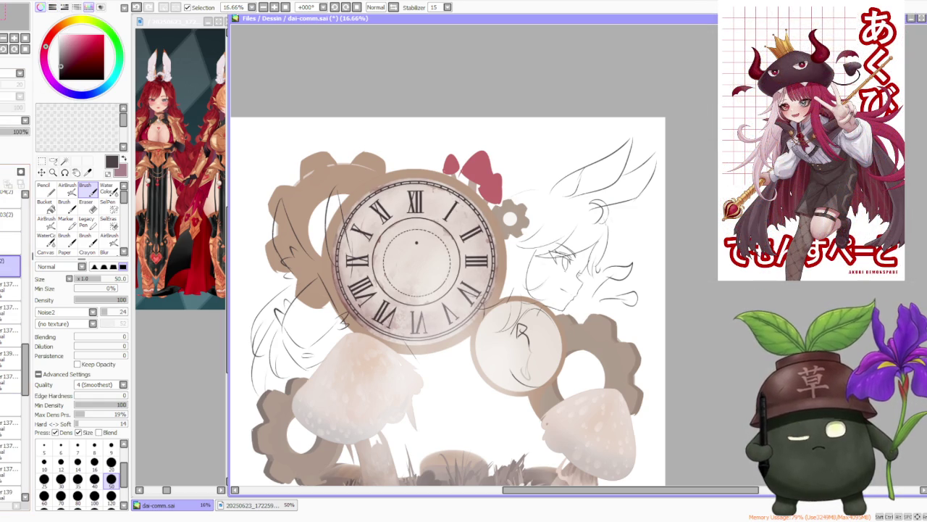
scroll(29, 365, down, 2)
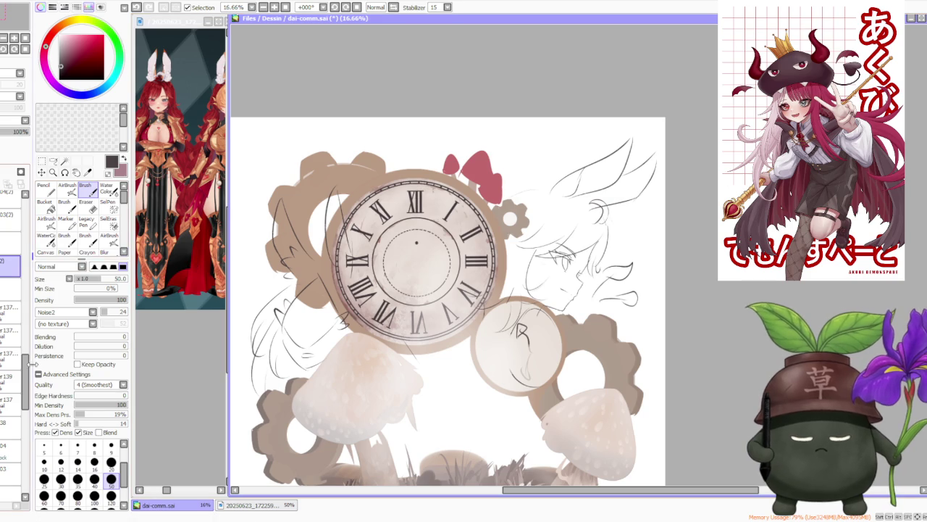
scroll(25, 364, up, 4)
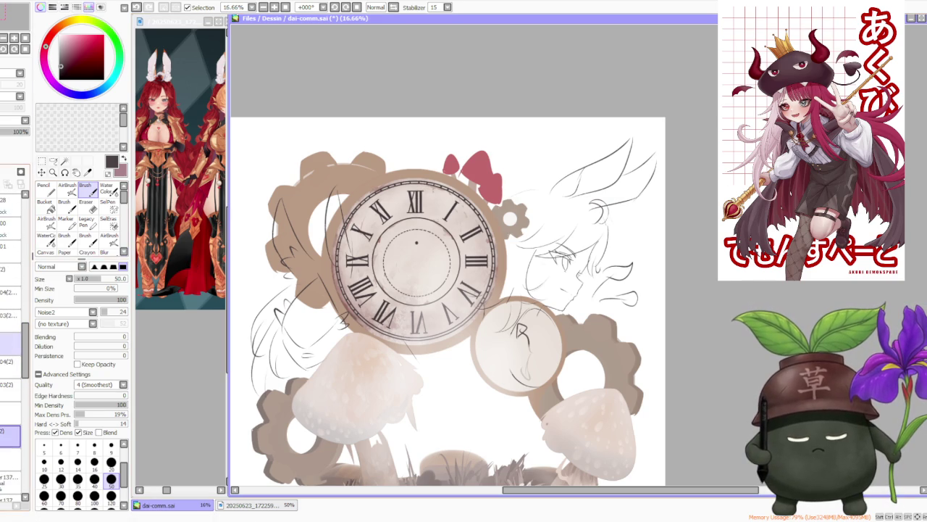
click(11, 360)
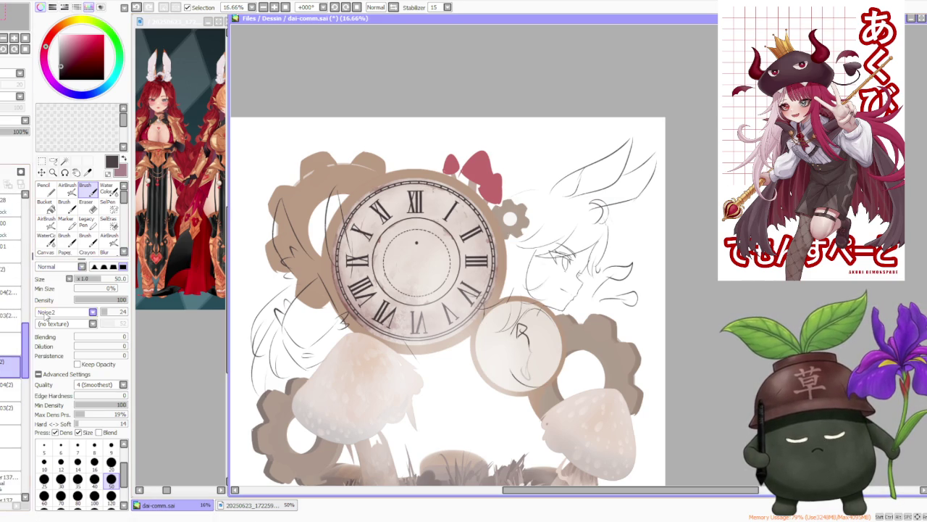
Step: Scale the clock copy down onto the small disc
click(41, 161)
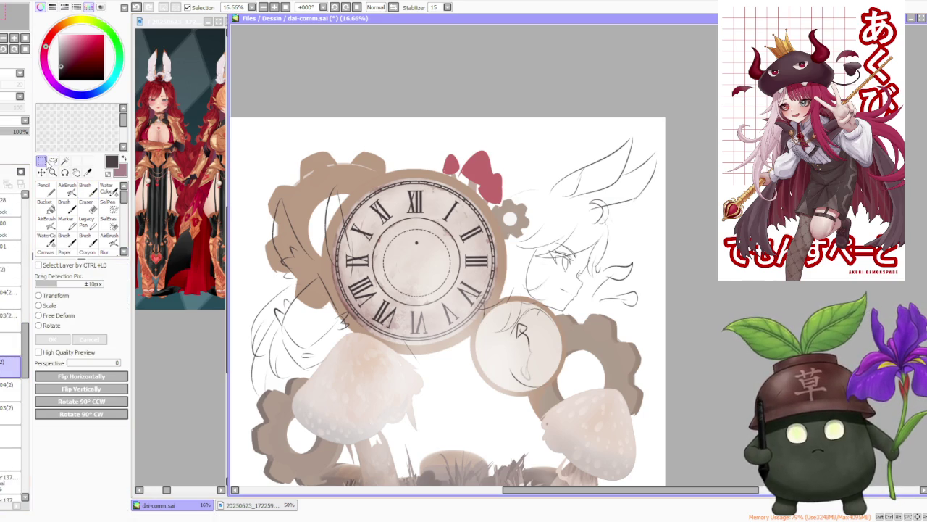
click(38, 305)
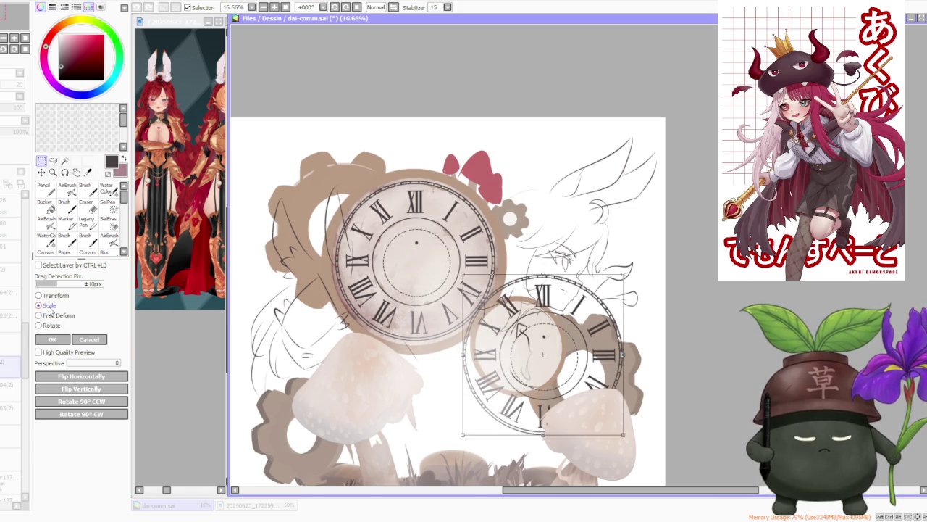
drag(632, 288, 545, 352)
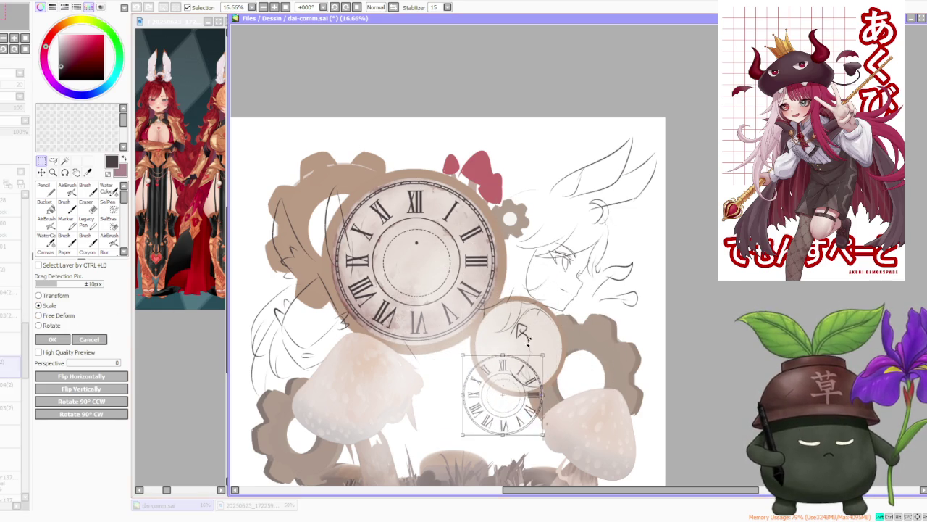
drag(522, 395, 531, 344)
drag(548, 306, 561, 297)
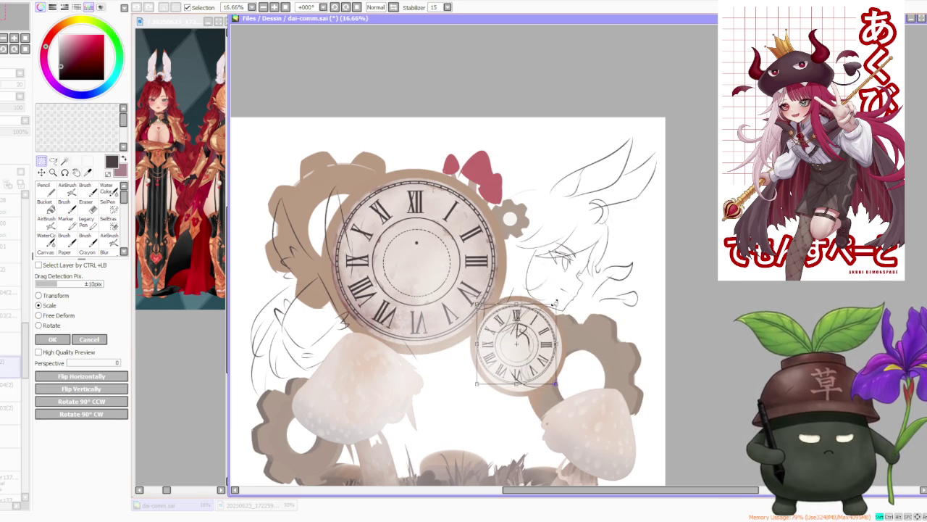
scroll(551, 329, up, 2)
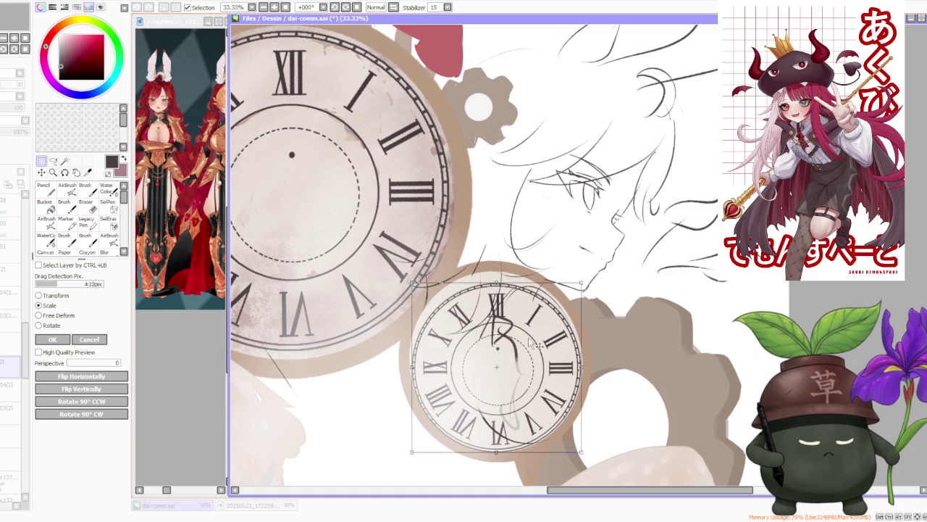
drag(580, 282, 584, 273)
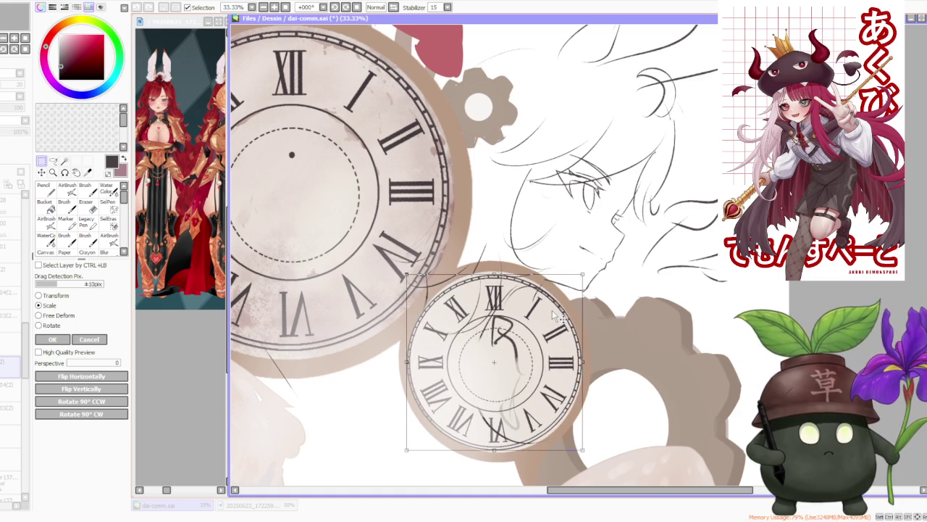
Step: Free-deform the small clock's corners into perspective and apply the change
click(62, 315)
drag(407, 362, 412, 360)
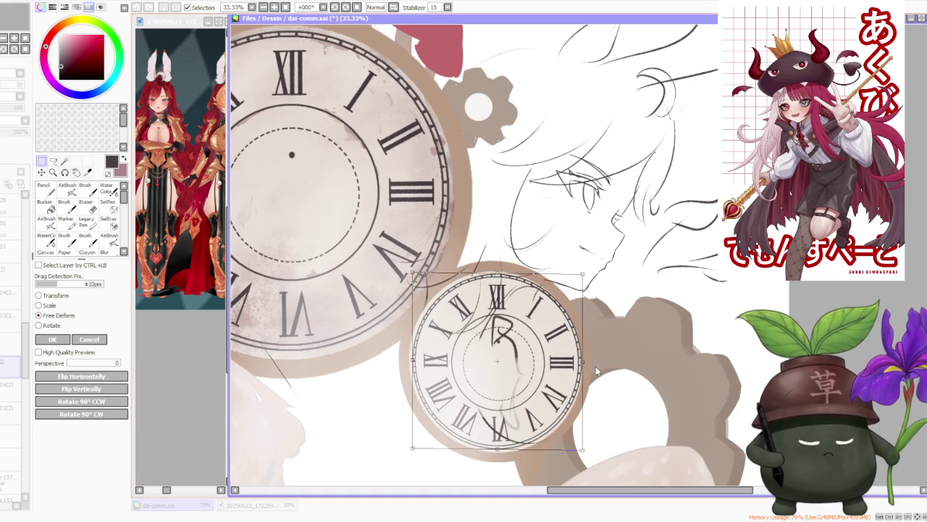
drag(583, 360, 579, 364)
scroll(493, 386, down, 3)
scroll(476, 369, up, 3)
scroll(429, 355, down, 3)
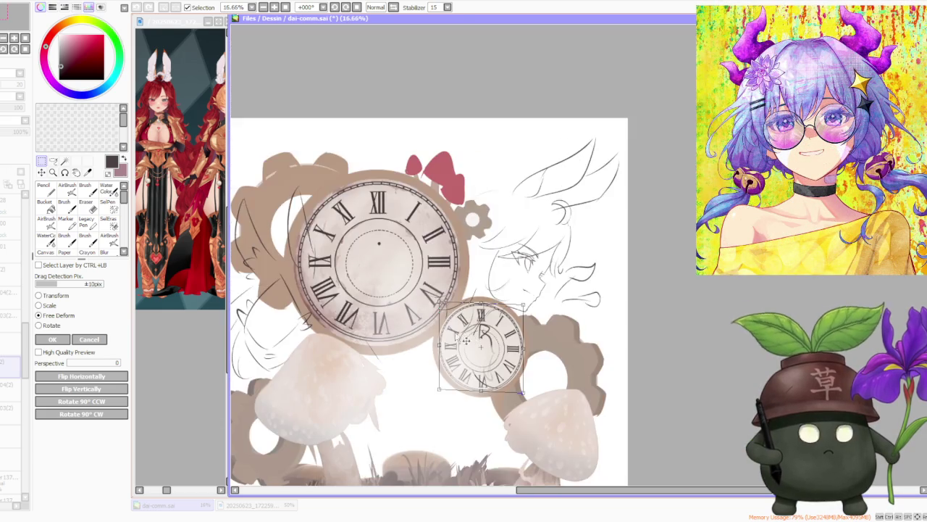
scroll(455, 344, up, 3)
drag(432, 443, 433, 441)
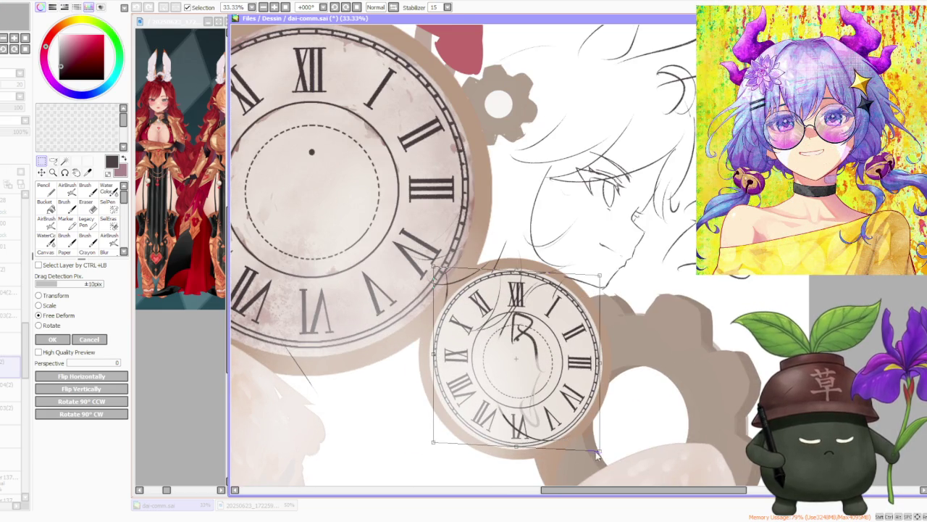
drag(597, 452, 596, 450)
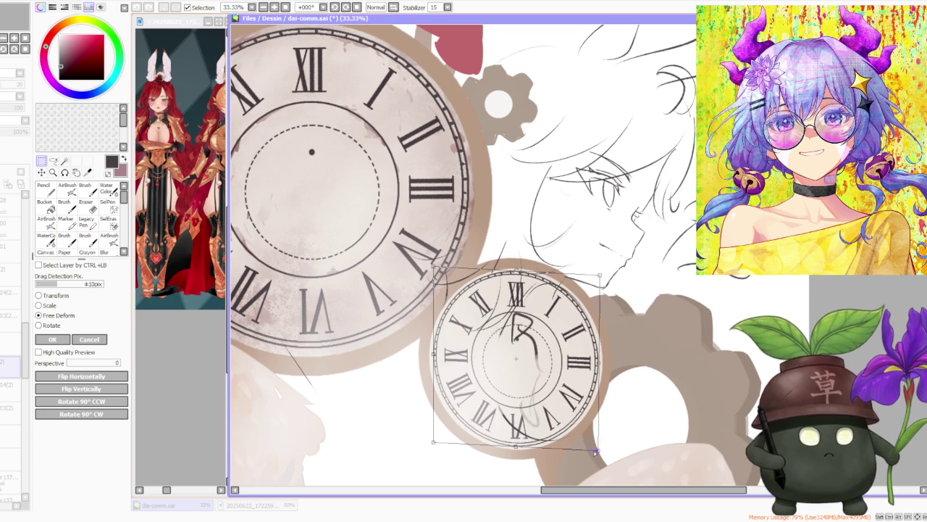
drag(436, 447, 430, 444)
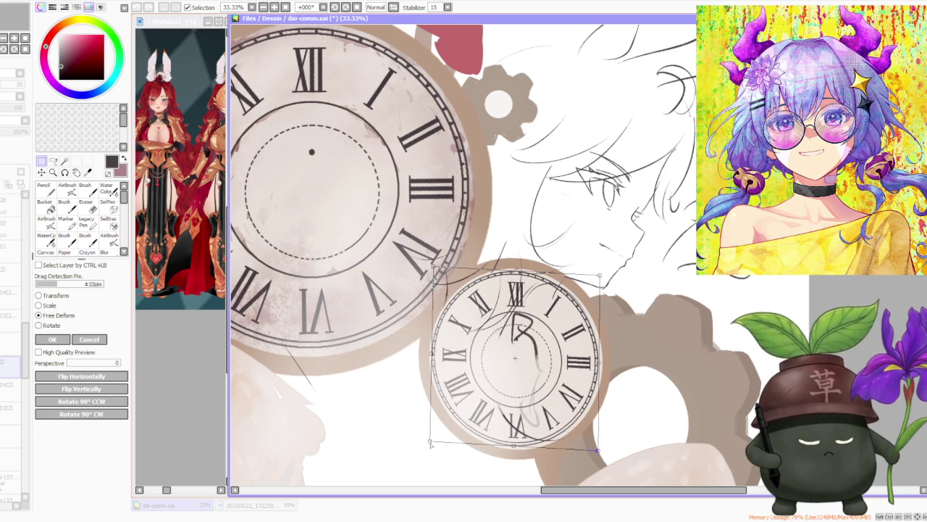
drag(598, 450, 597, 452)
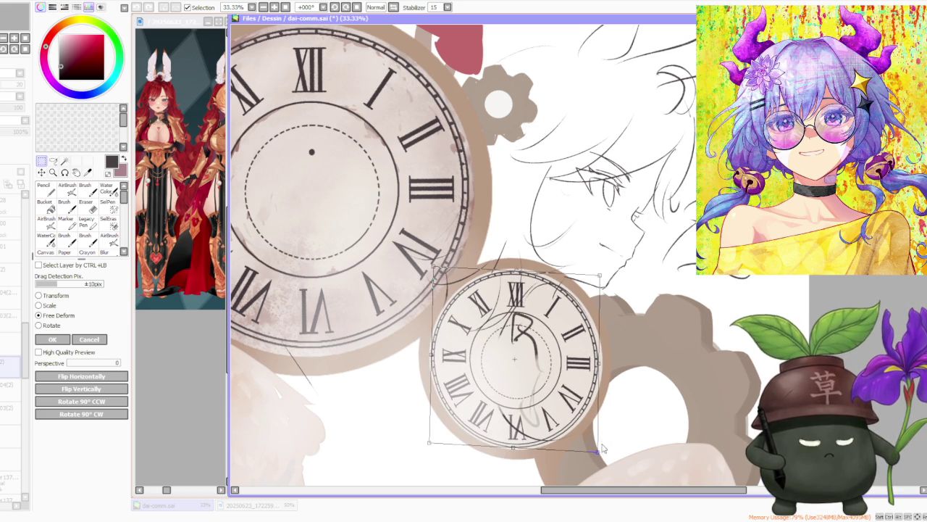
scroll(561, 385, down, 2)
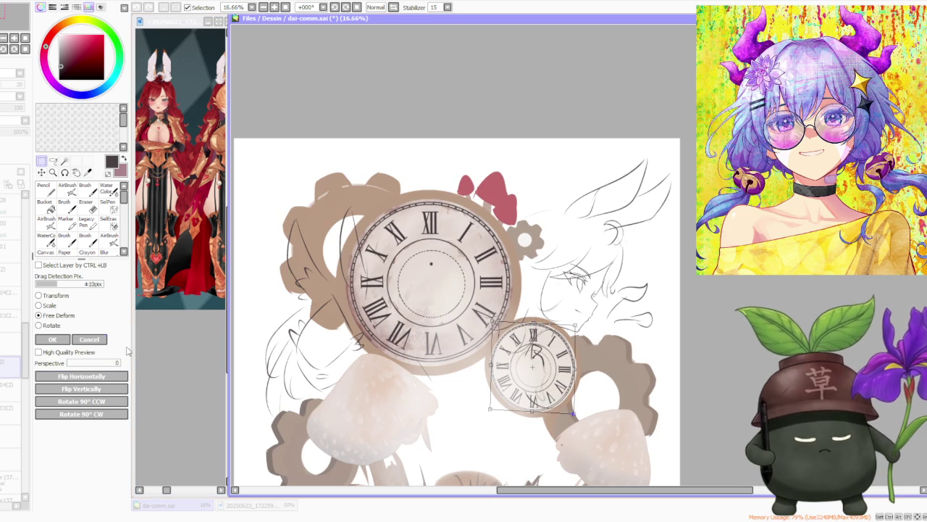
click(52, 339)
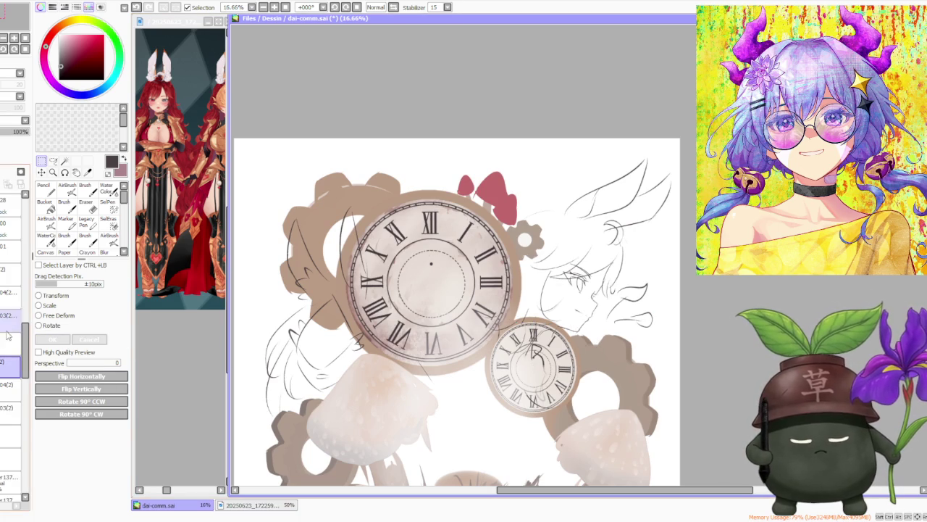
drag(26, 348, 25, 249)
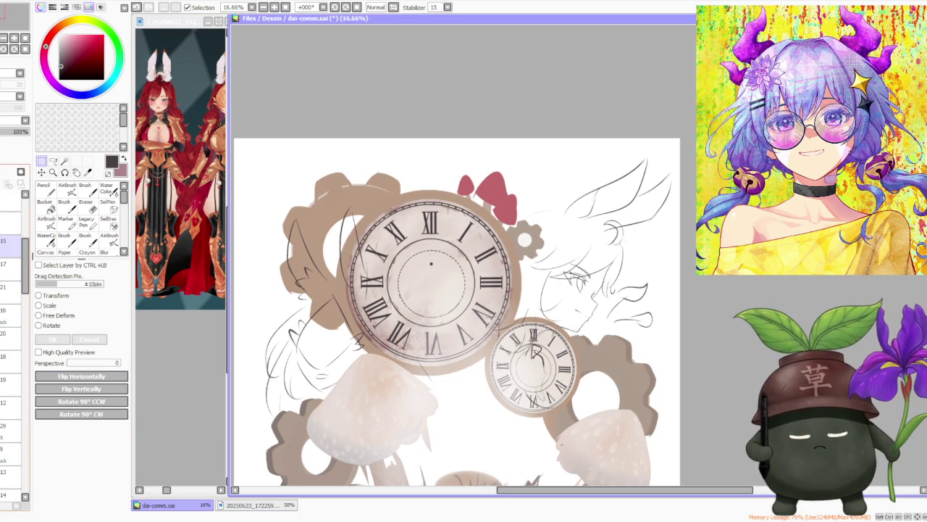
drag(25, 249, 26, 351)
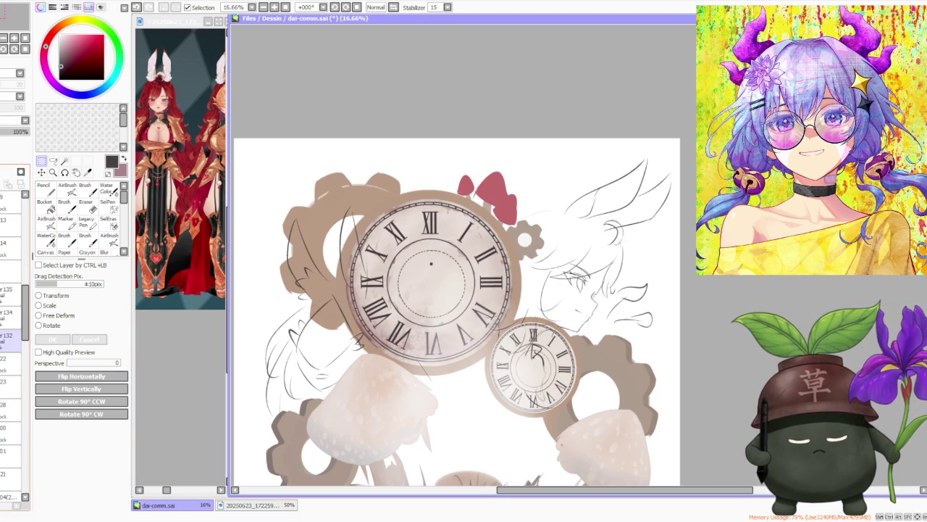
click(11, 414)
scroll(16, 369, down, 2)
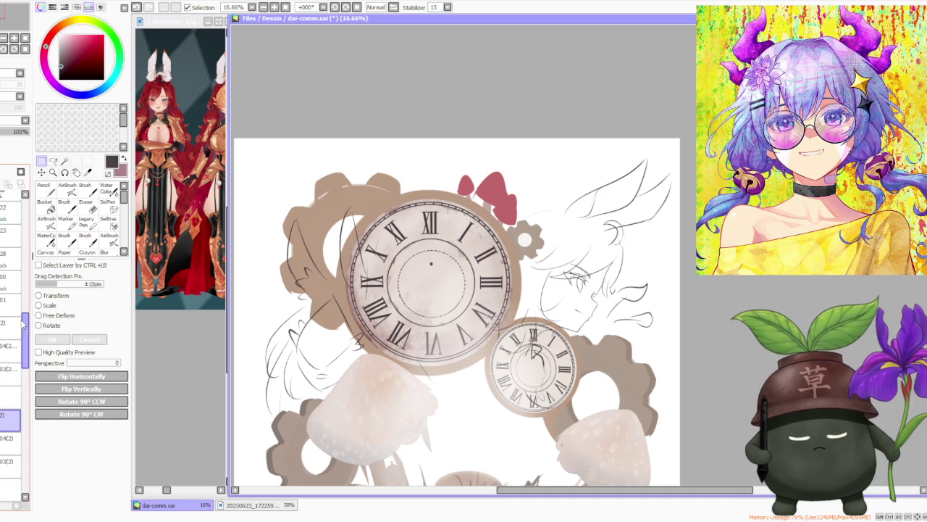
scroll(16, 370, down, 2)
scroll(16, 370, down, 2)
scroll(16, 369, down, 2)
scroll(16, 369, up, 2)
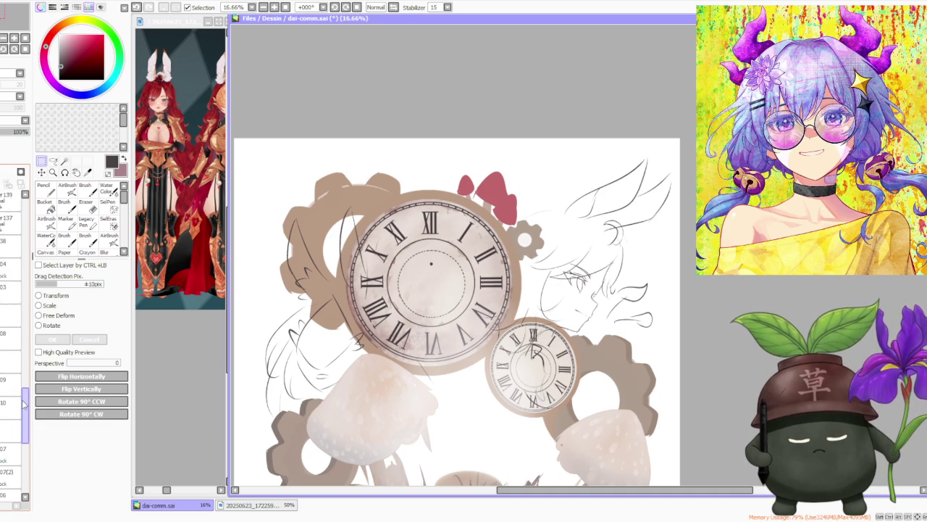
scroll(13, 334, up, 2)
scroll(9, 289, up, 2)
scroll(5, 254, up, 2)
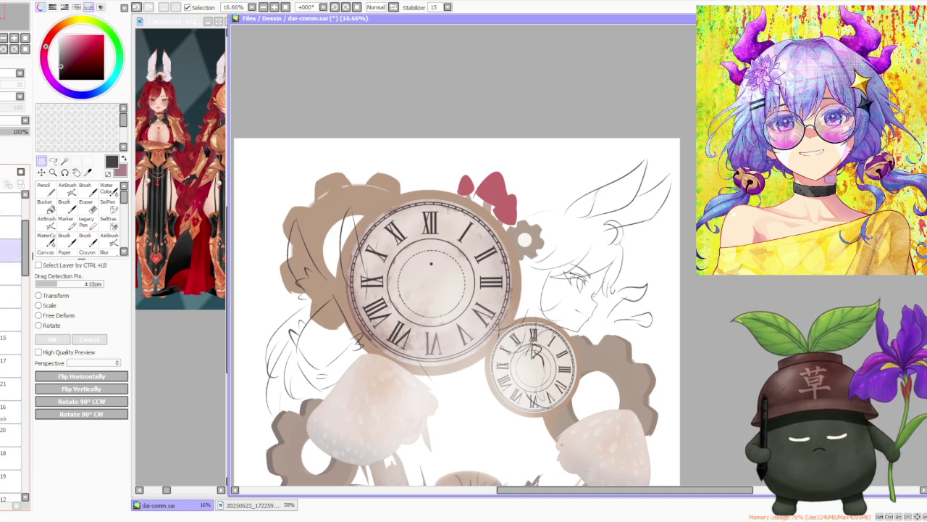
click(3, 247)
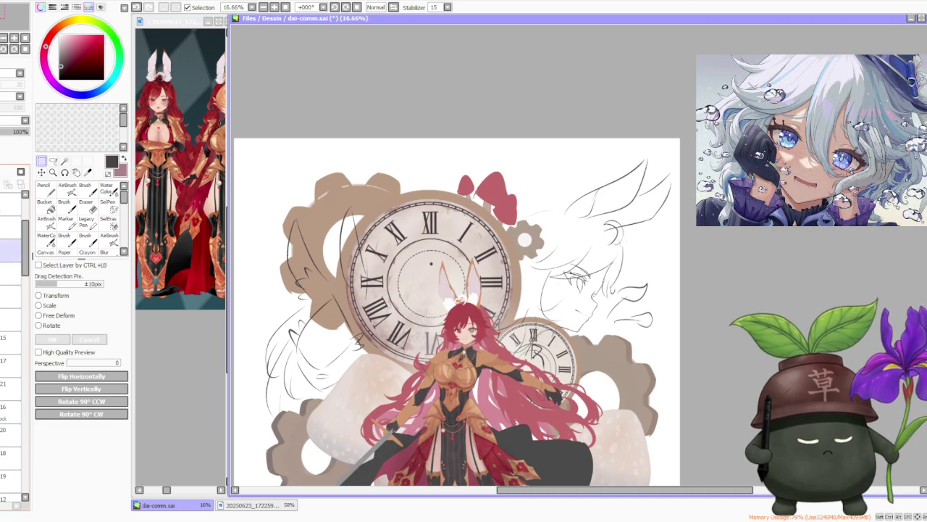
scroll(526, 413, up, 5)
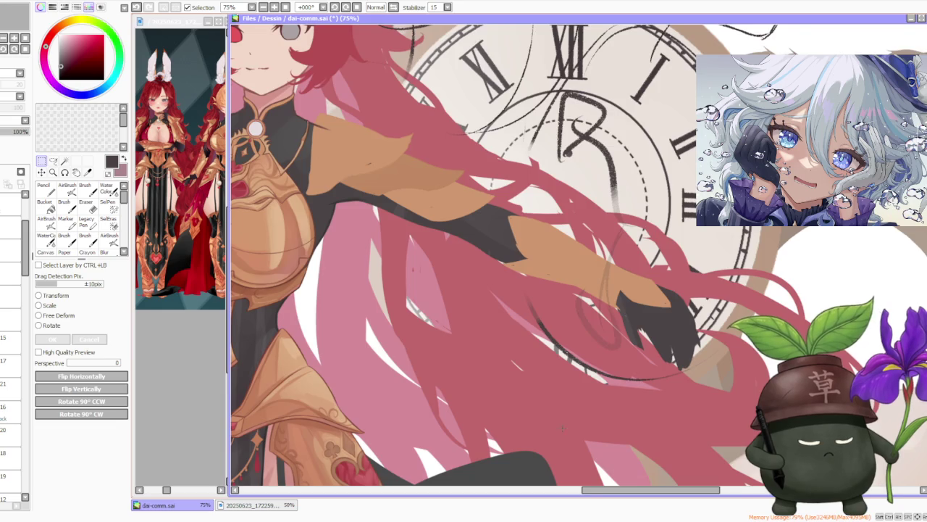
scroll(562, 428, down, 5)
scroll(500, 329, down, 2)
scroll(500, 340, up, 4)
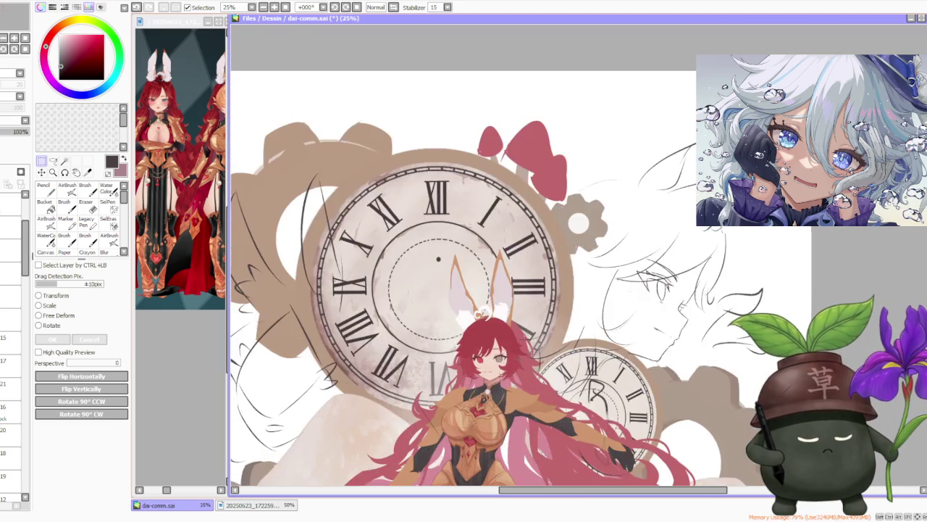
scroll(499, 341, down, 3)
click(14, 273)
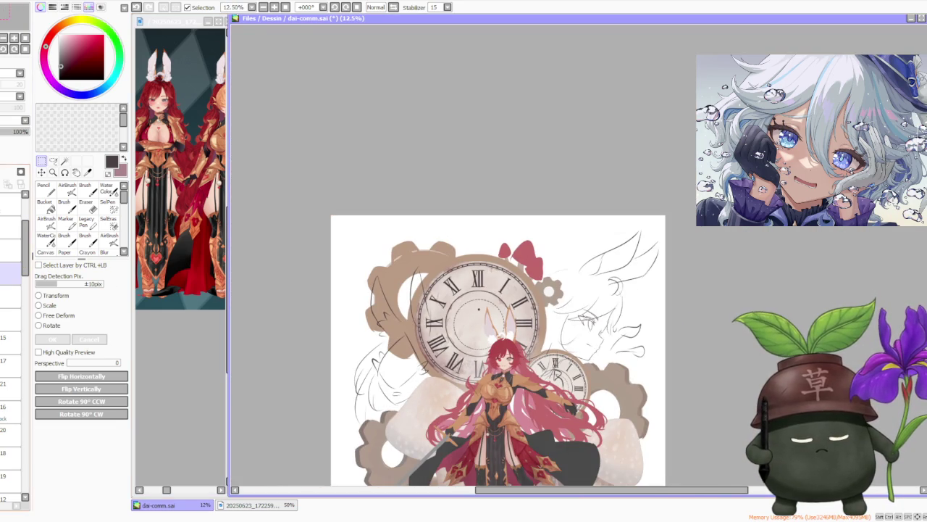
click(15, 248)
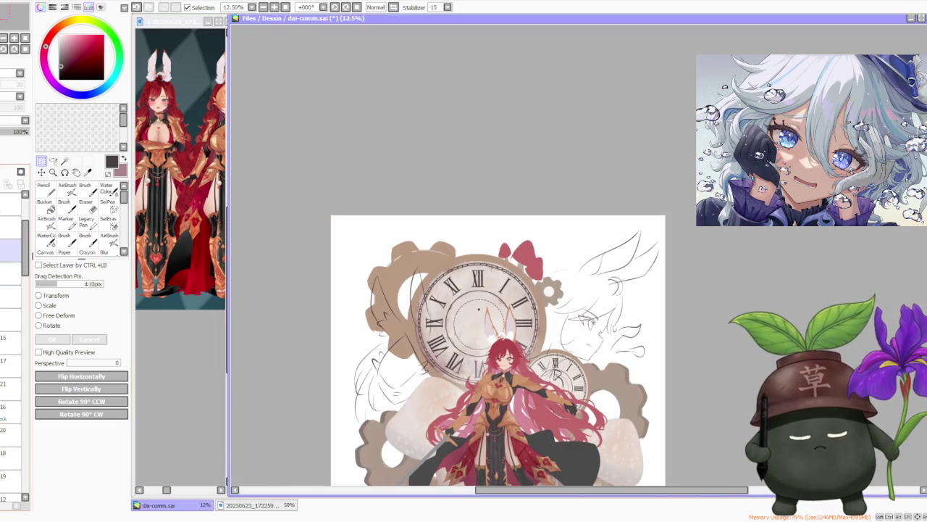
click(5, 248)
drag(26, 247, 25, 341)
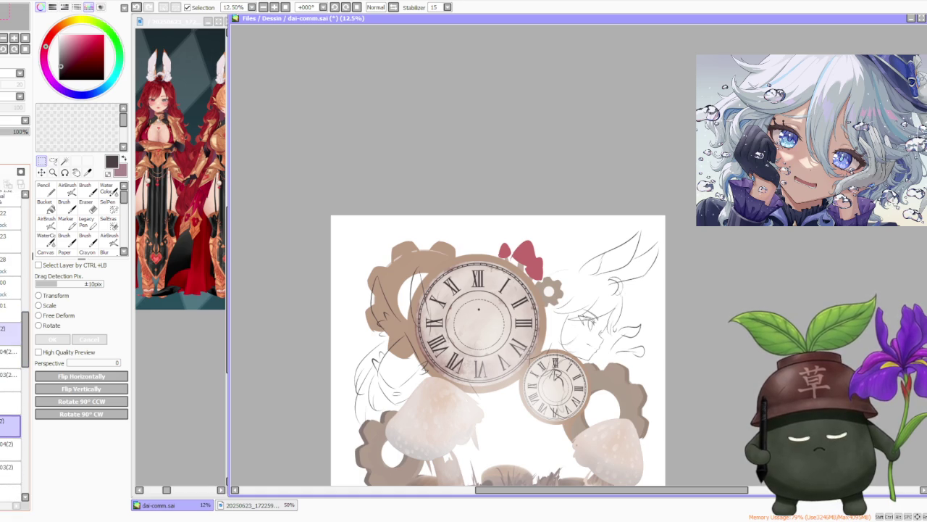
Step: Show the hidden mushroom layer and duplicate the large clock face layer
click(6, 328)
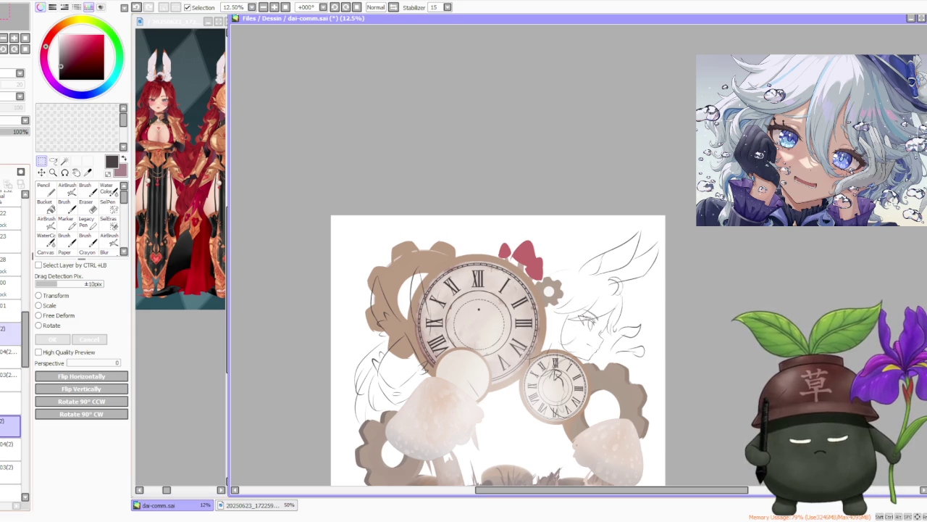
click(10, 351)
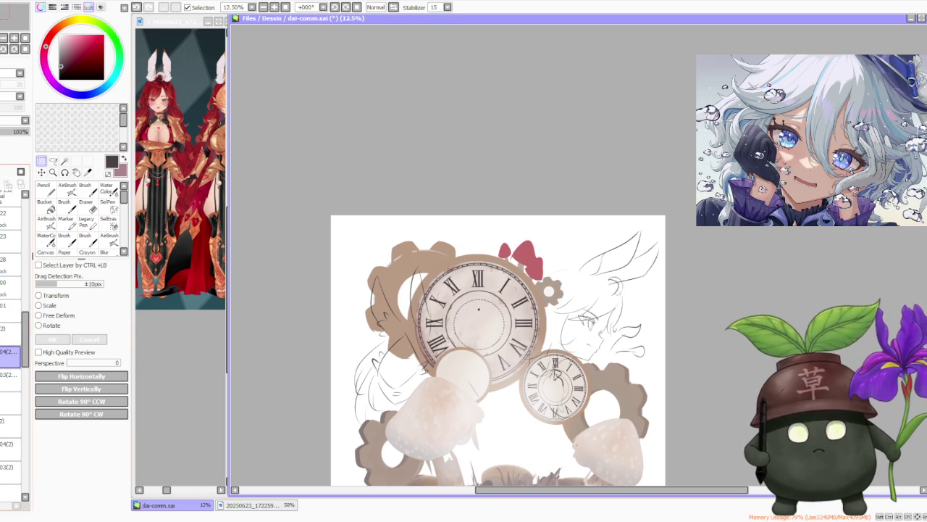
key(ctrl+shift+n)
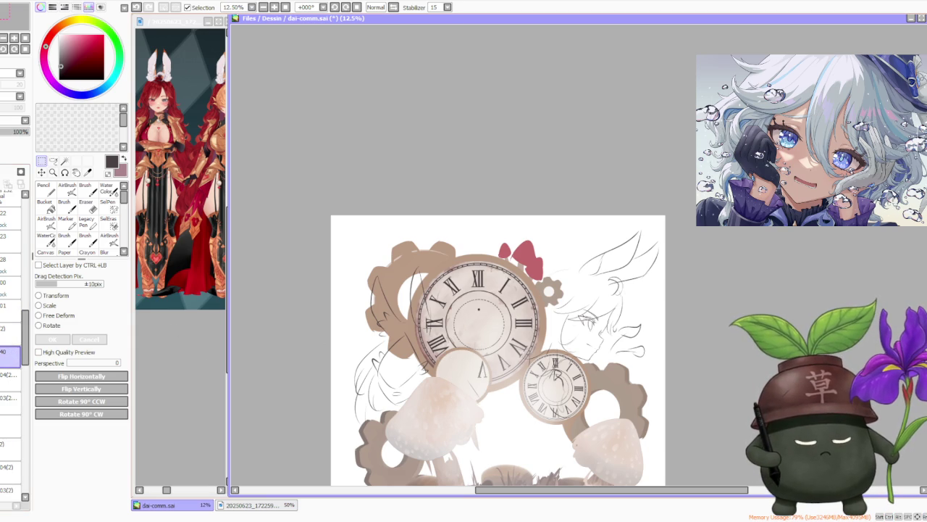
click(40, 306)
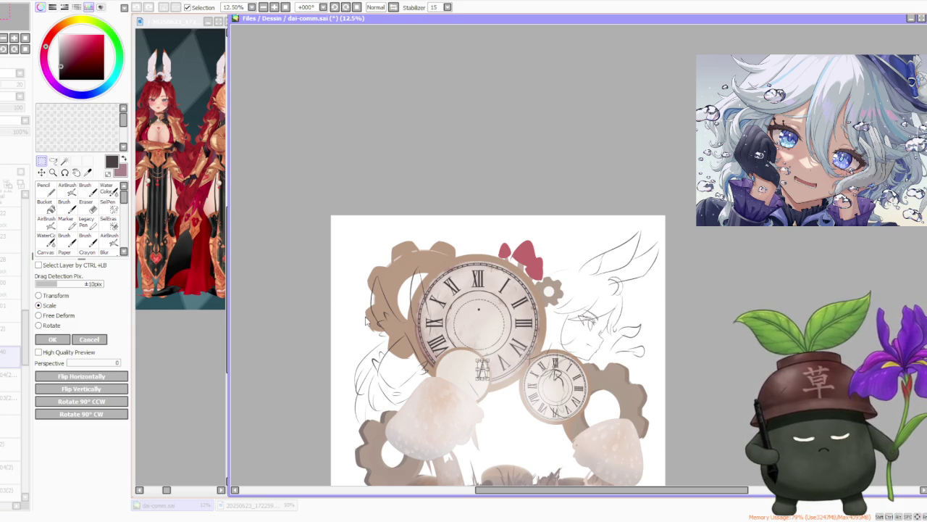
click(99, 341)
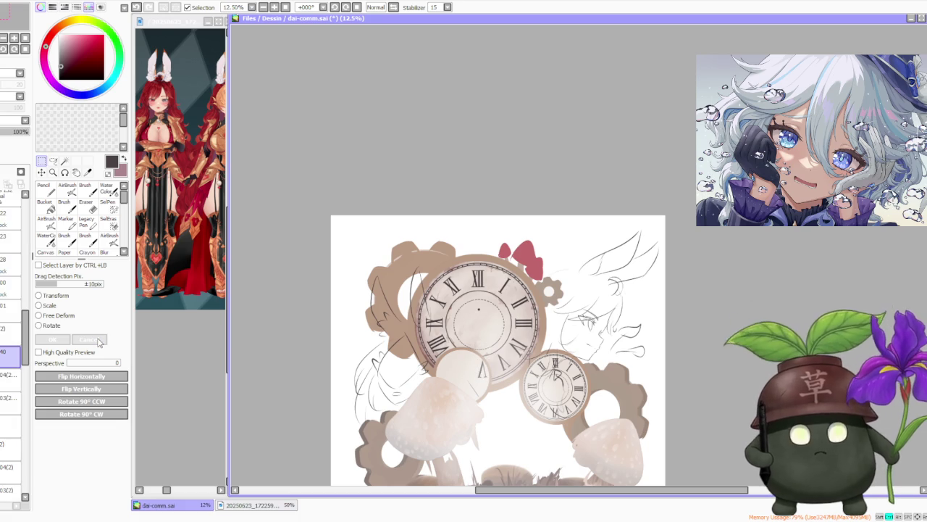
Step: Select the clock copy layer, clear the selection, and move it up the layer stack
click(11, 426)
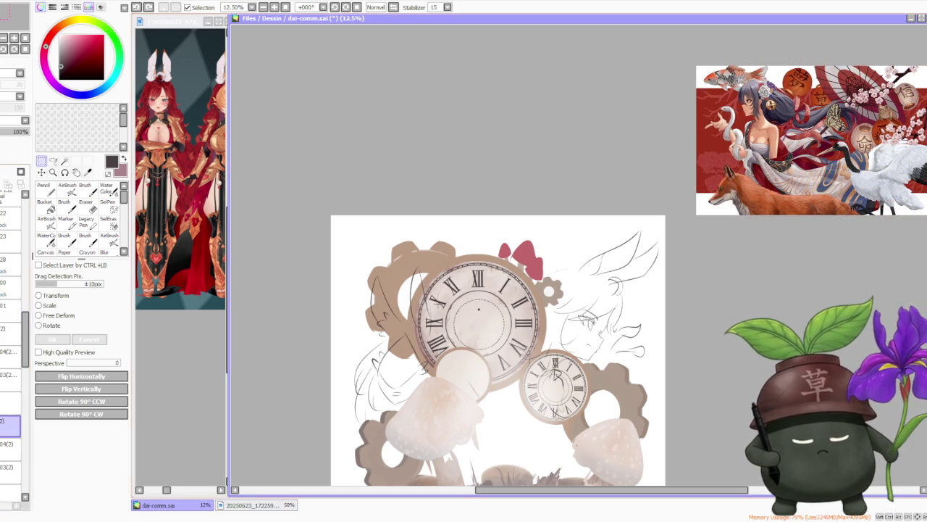
drag(438, 303, 601, 439)
scroll(10, 362, down, 3)
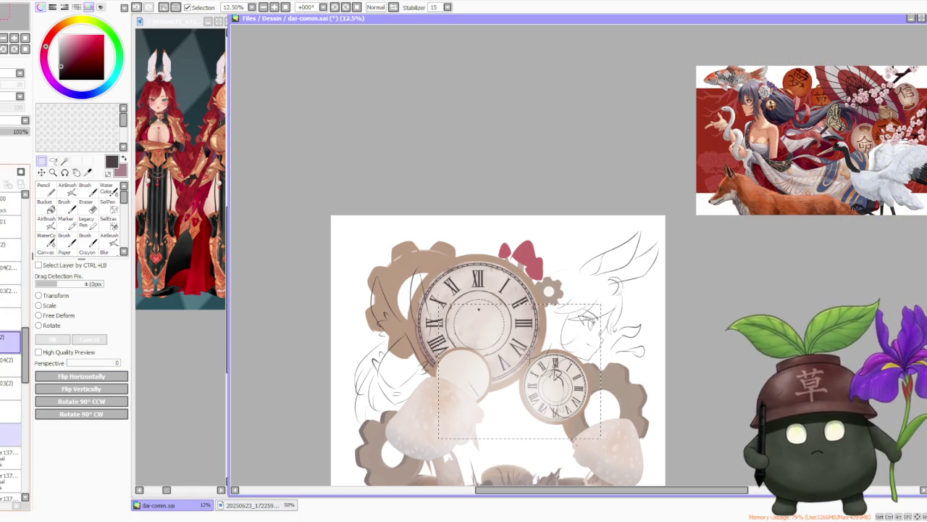
scroll(11, 363, down, 1)
click(11, 426)
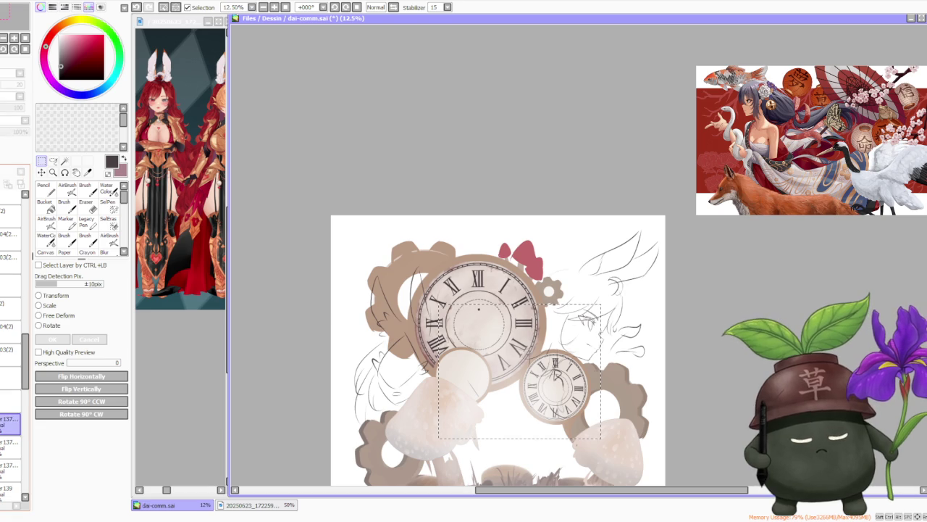
click(11, 400)
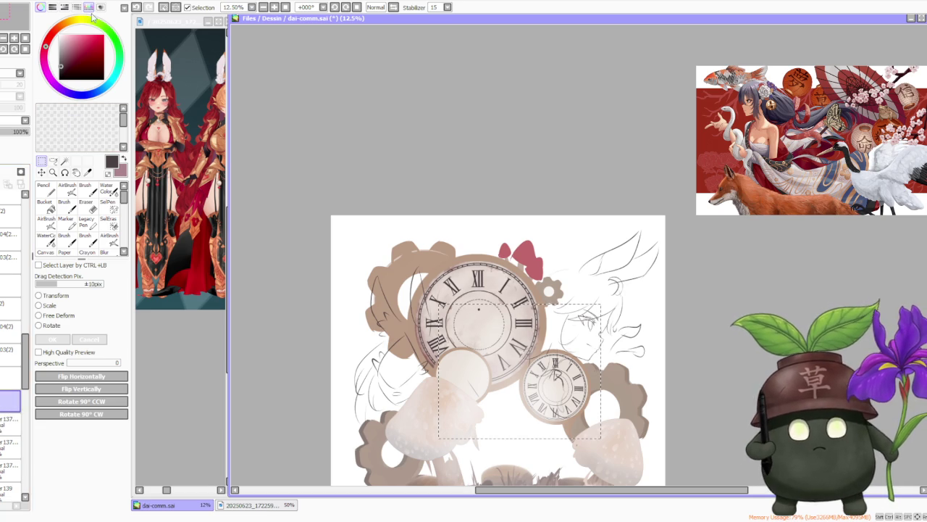
key(ctrl+d)
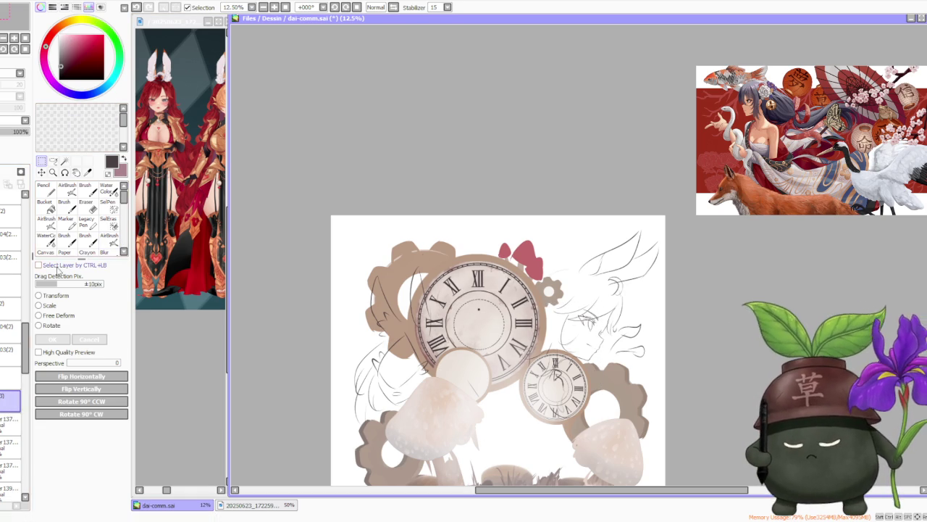
drag(11, 396, 7, 306)
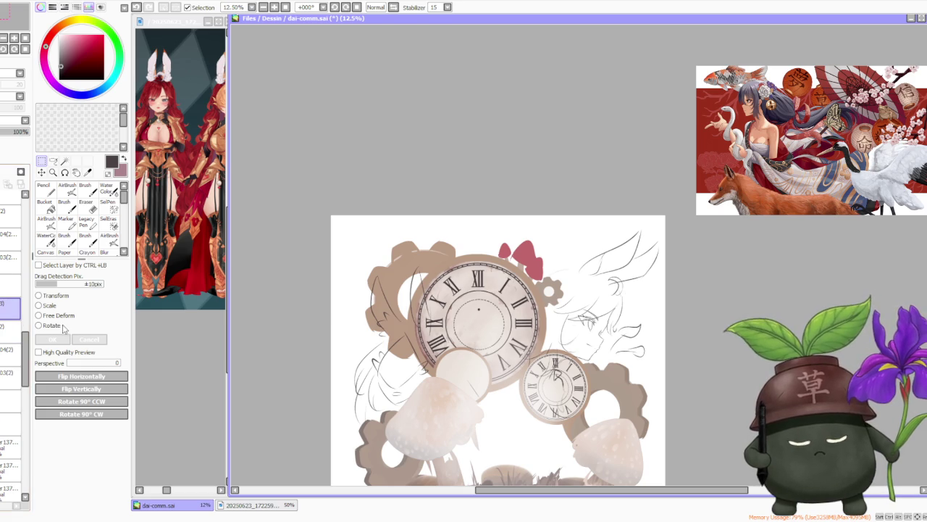
key(ctrl)
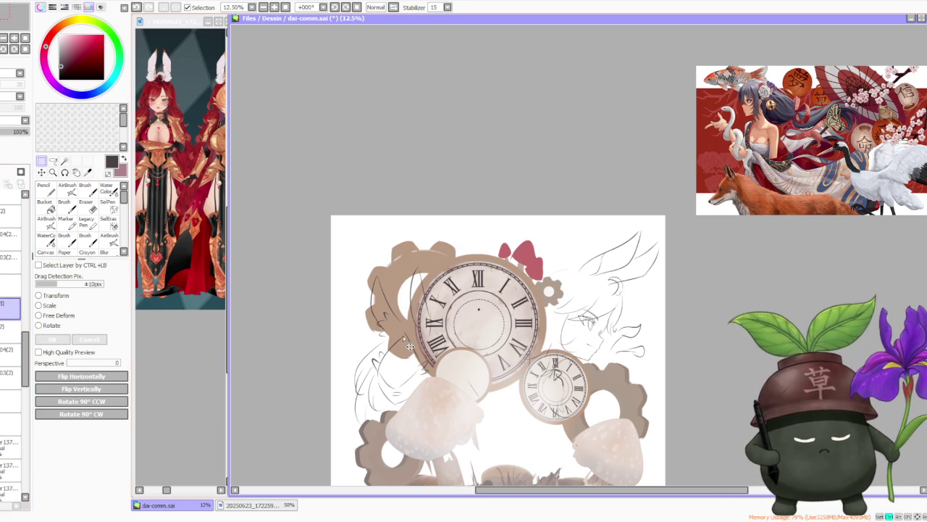
Step: Rotate the clock copy down-left and stack its layer above the mushroom
click(44, 325)
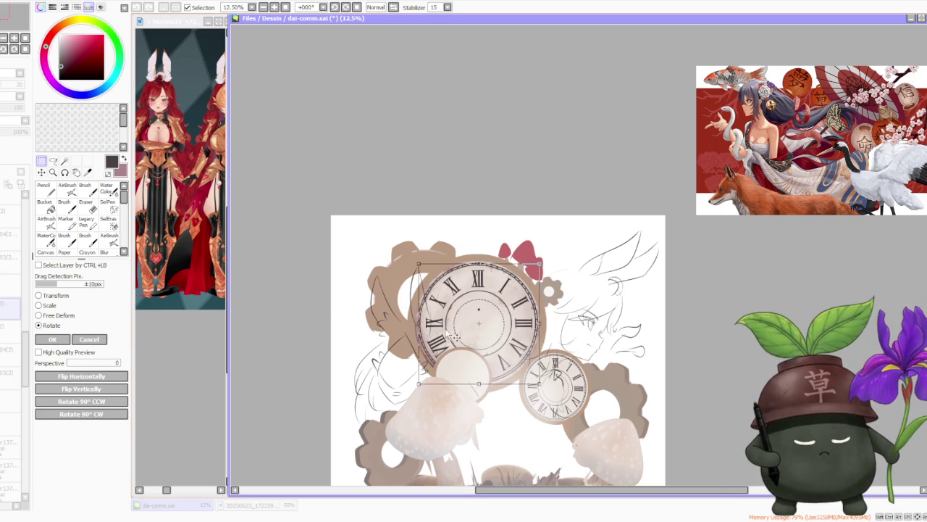
drag(454, 335, 420, 380)
click(52, 339)
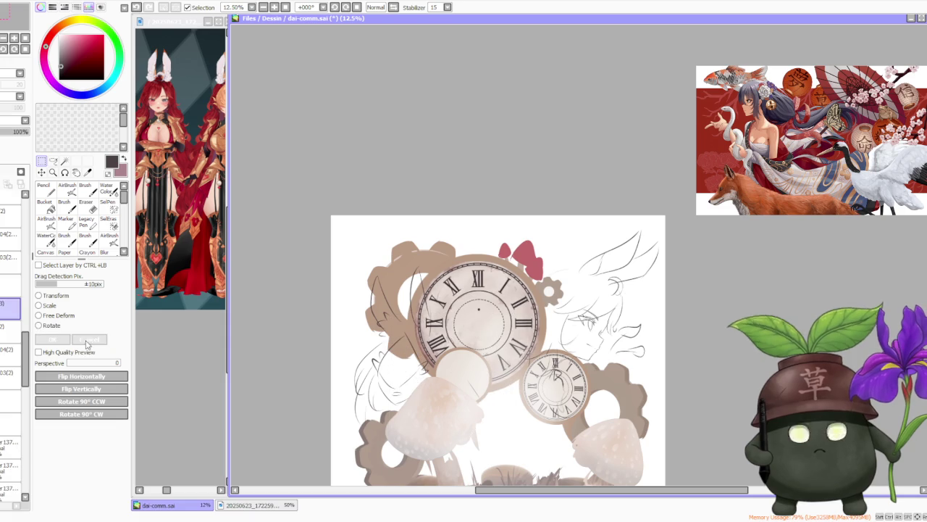
drag(11, 308, 10, 239)
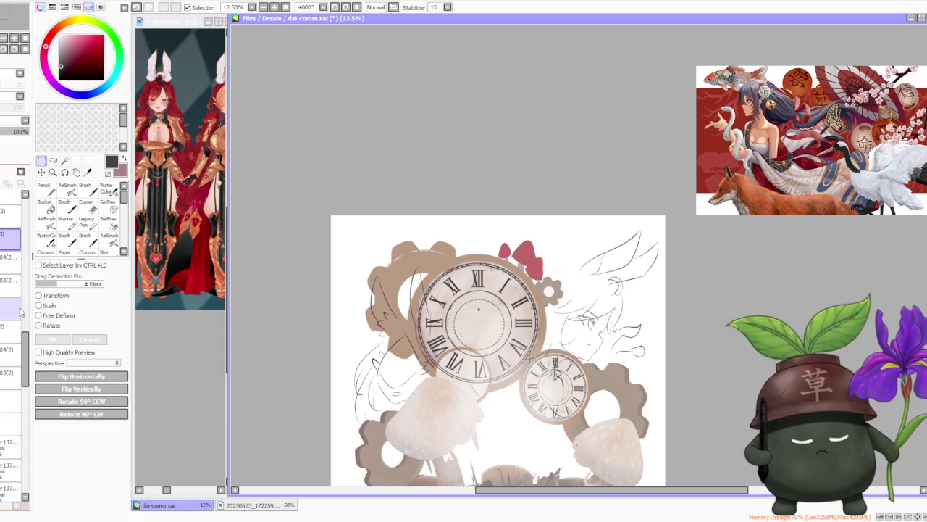
click(45, 306)
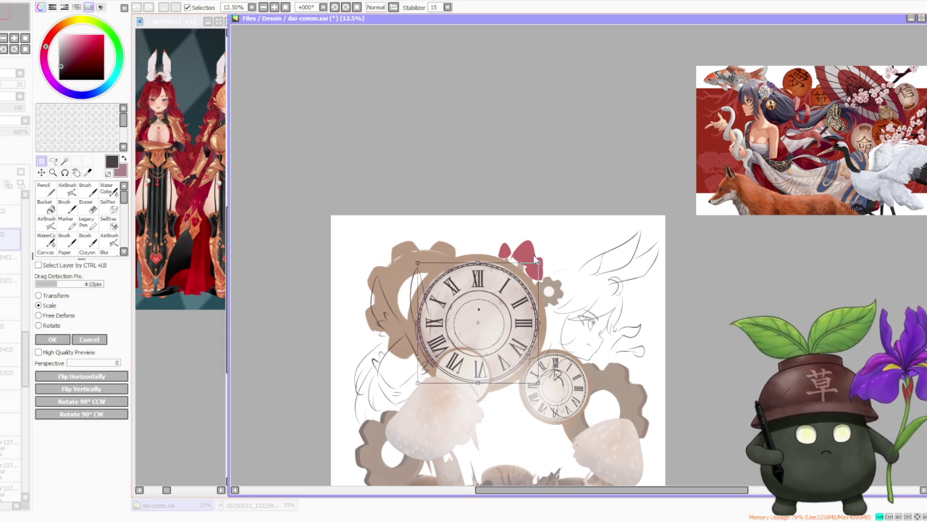
Step: Shrink the clock copy and place it on the big clock's lower edge
drag(538, 259, 475, 339)
scroll(475, 334, up, 3)
mouse_move(336, 277)
mouse_down()
mouse_move(391, 319)
mouse_move(371, 309)
mouse_up()
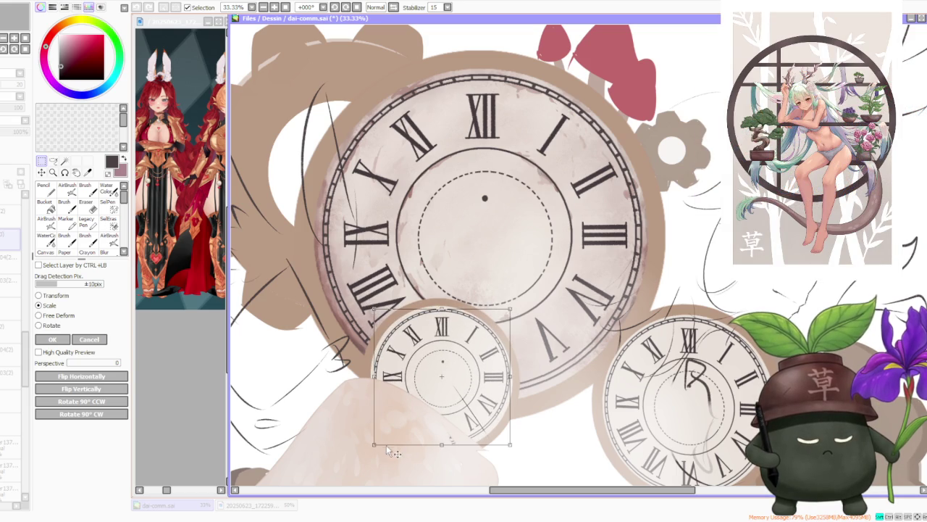
drag(374, 445, 366, 452)
key(ctrl)
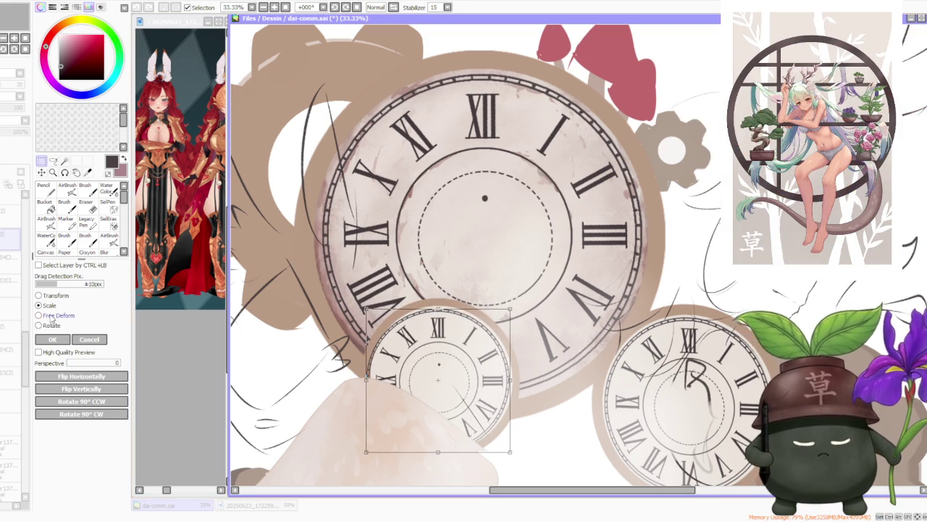
drag(428, 366, 431, 364)
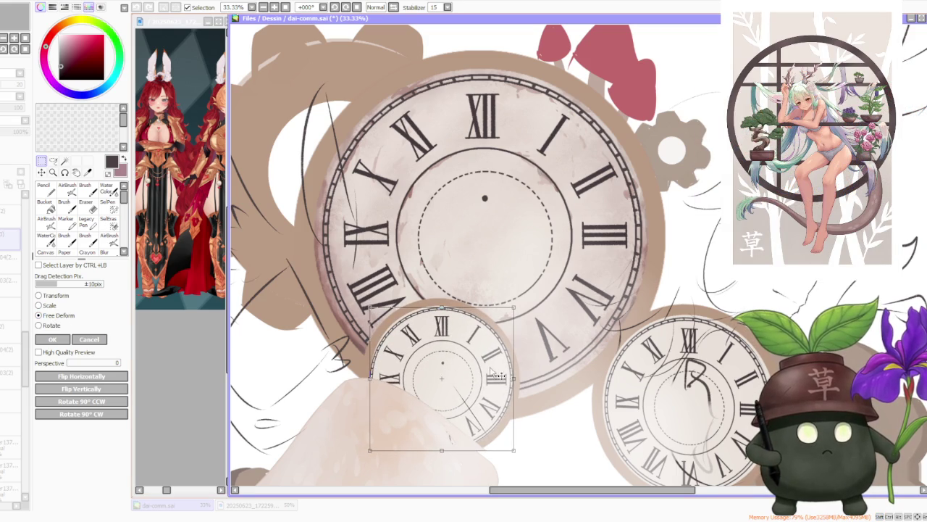
Step: Narrow the small clock's sides, squash its top slightly, and apply the deformation
drag(515, 378, 510, 378)
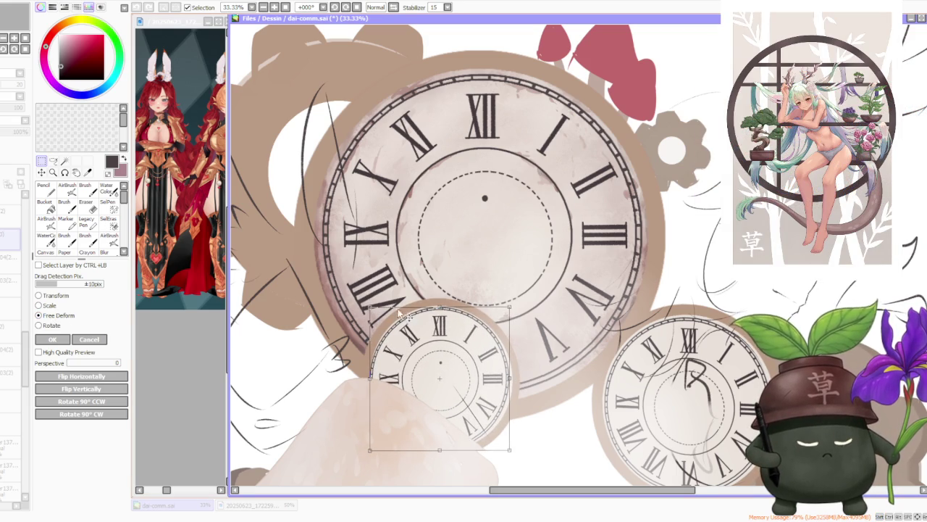
drag(371, 380, 376, 380)
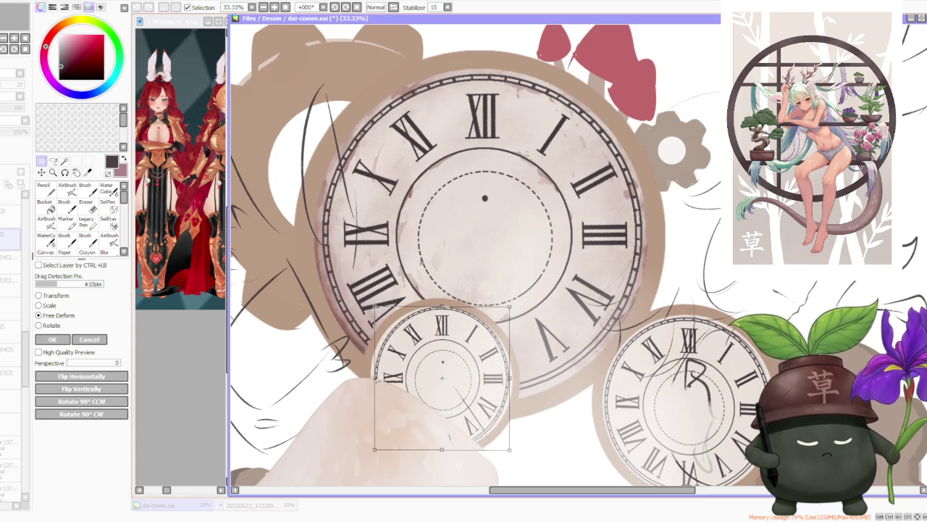
drag(441, 306, 440, 310)
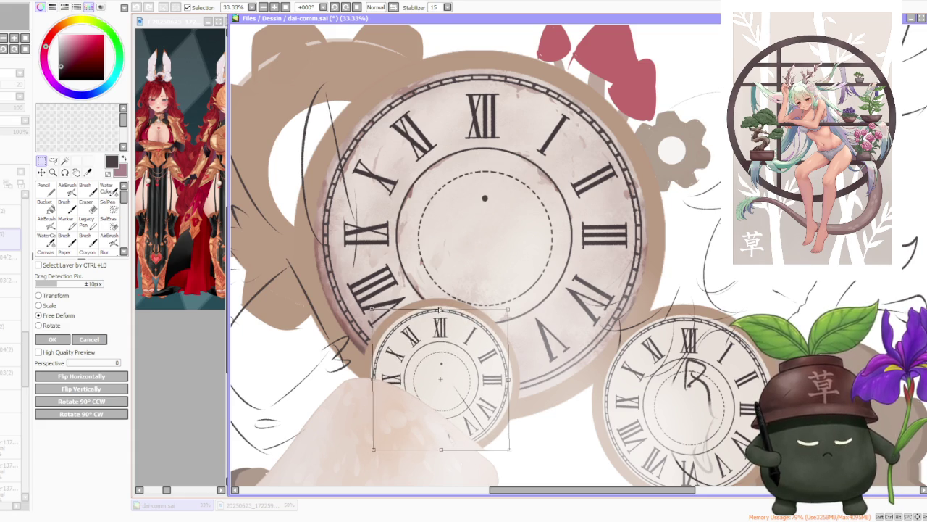
drag(510, 449, 512, 450)
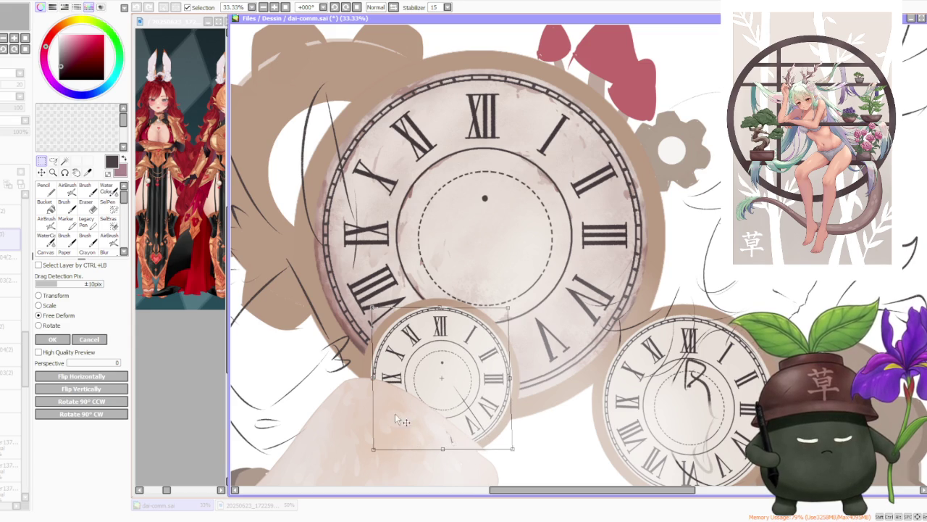
scroll(393, 416, down, 4)
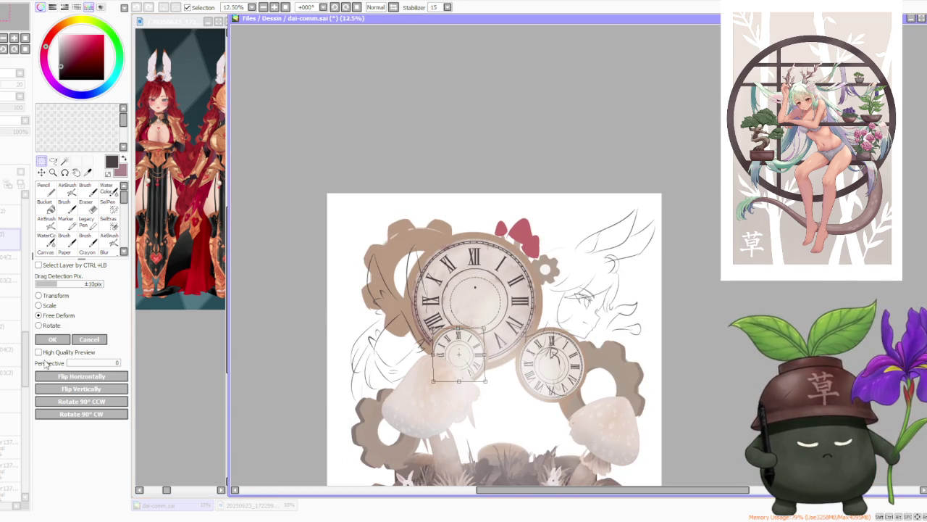
click(53, 339)
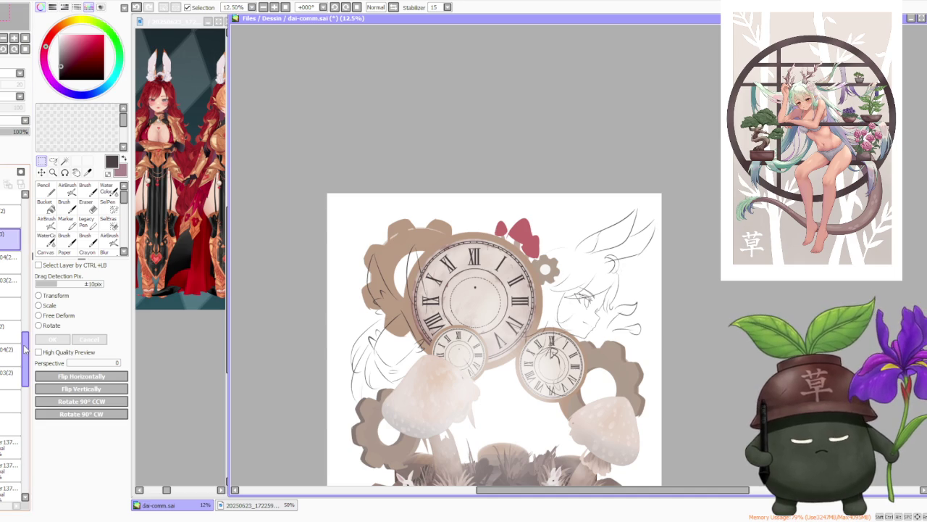
Step: Reorder the layer and show the red-haired character again
drag(24, 348, 28, 246)
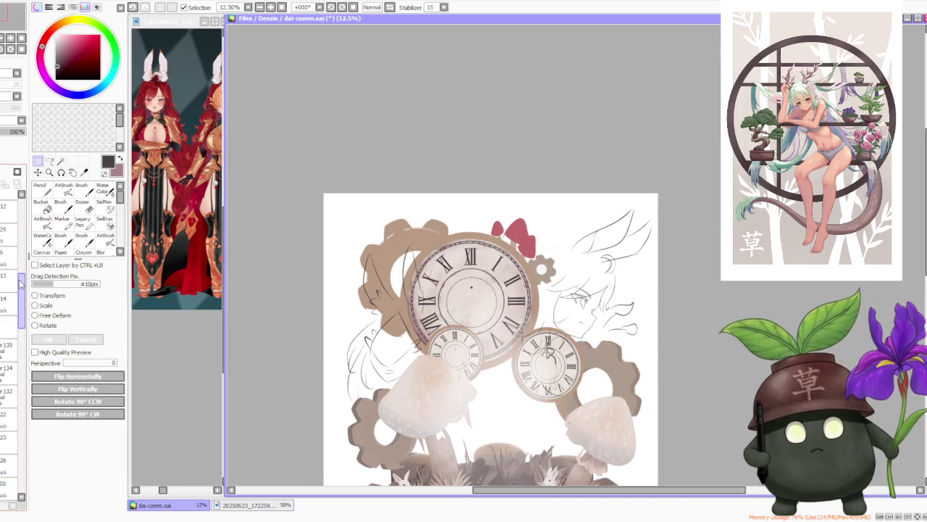
drag(28, 246, 27, 233)
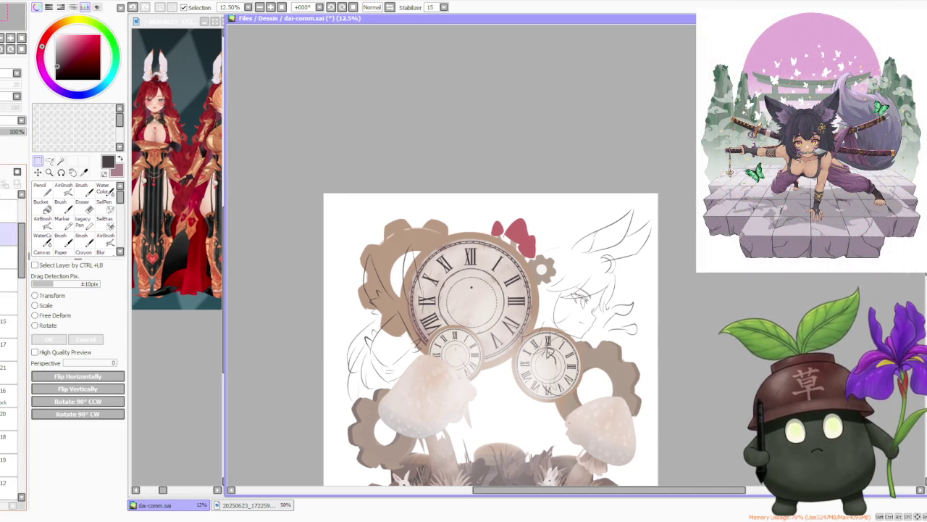
click(9, 230)
Step: Zoom around the canvas to review the red-haired character over the clock background
scroll(408, 264, down, 2)
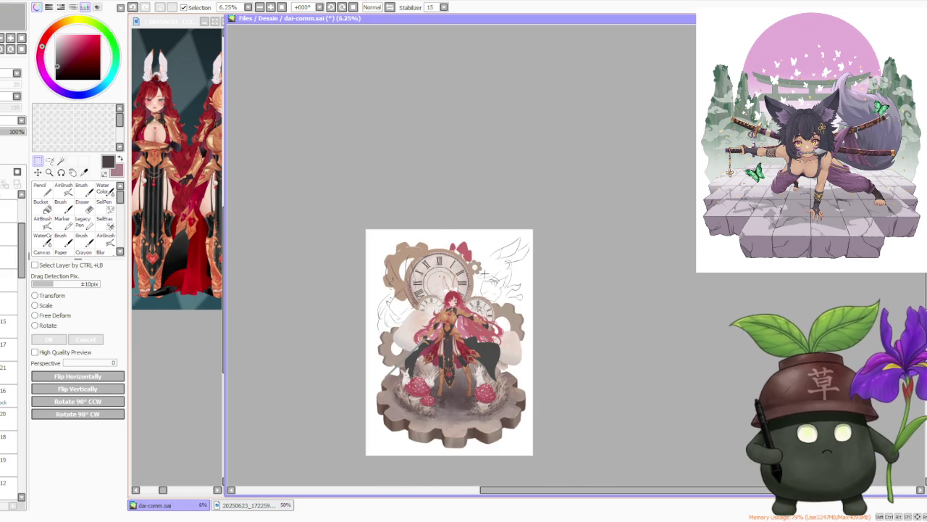
scroll(464, 279, up, 1)
scroll(562, 261, down, 1)
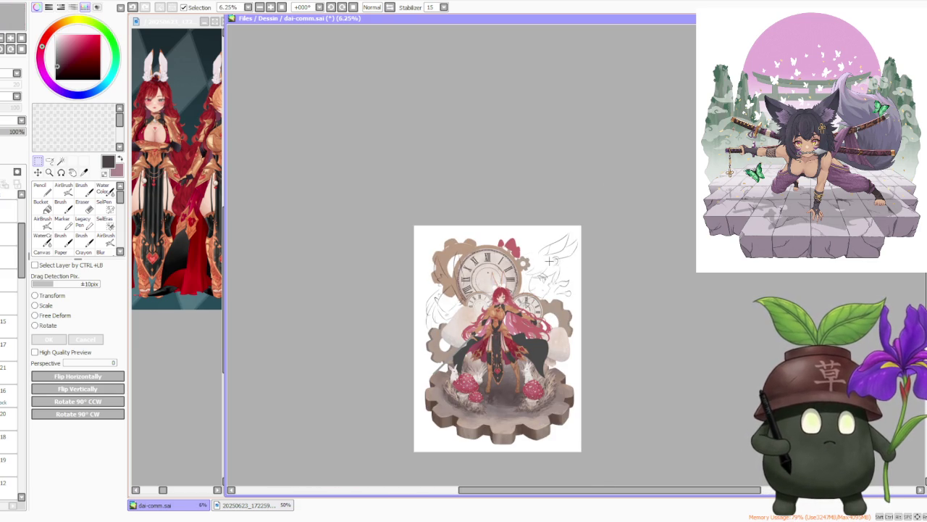
scroll(544, 336, up, 1)
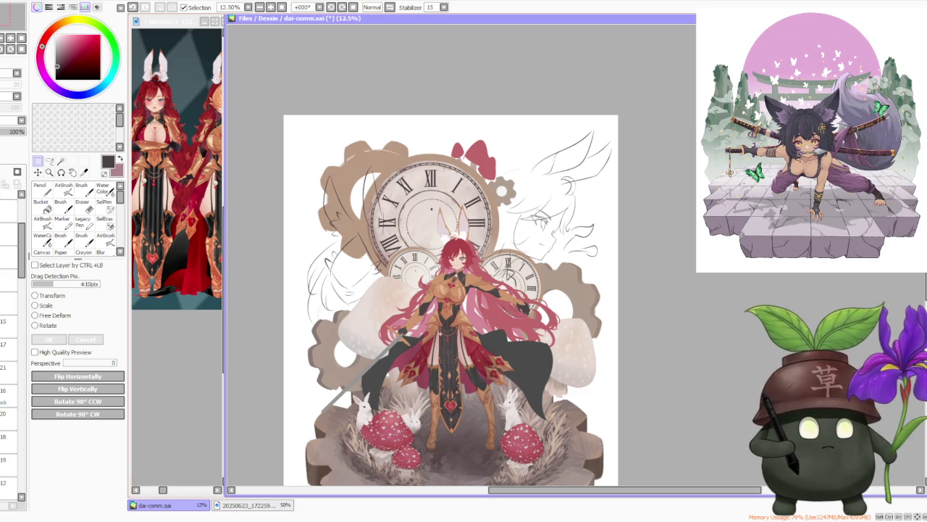
scroll(616, 141, down, 1)
scroll(453, 219, up, 2)
scroll(452, 219, up, 1)
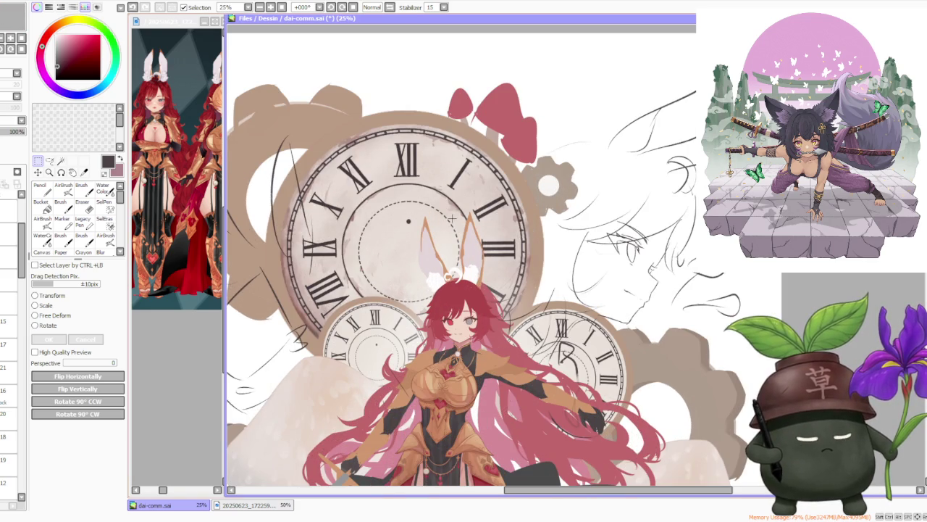
scroll(453, 219, down, 1)
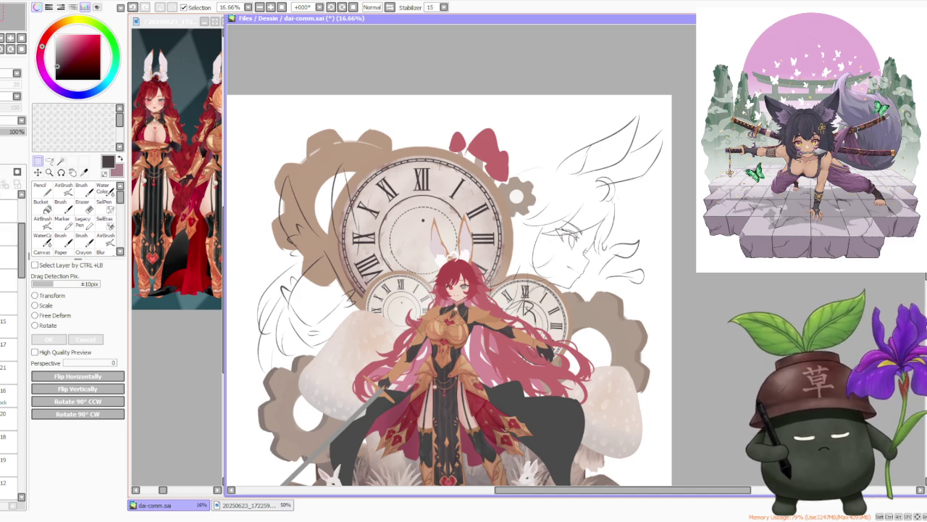
Step: Mirror the view to check the composition, then hide the rough sketch layer
scroll(507, 289, down, 2)
scroll(507, 290, up, 1)
key(h)
key(h)
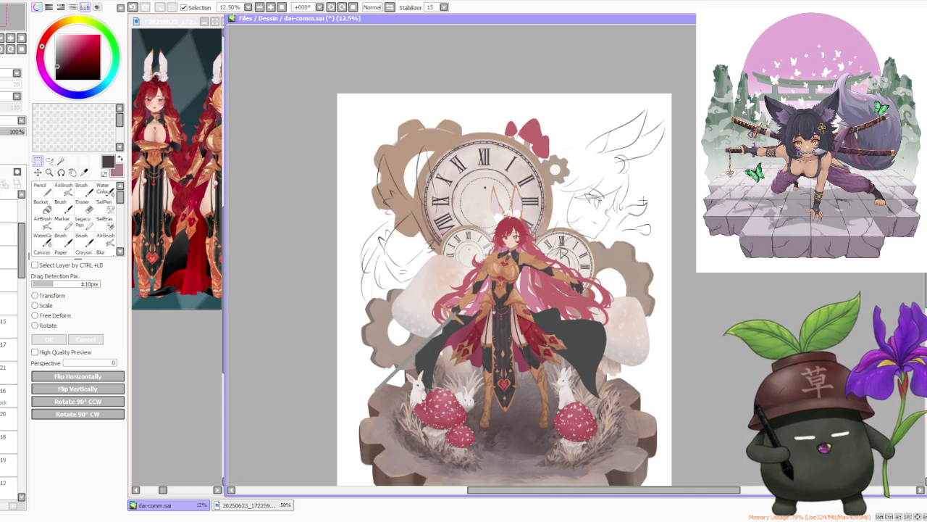
scroll(22, 211, up, 3)
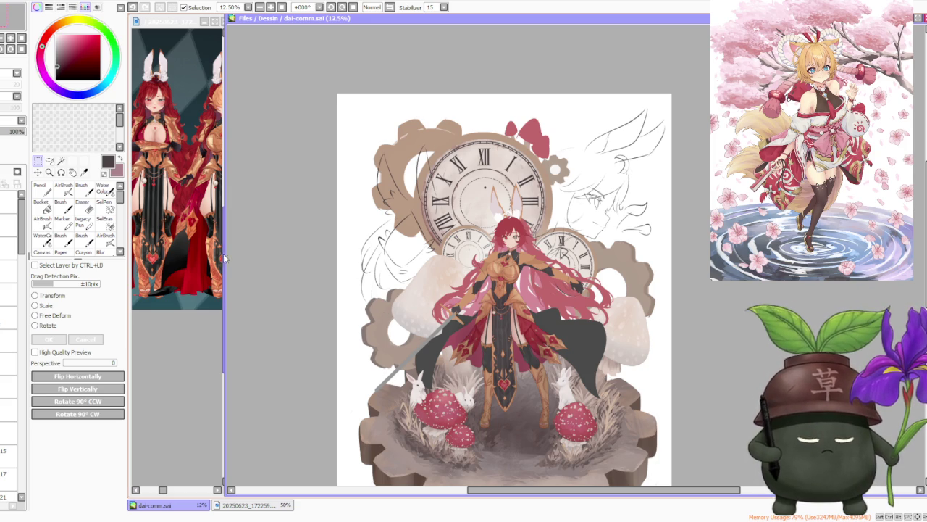
click(7, 224)
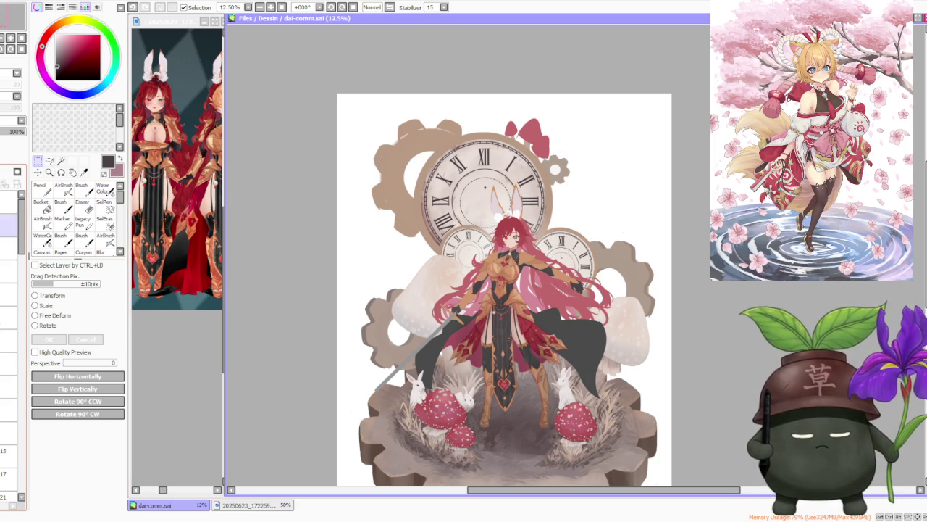
Step: Zoom in and out across the finished composition to inspect it
scroll(559, 229, down, 1)
scroll(559, 229, down, 1)
scroll(559, 229, up, 2)
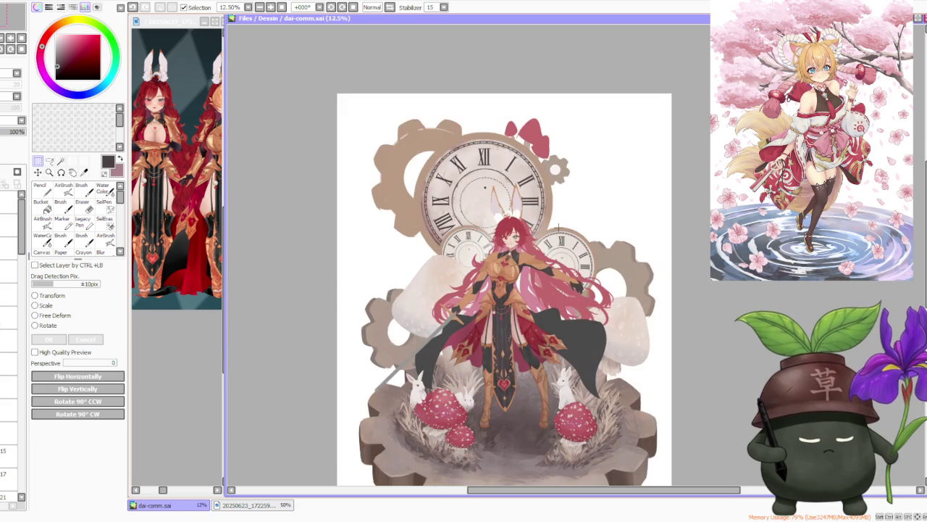
scroll(558, 229, up, 1)
scroll(468, 255, up, 1)
scroll(468, 255, down, 1)
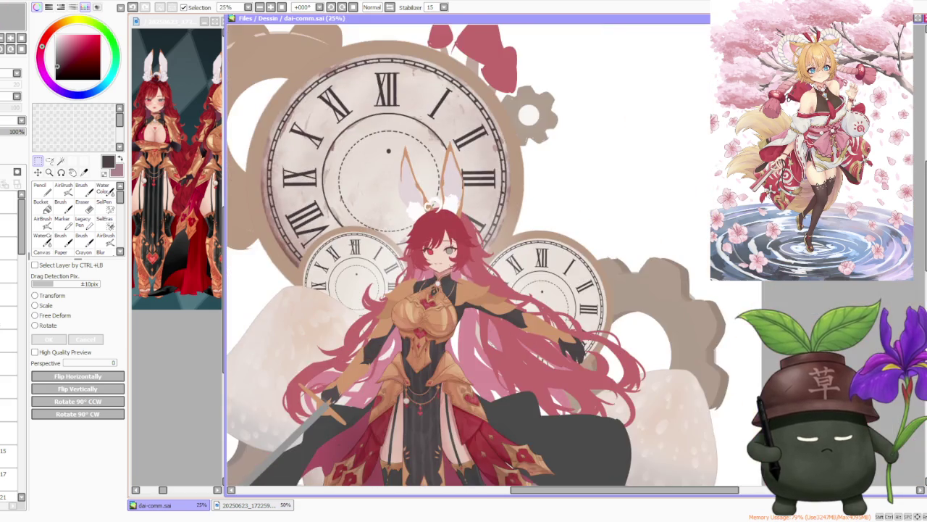
scroll(468, 255, down, 1)
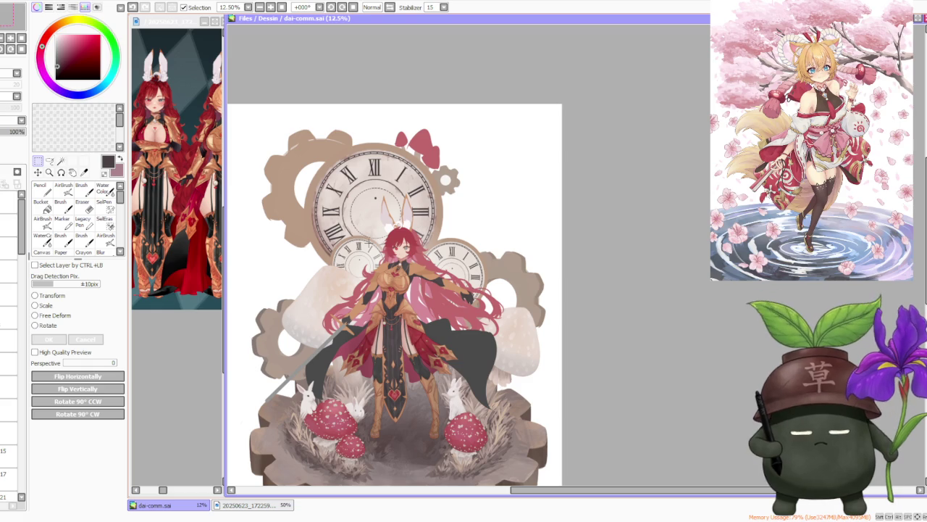
scroll(370, 242, down, 1)
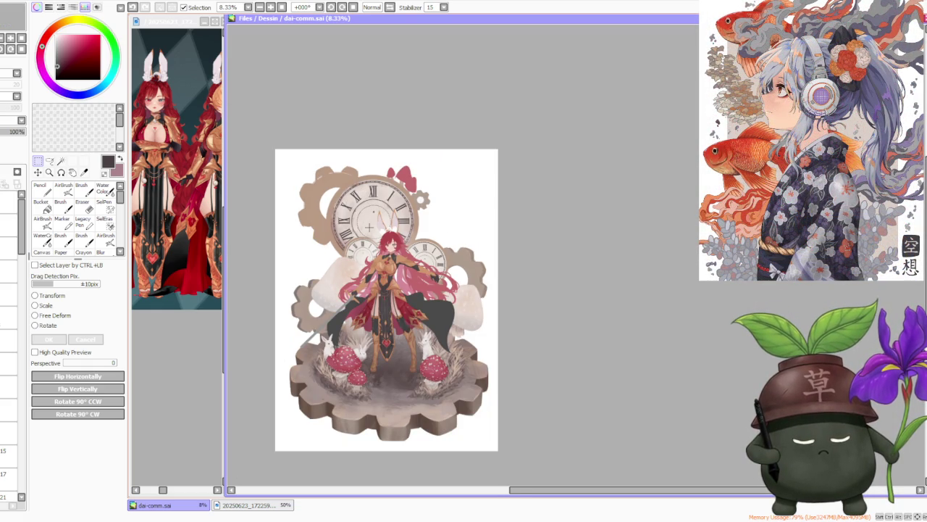
scroll(355, 406, up, 3)
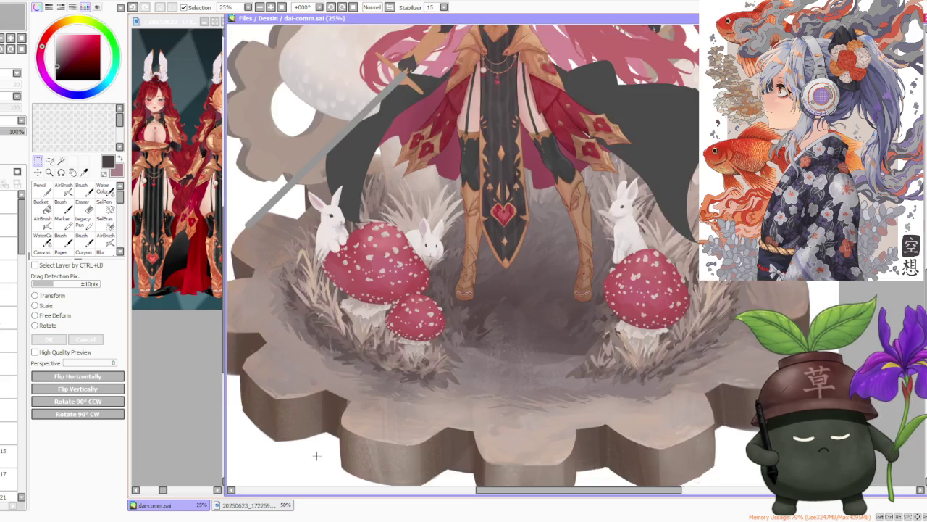
scroll(352, 413, up, 1)
scroll(304, 424, down, 1)
scroll(304, 424, down, 1)
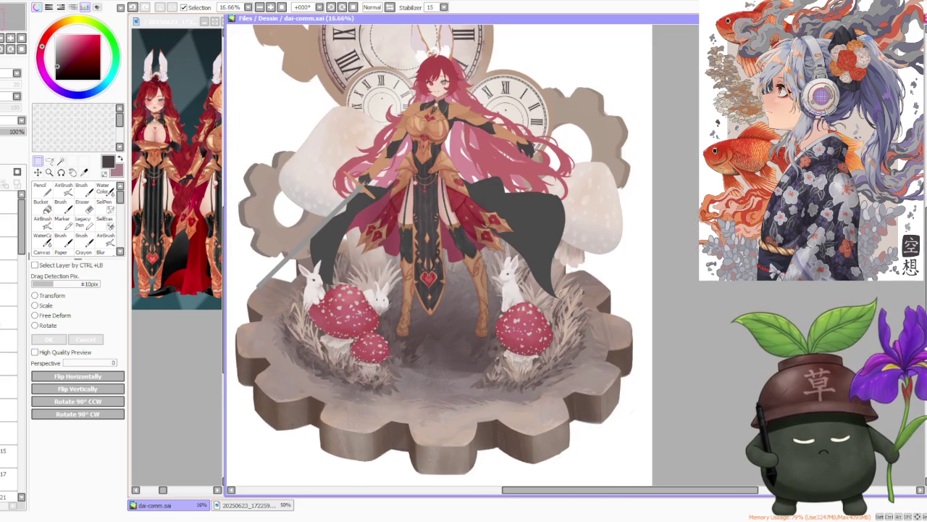
scroll(311, 406, down, 1)
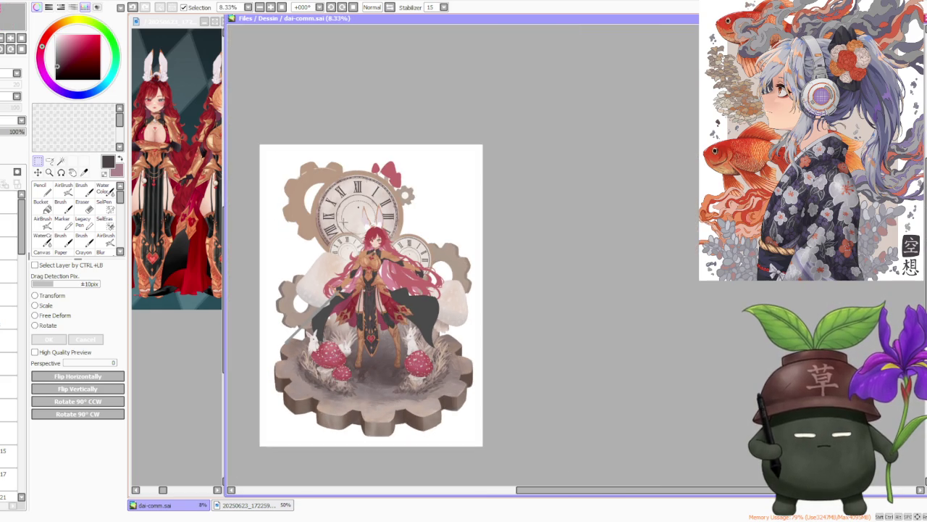
scroll(329, 173, up, 1)
scroll(323, 177, down, 1)
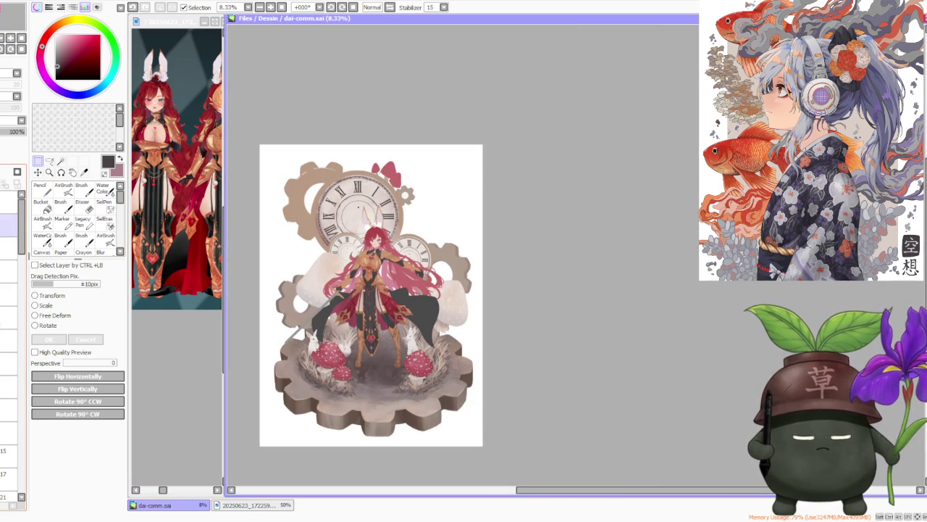
Step: Toggle the upper-right sketch layer on and off to compare, leaving it visible
click(7, 226)
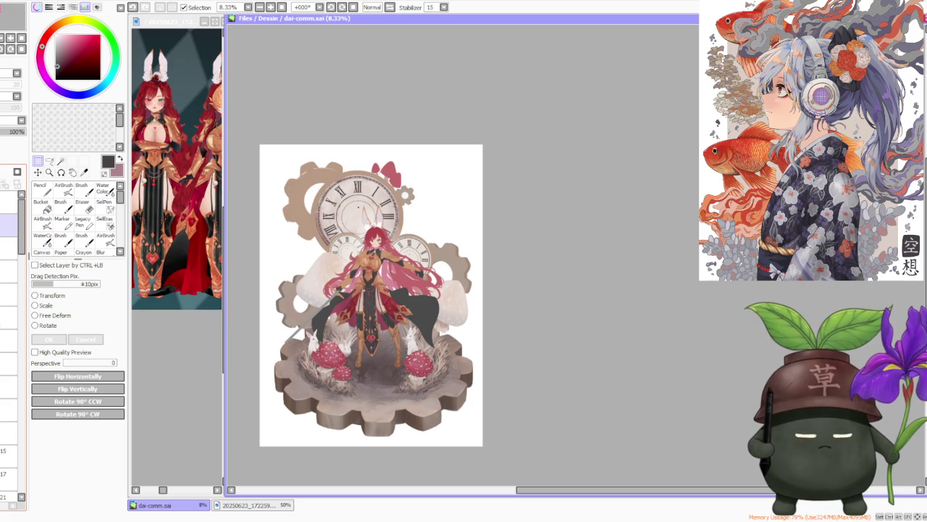
click(7, 226)
click(7, 226)
click(7, 226)
click(7, 226)
click(7, 226)
click(7, 226)
scroll(9, 326, down, 3)
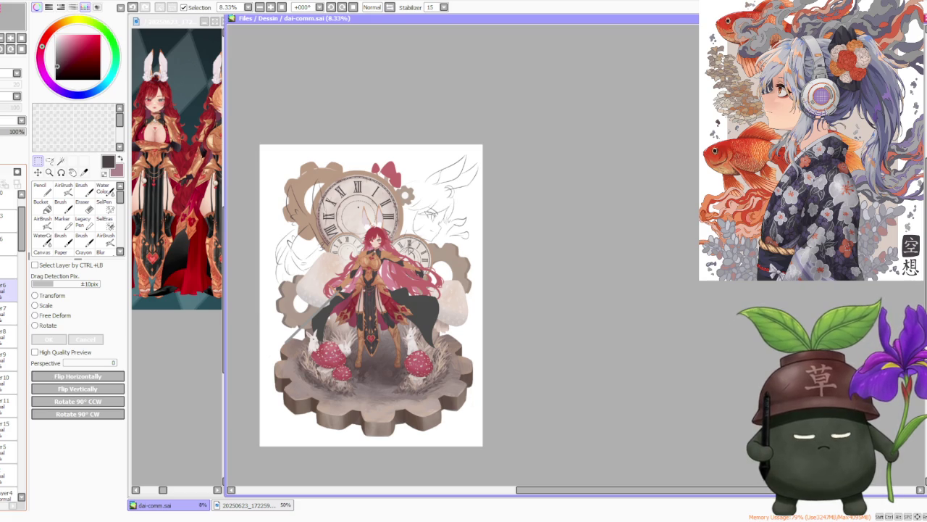
Step: Select layers further down the layer panel
click(8, 358)
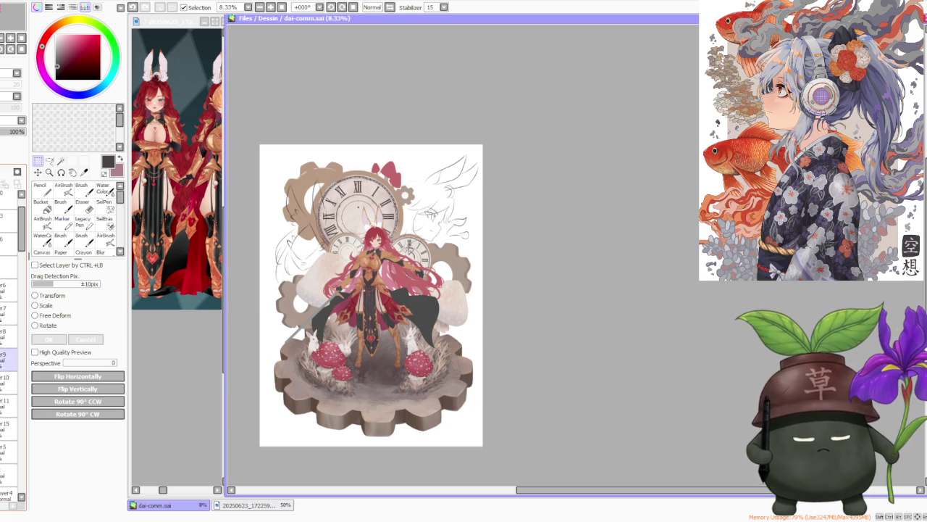
click(7, 400)
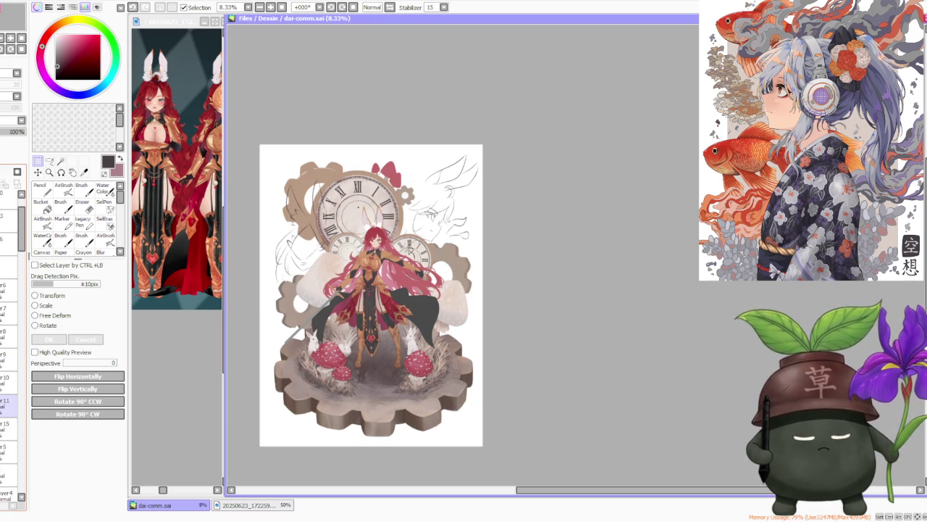
scroll(438, 217, down, 1)
scroll(450, 216, up, 2)
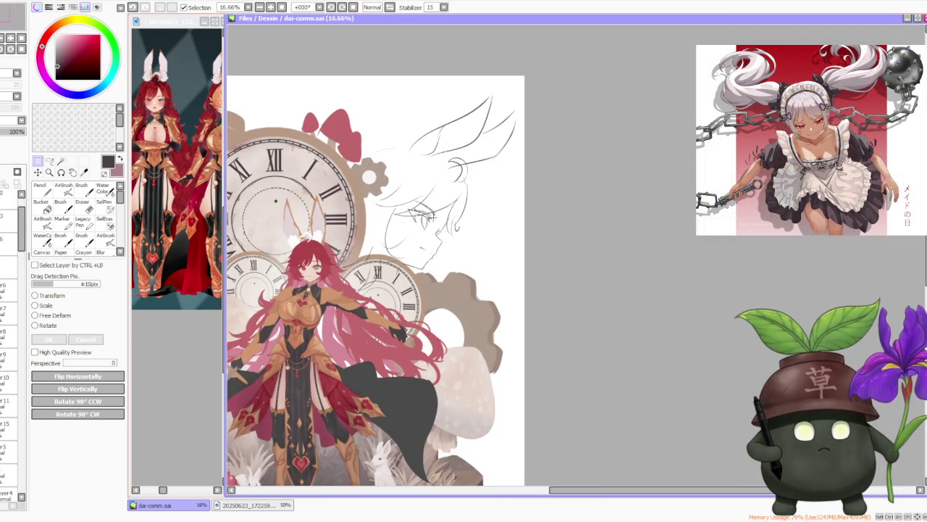
Step: Make the bunny-eared head sketch layer the active layer
drag(436, 215, 550, 336)
key(ctrl+d)
scroll(547, 319, down, 2)
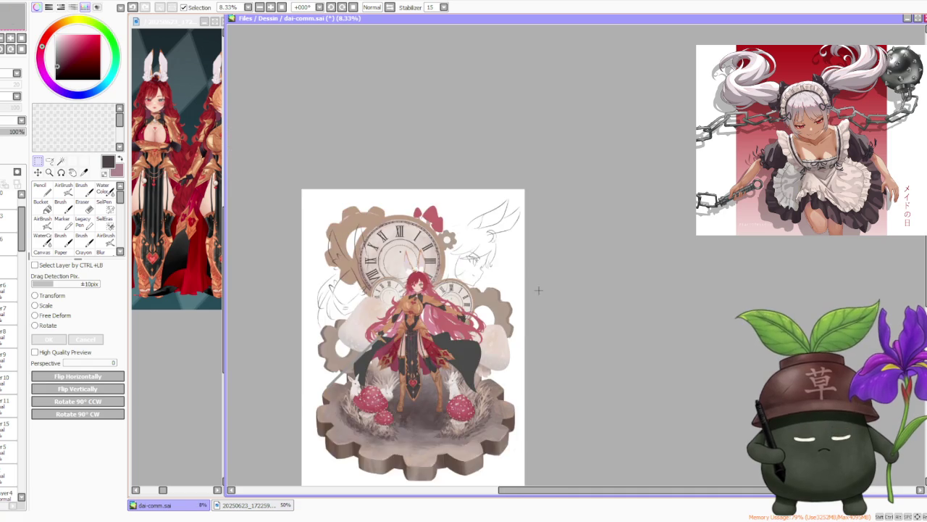
scroll(537, 288, down, 1)
scroll(537, 289, up, 2)
scroll(526, 287, down, 1)
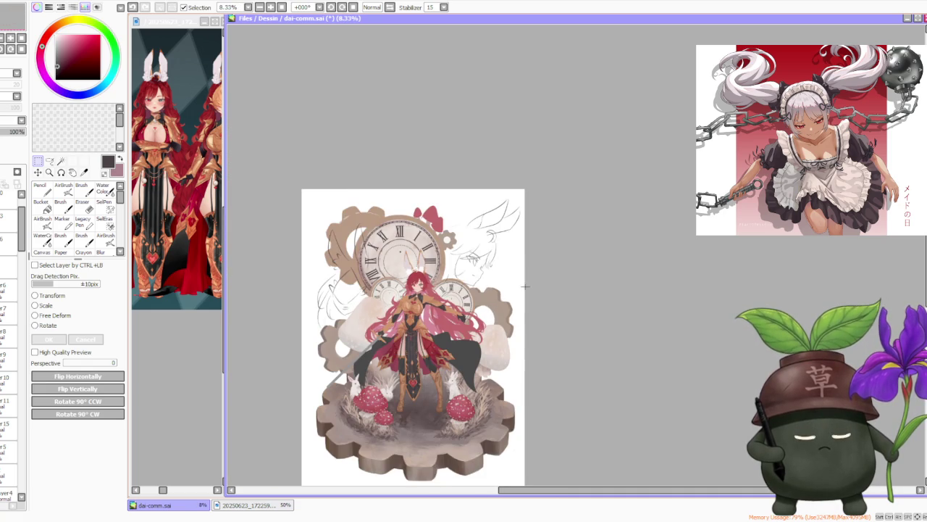
click(8, 443)
click(7, 426)
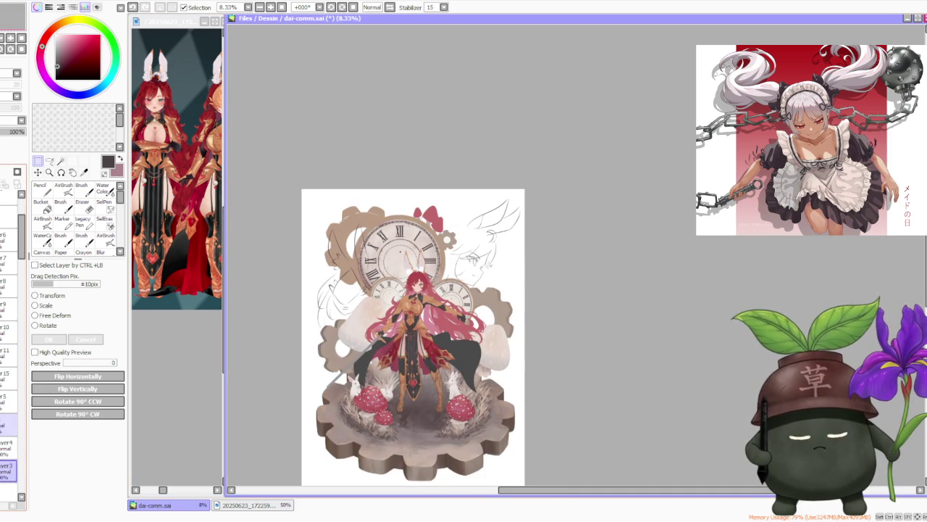
Step: Rotate the head sketch slightly counter-clockwise and apply the transform
click(35, 305)
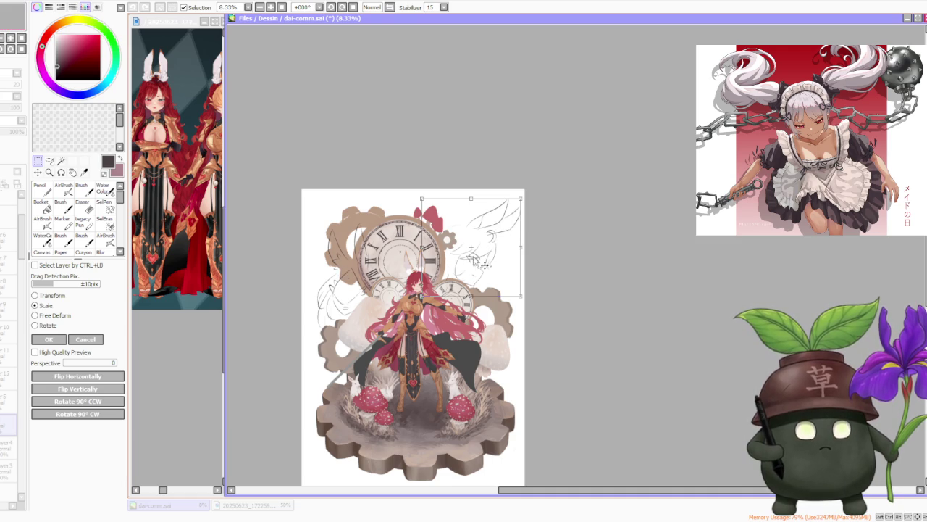
scroll(506, 271, down, 1)
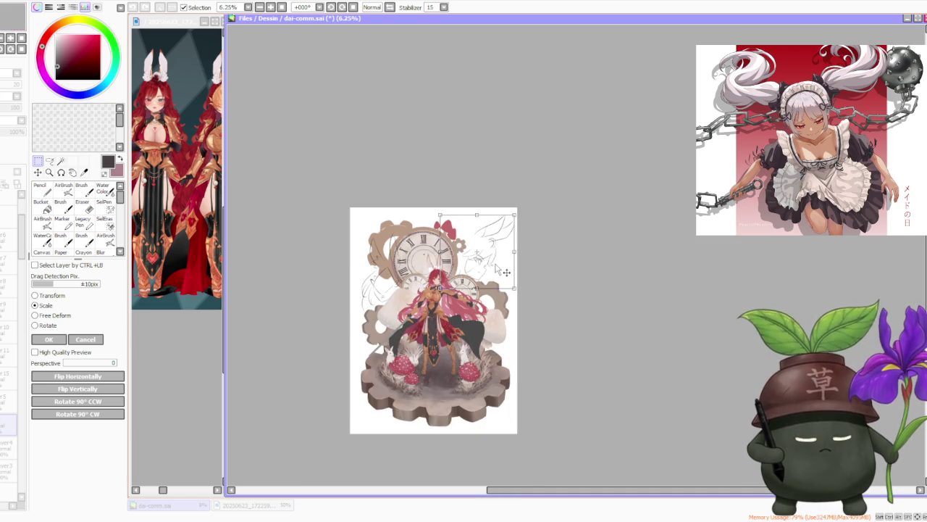
scroll(506, 271, up, 3)
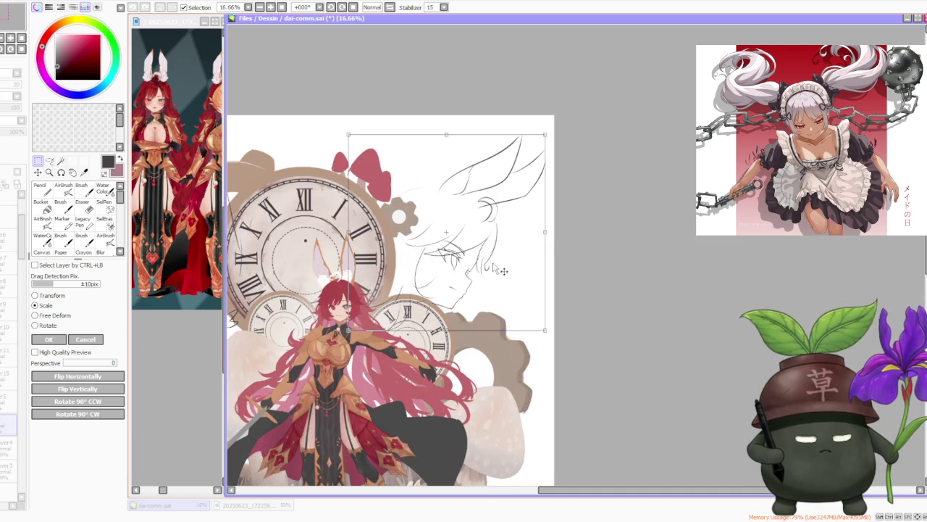
click(46, 325)
mouse_move(547, 126)
mouse_down()
mouse_move(535, 124)
mouse_move(514, 196)
mouse_move(495, 209)
mouse_up()
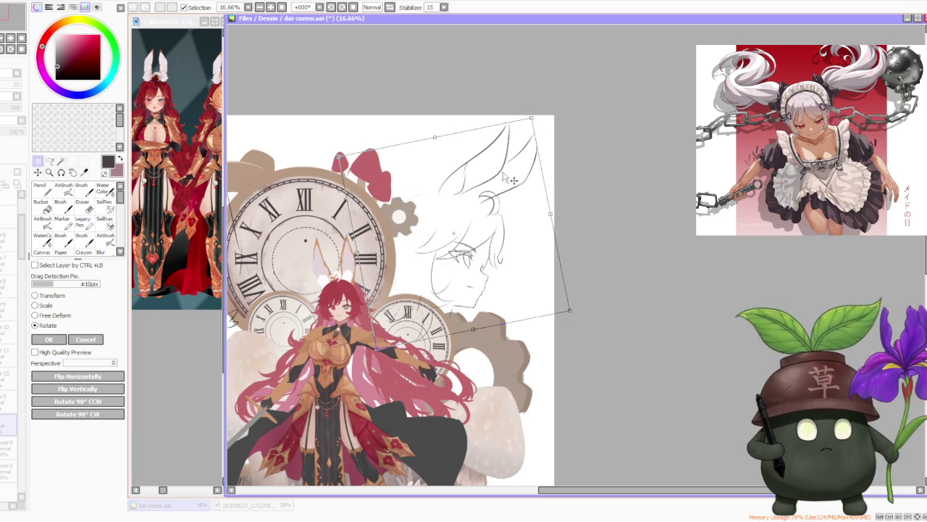
scroll(496, 205, down, 2)
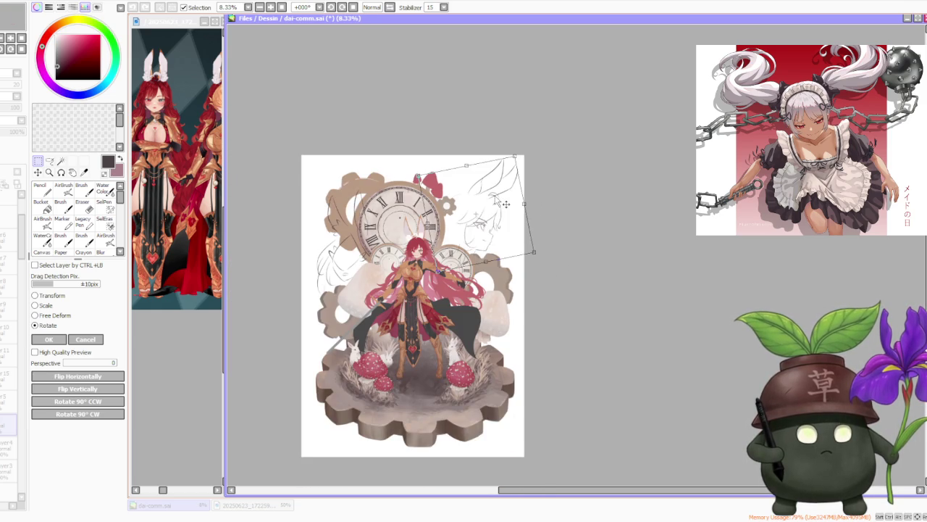
click(49, 339)
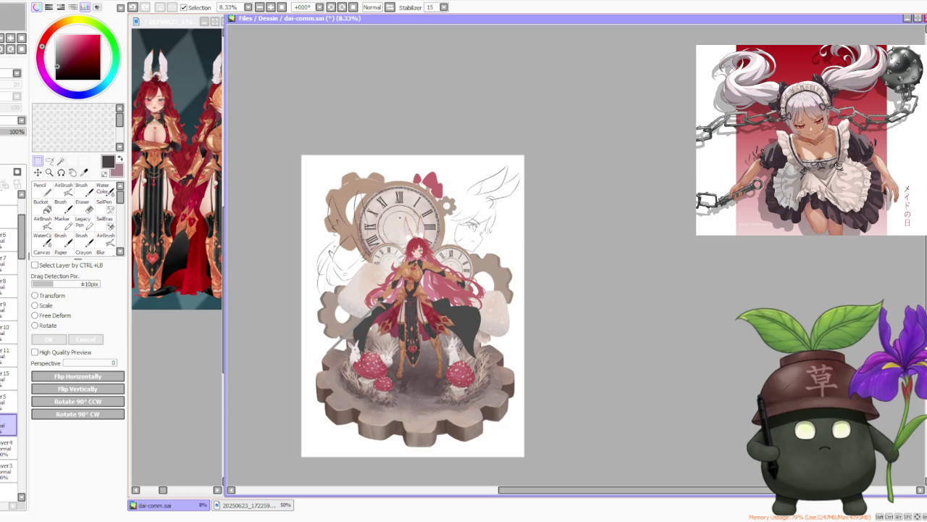
Step: Nudge the head sketch slightly up and to the right and apply it
scroll(512, 197, down, 1)
scroll(511, 197, up, 1)
scroll(511, 198, up, 1)
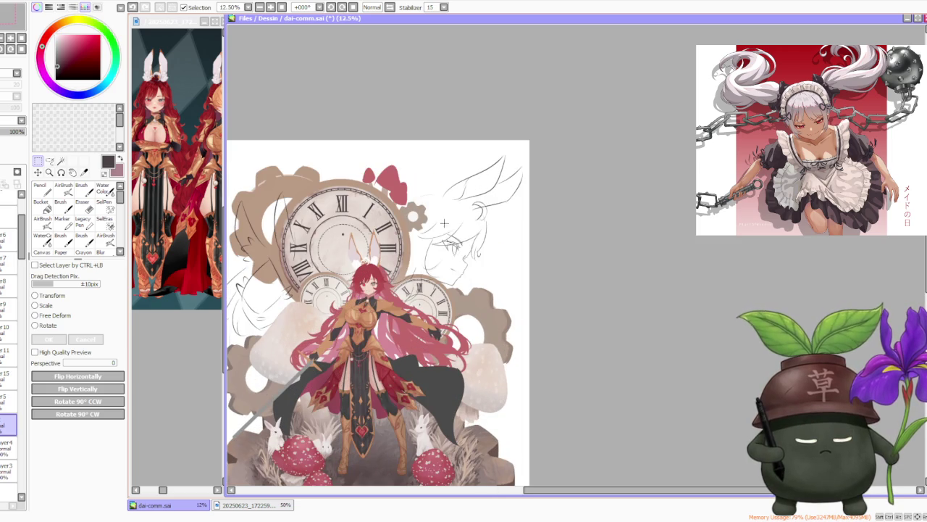
click(45, 325)
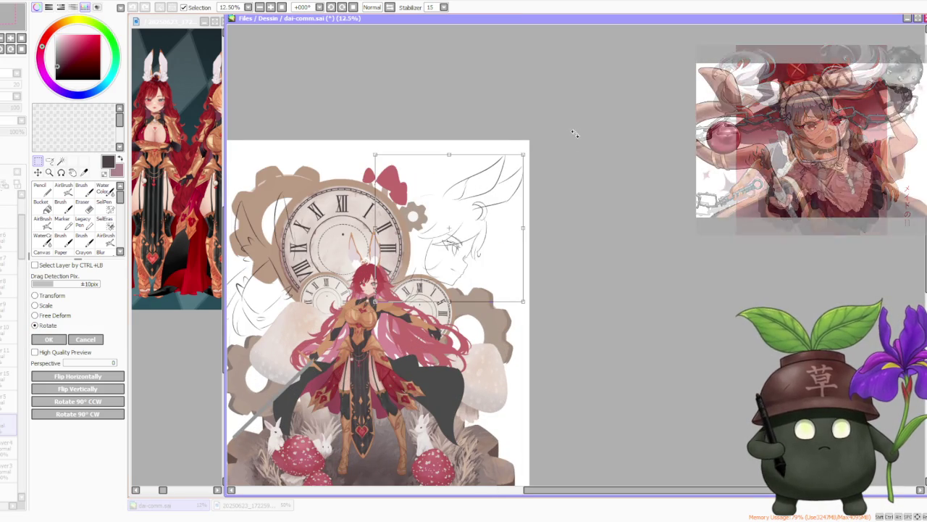
drag(491, 219, 494, 215)
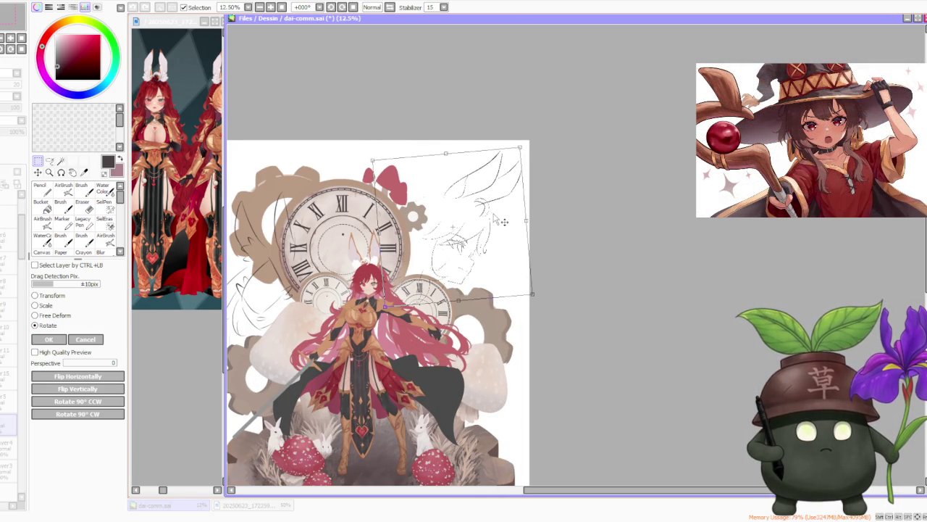
scroll(502, 222, down, 1)
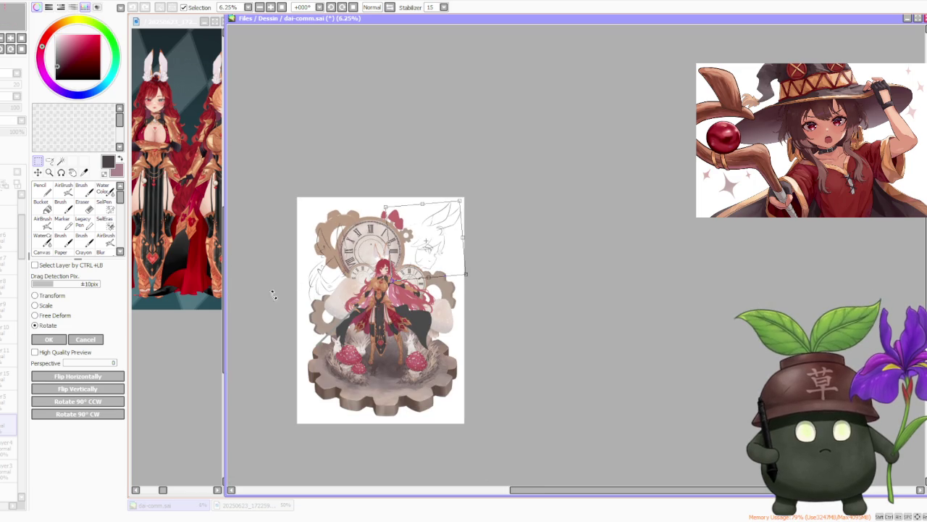
click(49, 339)
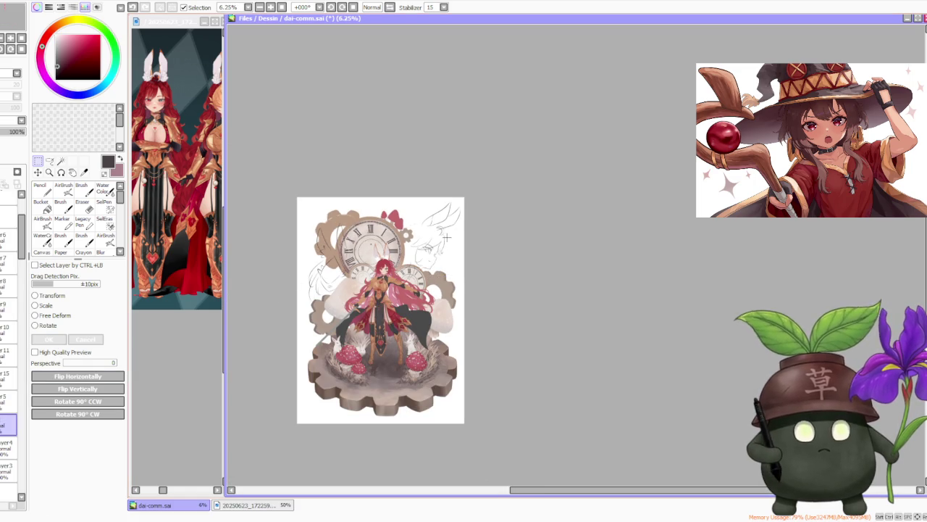
scroll(447, 236, up, 2)
Step: Undo the beige fill on the upper-left gear, leaving only its sketch lines
scroll(441, 246, down, 1)
scroll(438, 248, down, 1)
scroll(413, 258, up, 1)
scroll(376, 269, up, 1)
scroll(342, 284, down, 1)
scroll(319, 290, down, 1)
scroll(297, 301, up, 2)
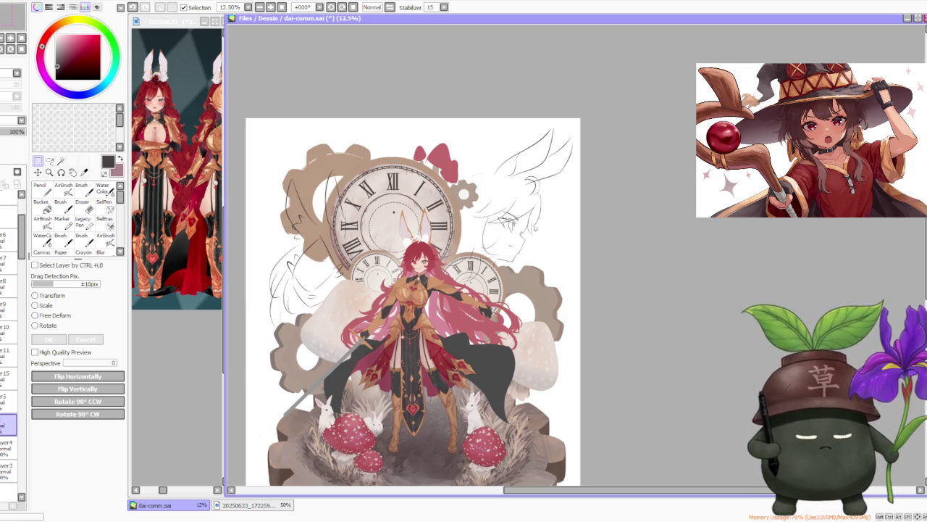
key(ctrl+z)
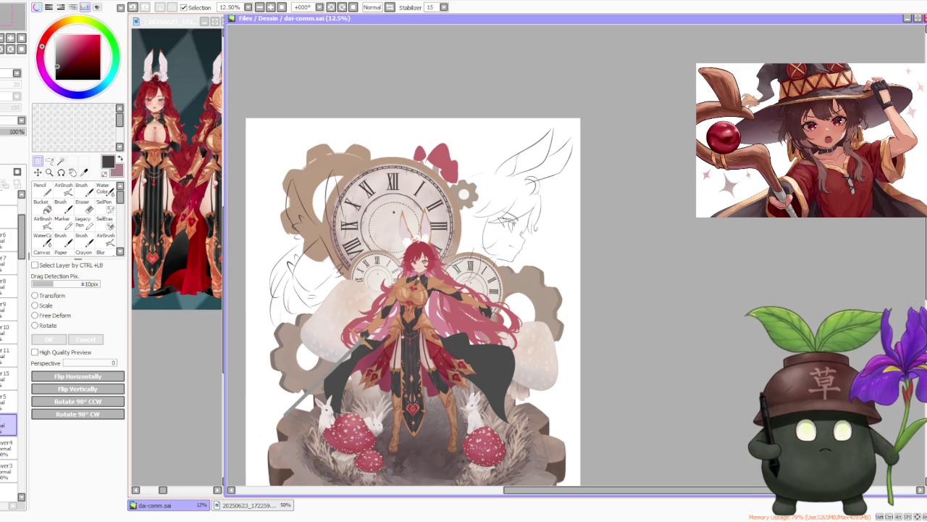
Step: Zoom around to check the artwork, then bring the armored character reference sheet forward
scroll(381, 215, up, 2)
scroll(381, 215, down, 1)
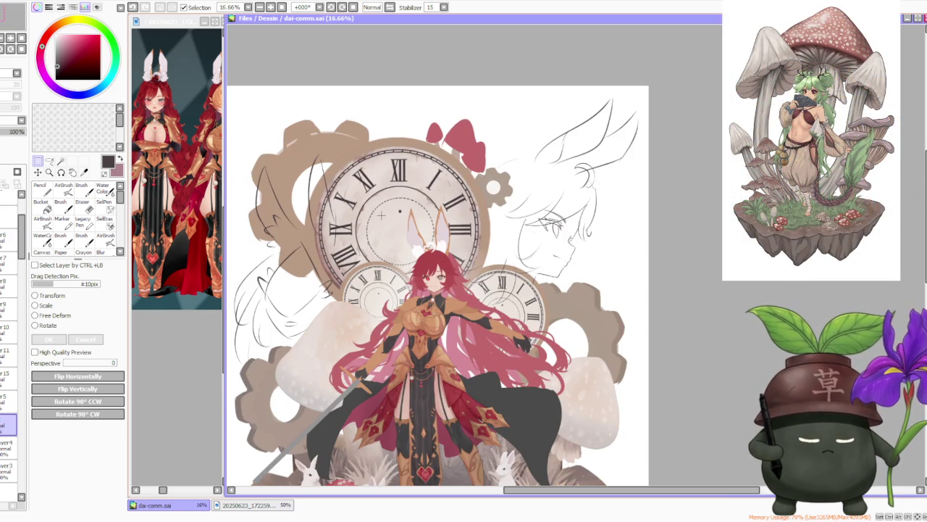
scroll(422, 196, down, 1)
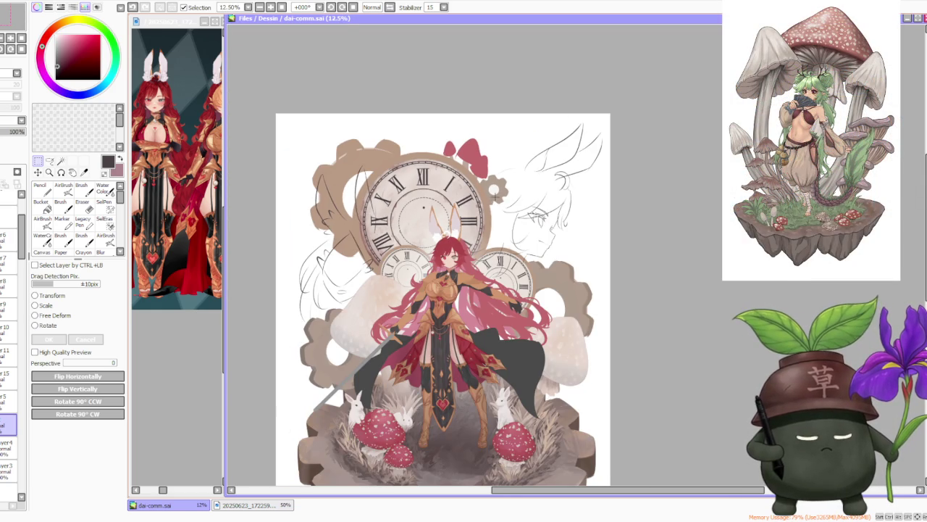
scroll(528, 226, up, 1)
scroll(527, 226, up, 2)
scroll(528, 226, down, 2)
scroll(525, 222, down, 1)
scroll(527, 223, down, 1)
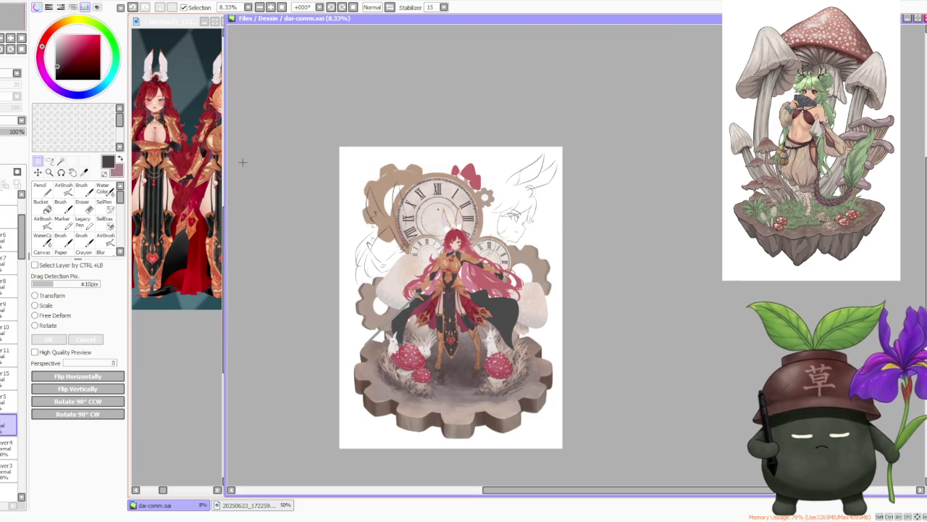
click(174, 184)
scroll(175, 184, down, 1)
Step: Zoom the reference sheet to 100% on the armored character
scroll(175, 184, down, 1)
scroll(176, 196, up, 2)
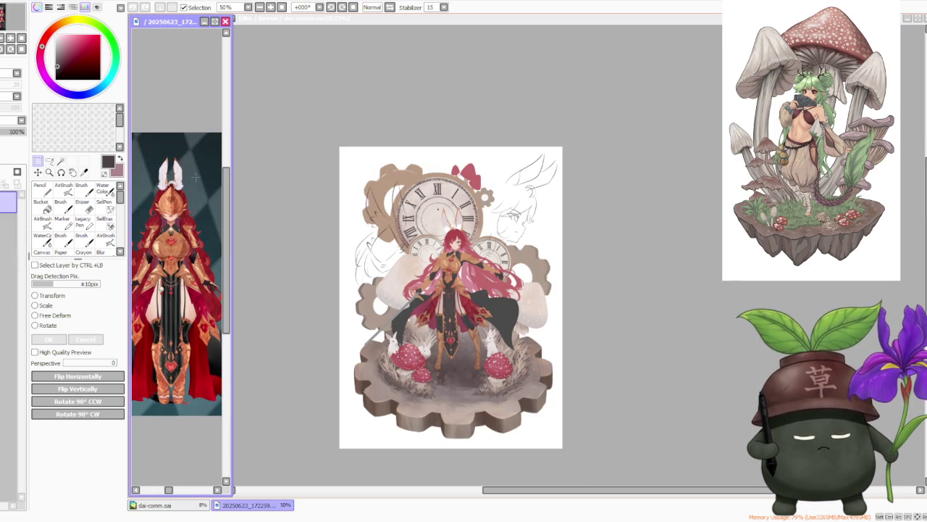
scroll(178, 222, up, 1)
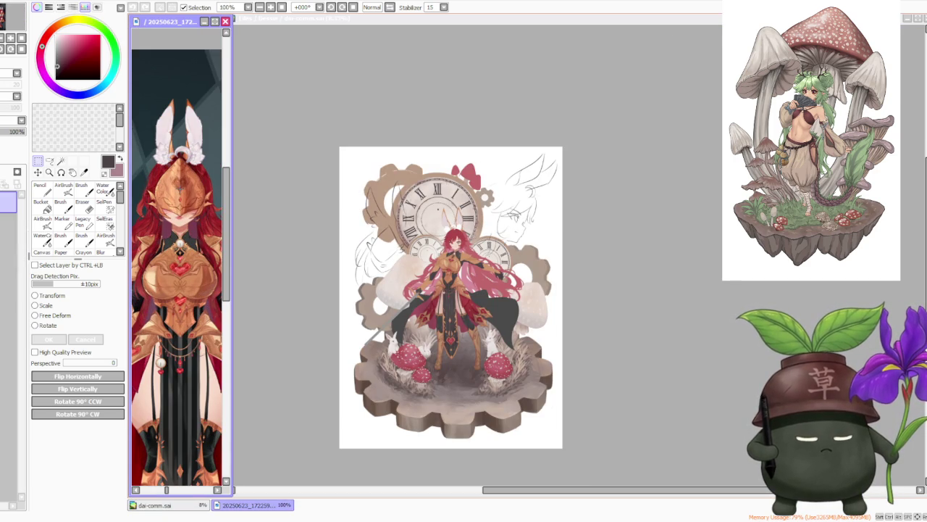
Step: Return to the dai-comm.sai canvas and zoom out to view the whole illustration
click(614, 203)
scroll(479, 212, down, 1)
scroll(478, 212, up, 2)
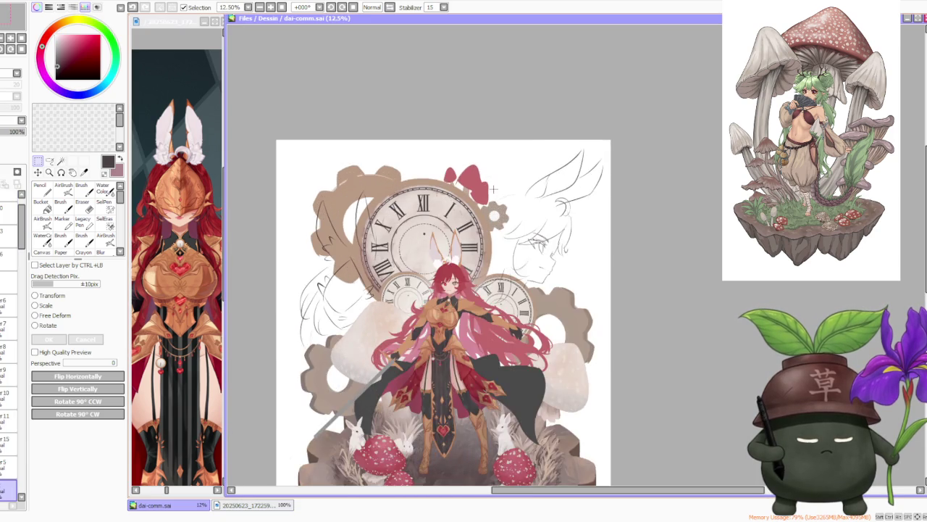
scroll(478, 211, down, 1)
scroll(465, 216, up, 1)
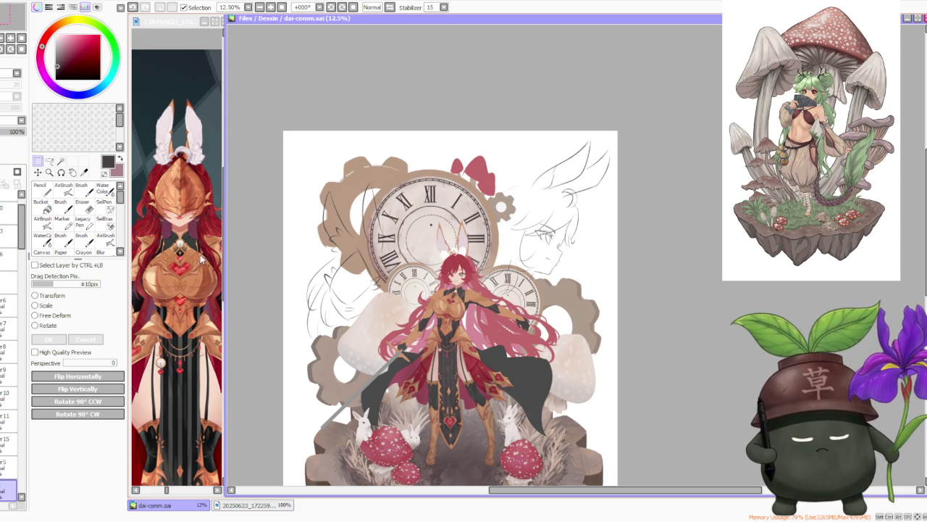
key(minus)
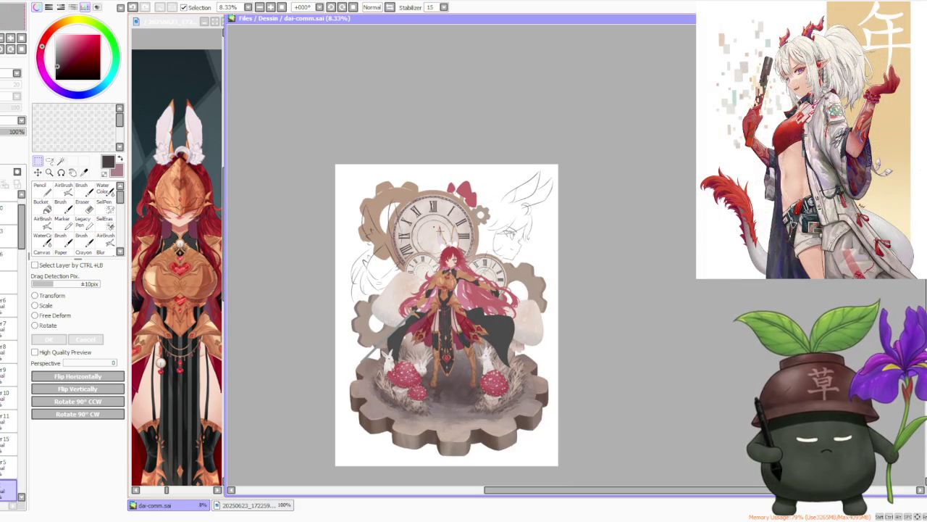
scroll(434, 230, up, 1)
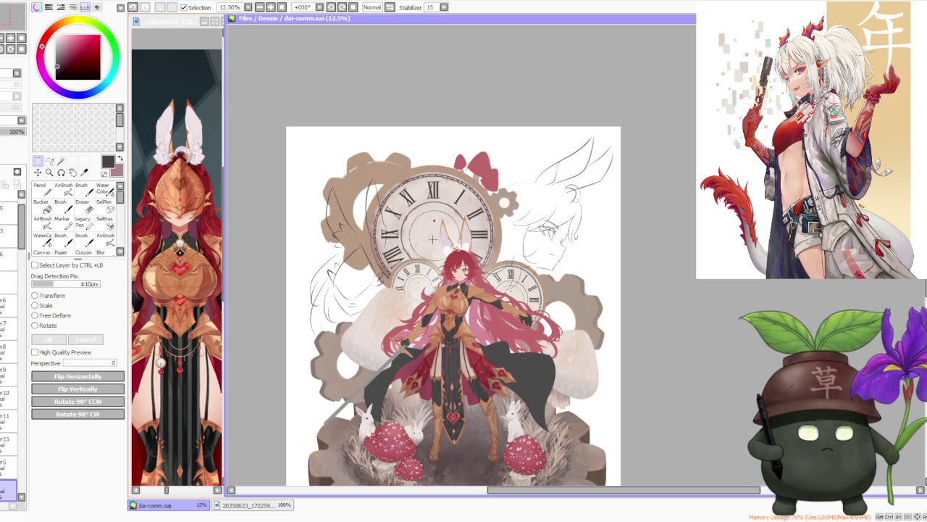
Step: Scroll through the Layer panel down to Layer 139
scroll(418, 262, up, 1)
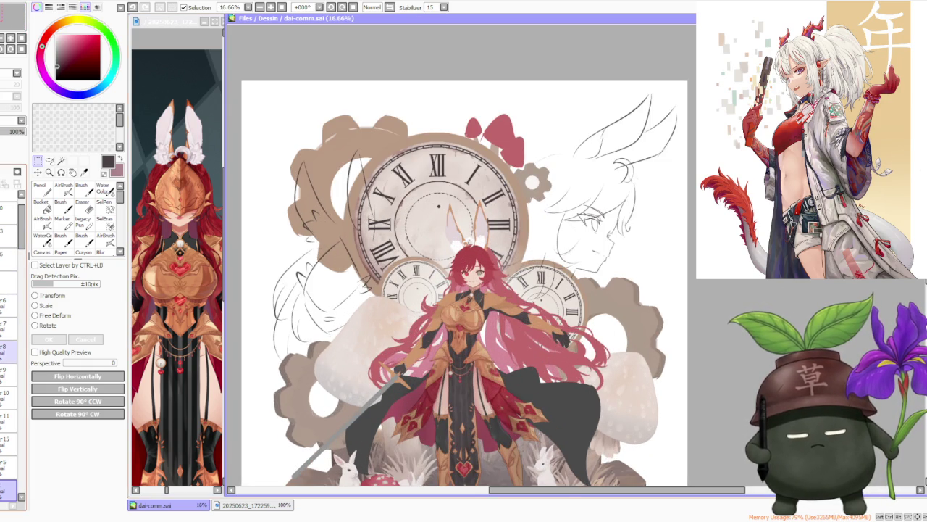
scroll(8, 340, down, 1)
scroll(8, 377, down, 1)
scroll(9, 362, down, 2)
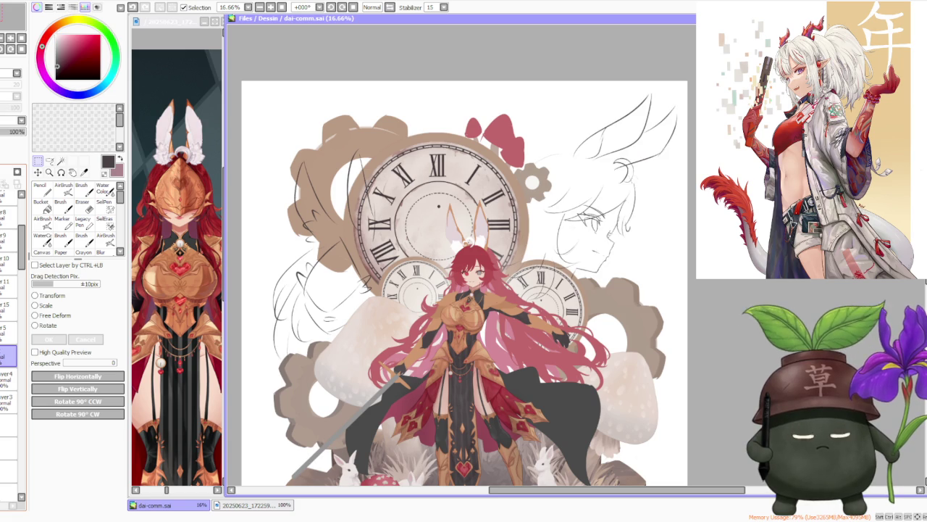
scroll(14, 326, down, 2)
scroll(13, 326, down, 2)
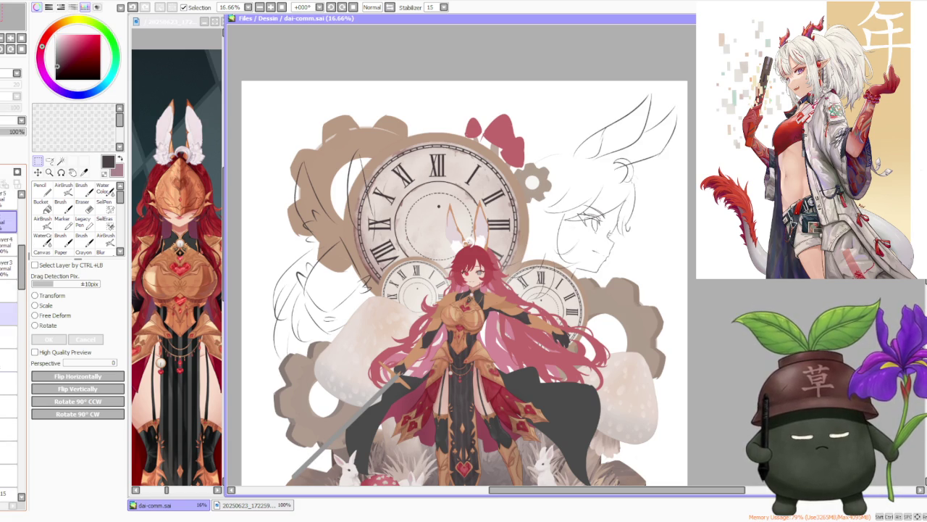
scroll(9, 326, down, 1)
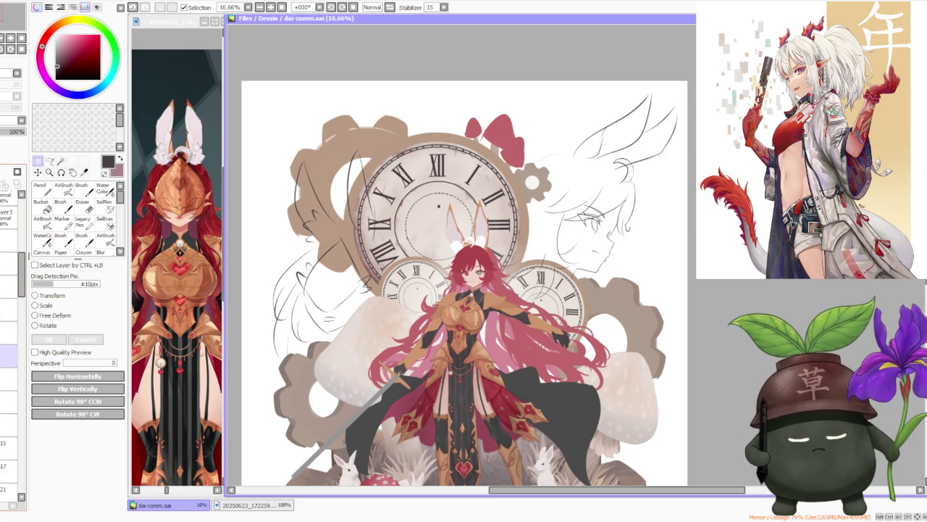
scroll(13, 326, down, 2)
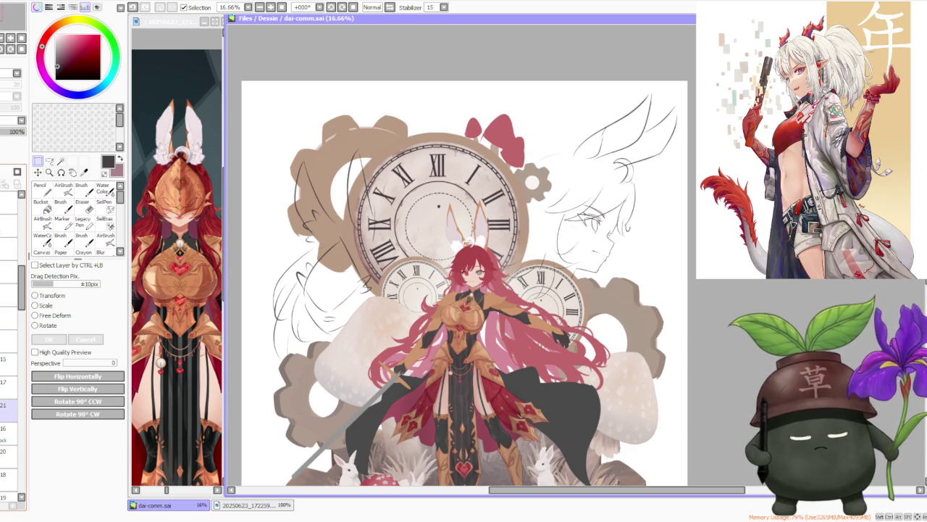
scroll(9, 421, down, 1)
scroll(8, 420, down, 2)
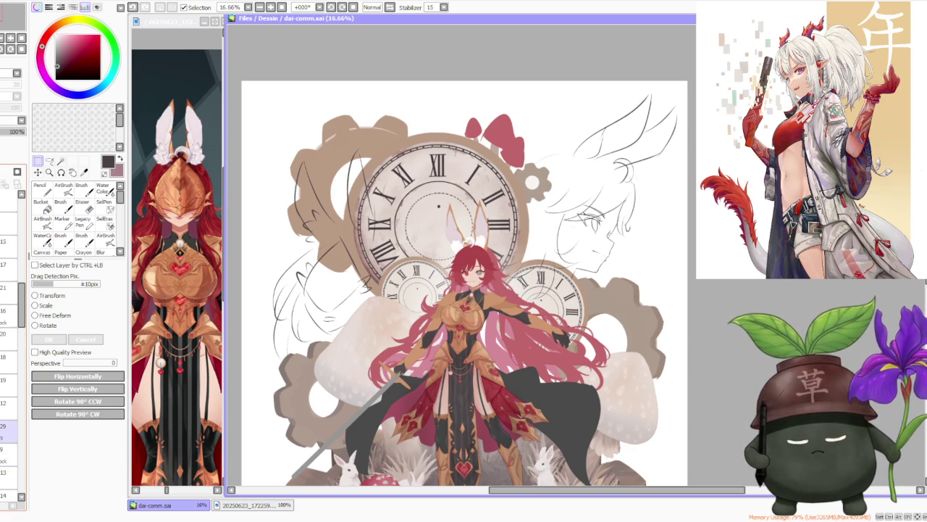
scroll(9, 420, down, 1)
scroll(9, 420, down, 2)
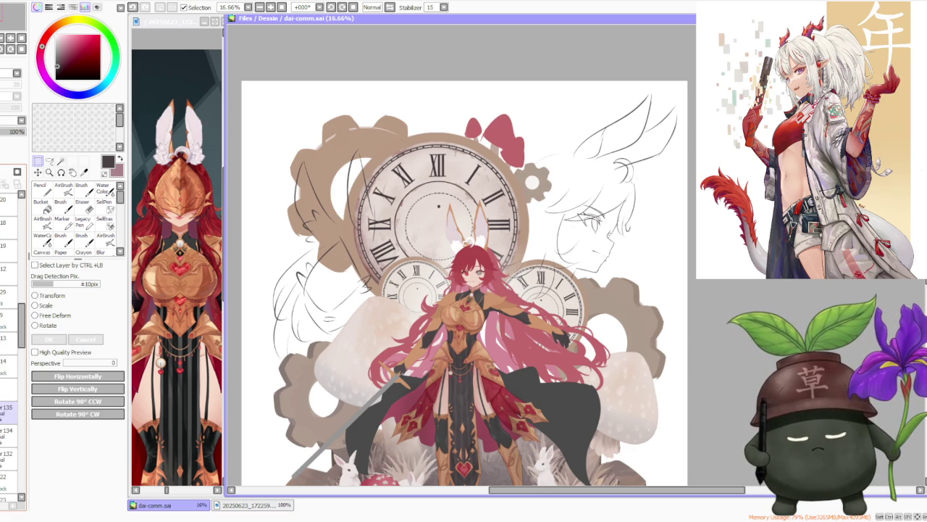
scroll(9, 420, down, 1)
scroll(9, 420, down, 1)
scroll(9, 420, down, 1)
scroll(9, 420, down, 1)
scroll(9, 420, down, 1)
scroll(8, 420, down, 1)
scroll(9, 420, down, 2)
scroll(8, 420, down, 1)
scroll(20, 407, down, 2)
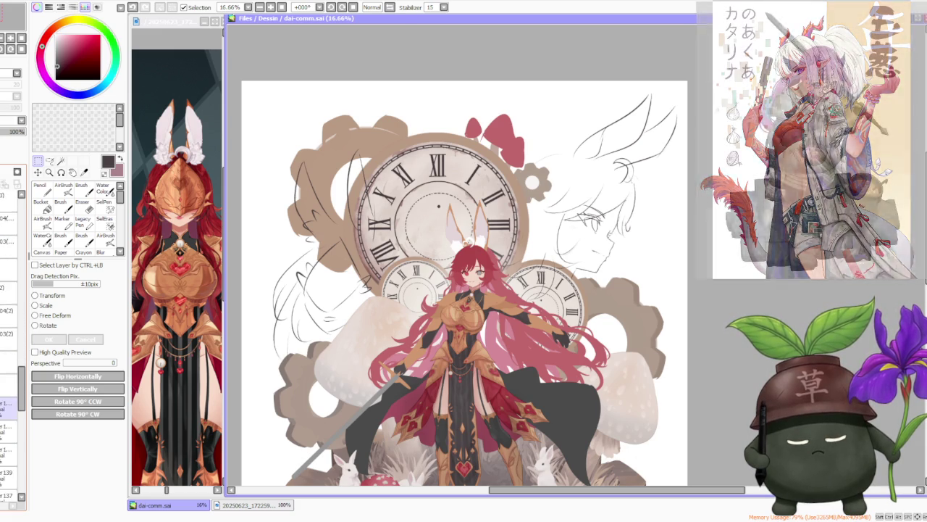
Step: Add new Layer 140 above Layer 139 and zoom the canvas to 25% on the clock
drag(25, 406, 23, 268)
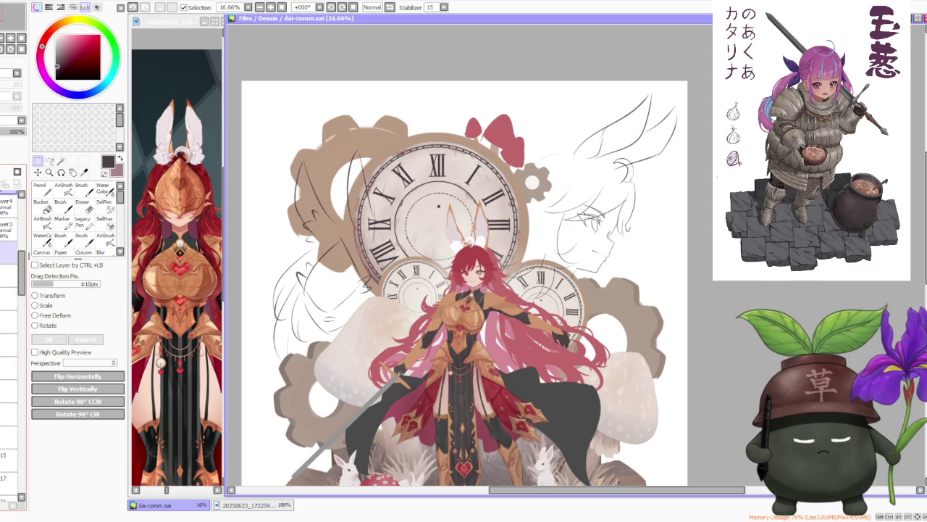
mouse_move(26, 284)
mouse_down()
mouse_move(6, 332)
mouse_move(10, 403)
mouse_up()
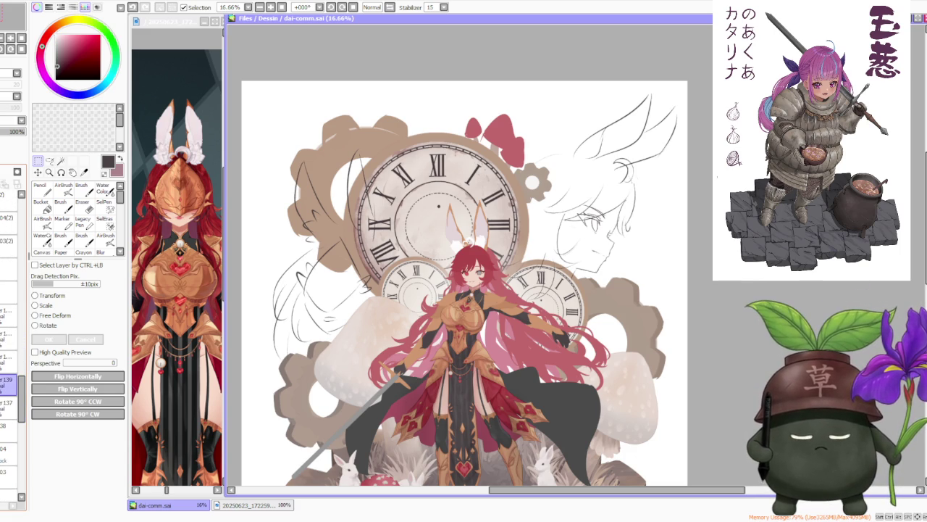
key(ctrl+shift+n)
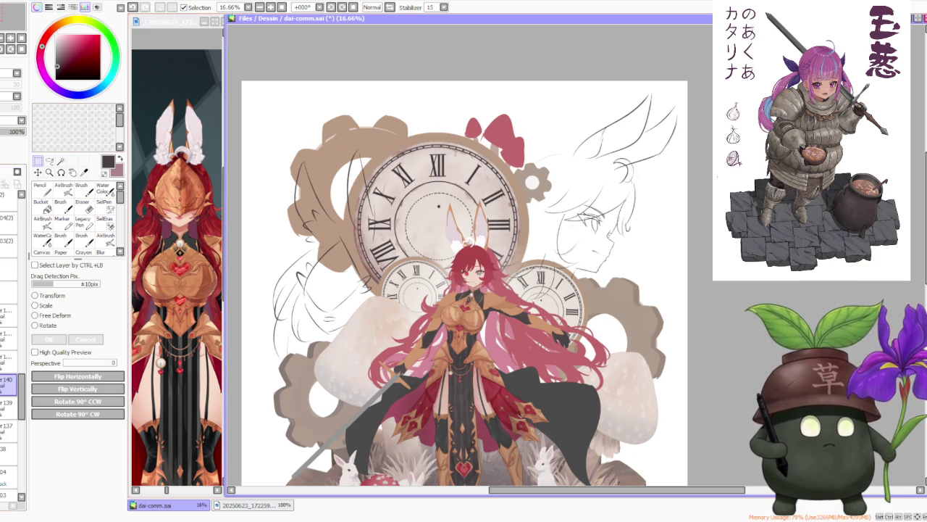
scroll(409, 315, down, 1)
scroll(433, 252, up, 2)
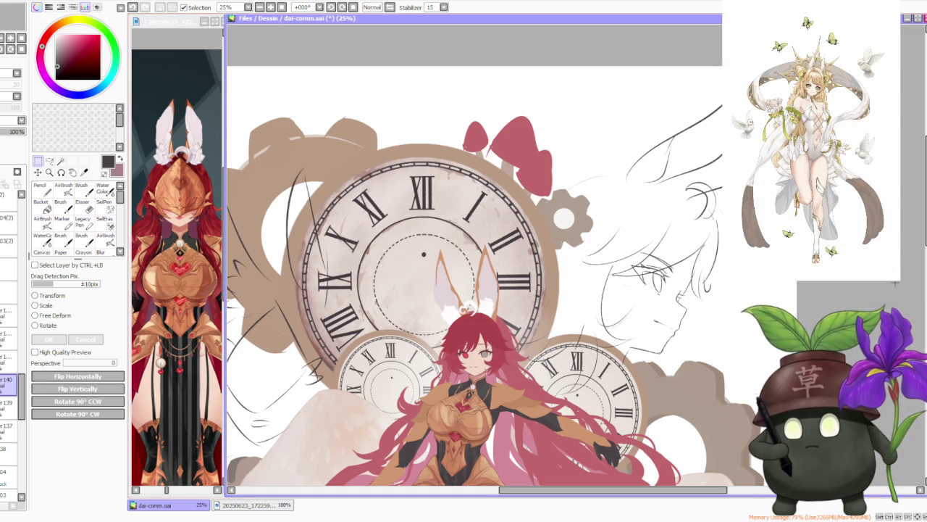
Step: Switch to the Brush, undo the last stroke, and set the brush size to 100
scroll(465, 292, up, 1)
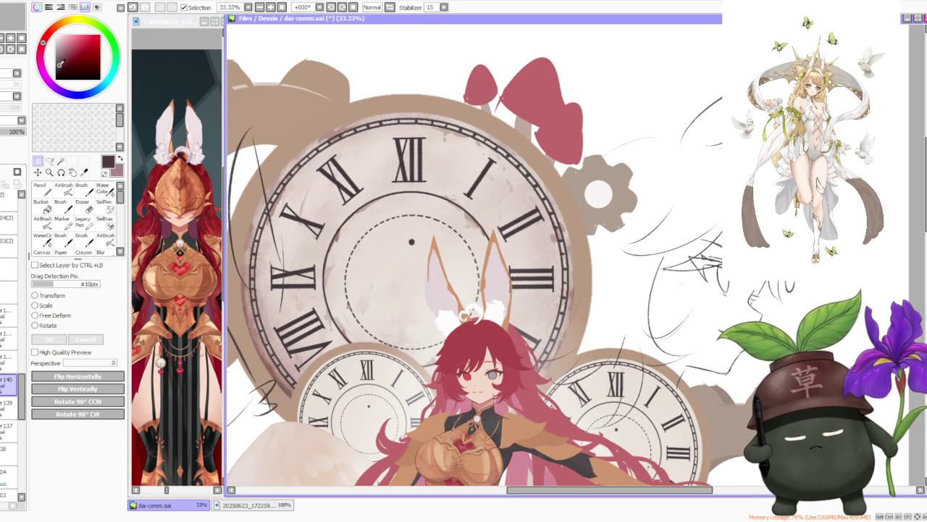
click(82, 188)
key(ctrl+z)
click(90, 496)
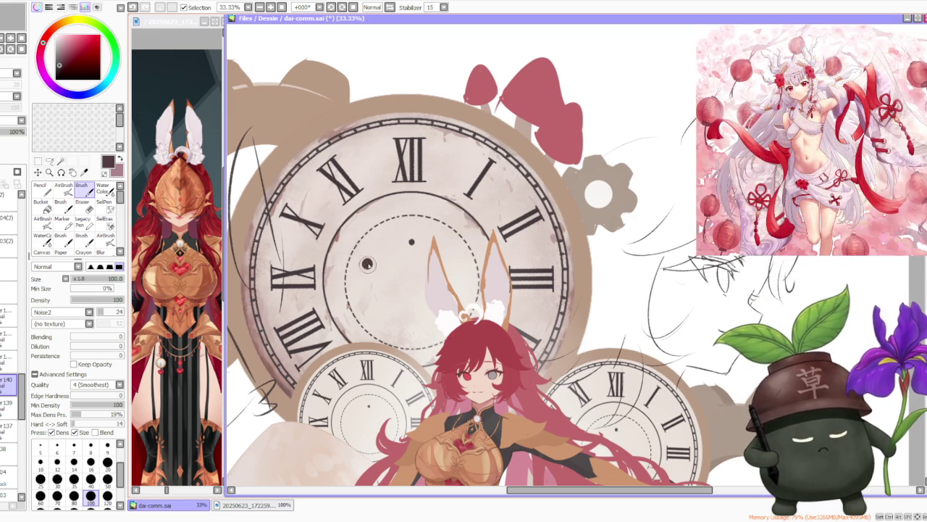
scroll(366, 265, up, 3)
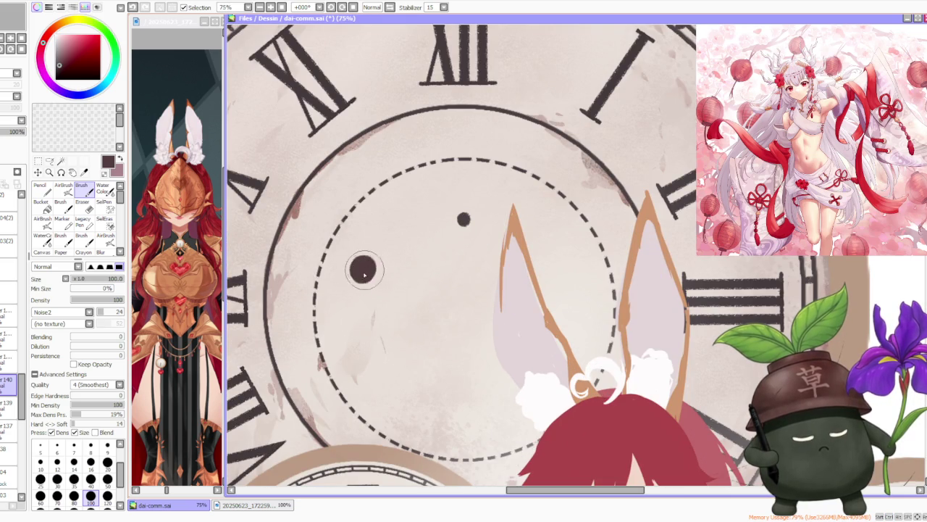
Step: Toggle the transparent colour and undo two trial strokes on the clock face
key(c)
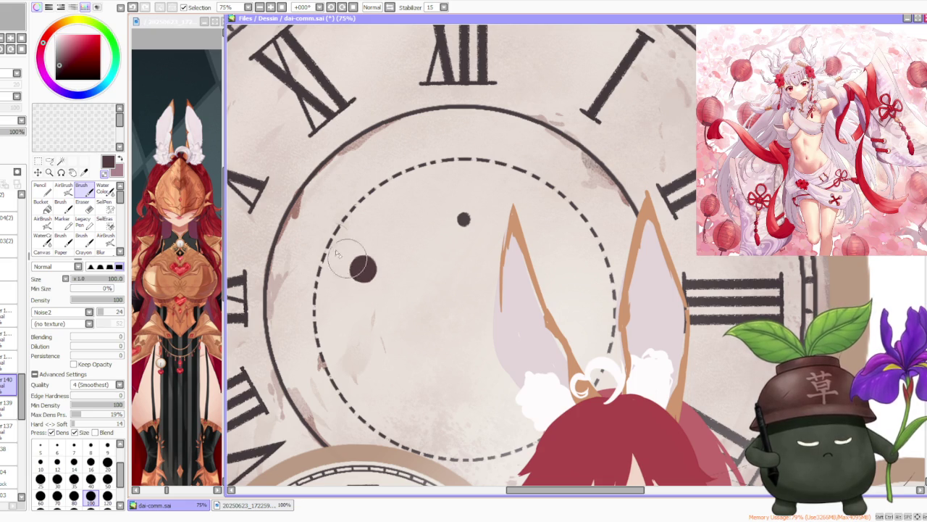
key(ctrl+z)
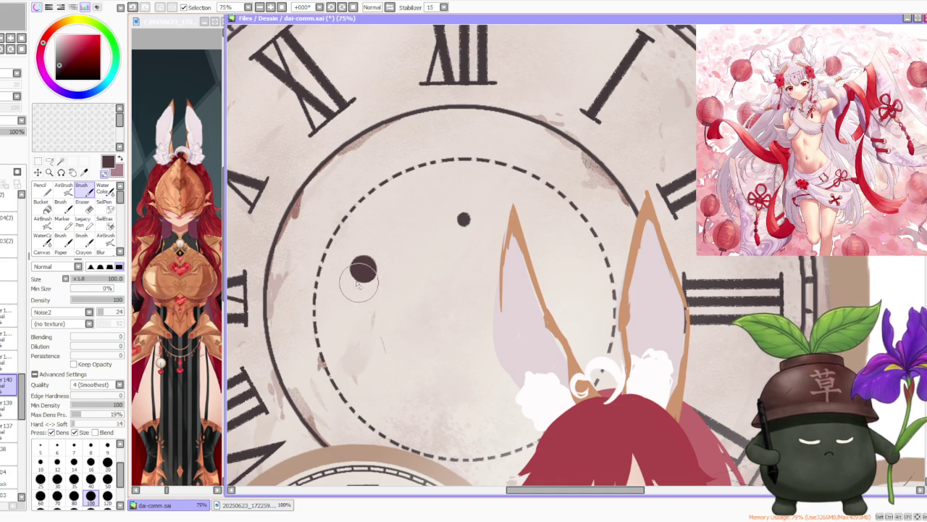
key(ctrl+z)
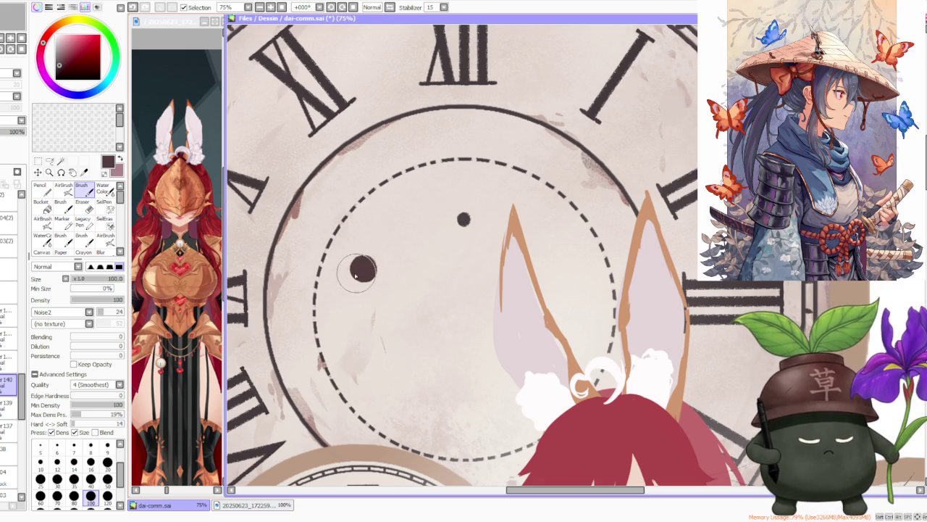
scroll(362, 267, up, 2)
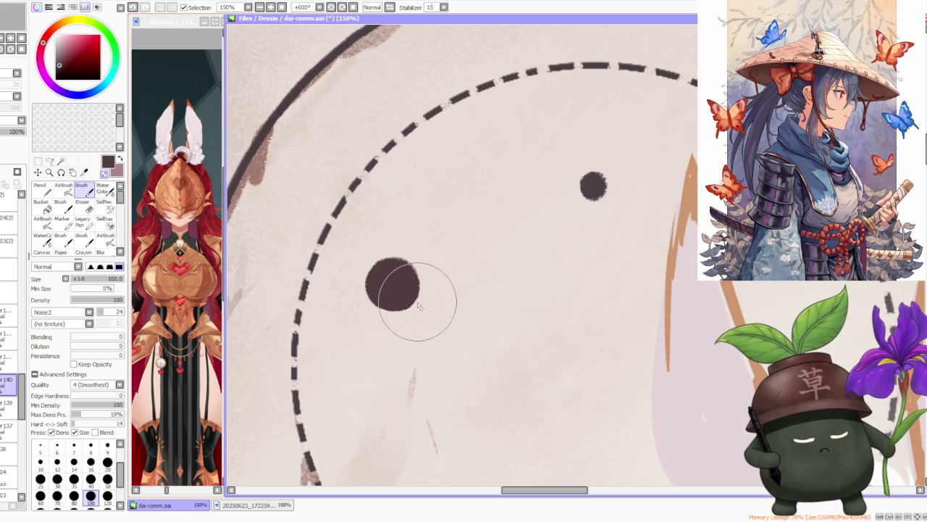
scroll(422, 300, down, 2)
scroll(425, 218, down, 2)
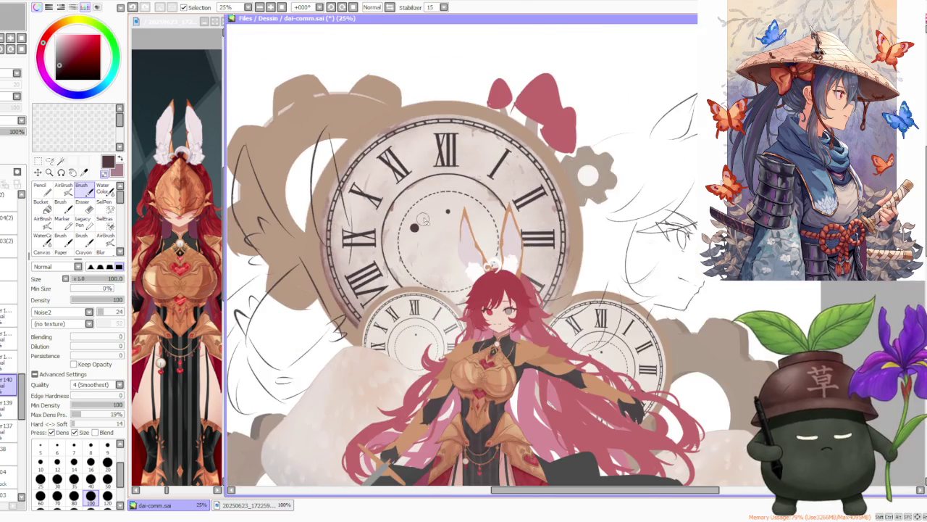
scroll(425, 220, up, 4)
scroll(425, 221, down, 1)
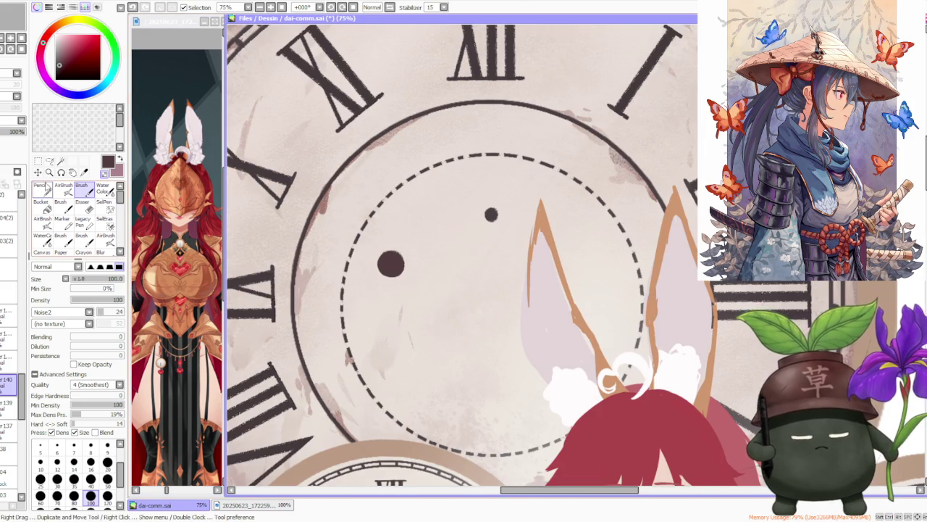
Step: Set the Pencil to the Noise2 textured shape at size 70
key(n)
click(74, 455)
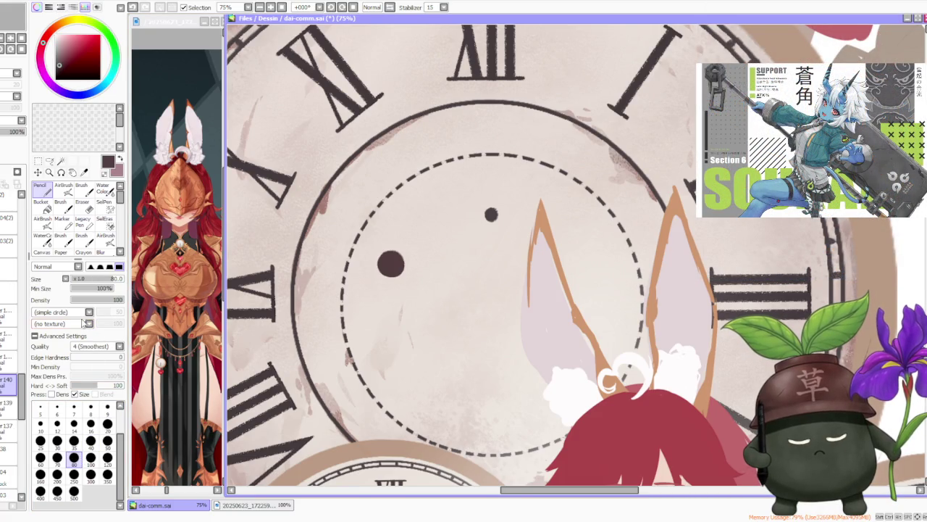
click(73, 345)
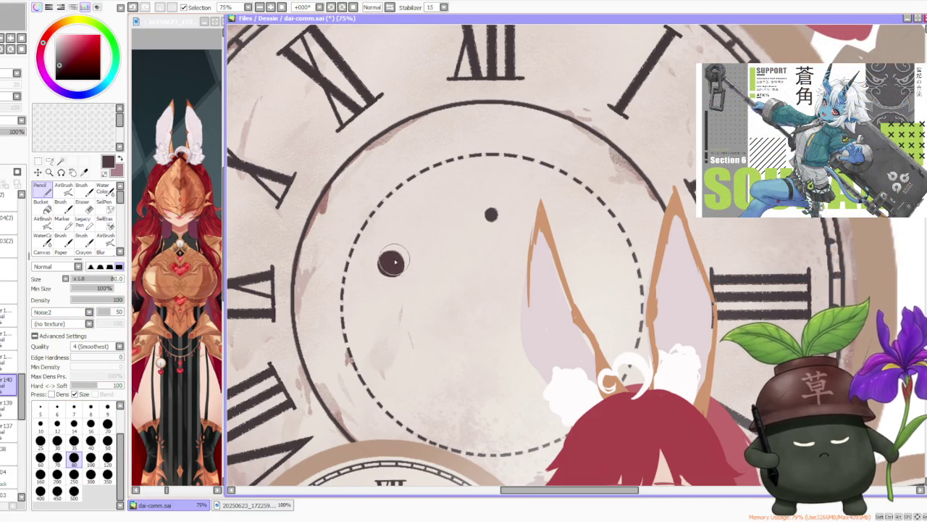
click(56, 457)
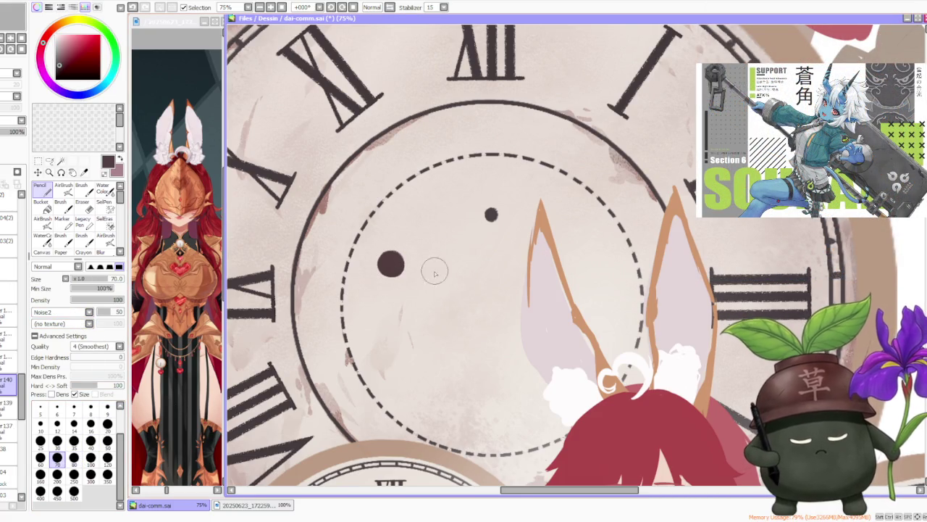
Step: Try building up a solid dark dot right of the first dot, then undo it
click(432, 263)
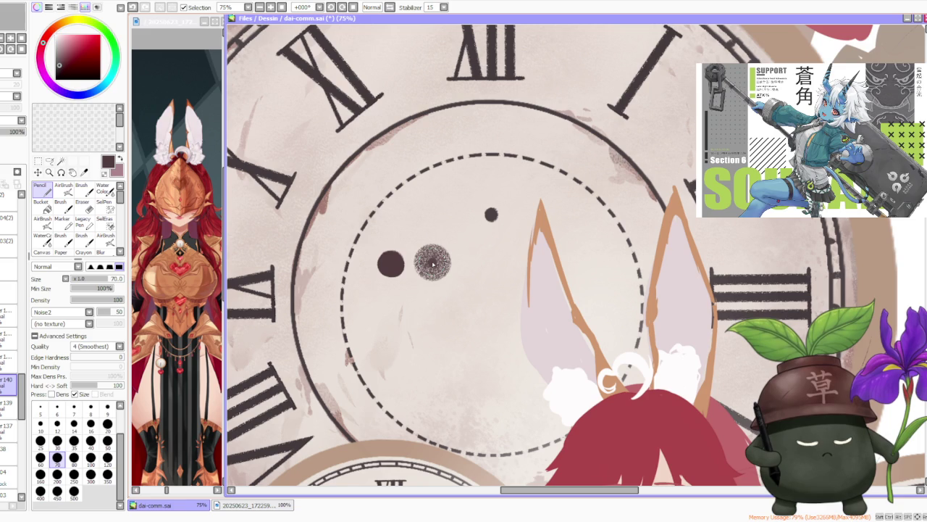
key(ctrl+z)
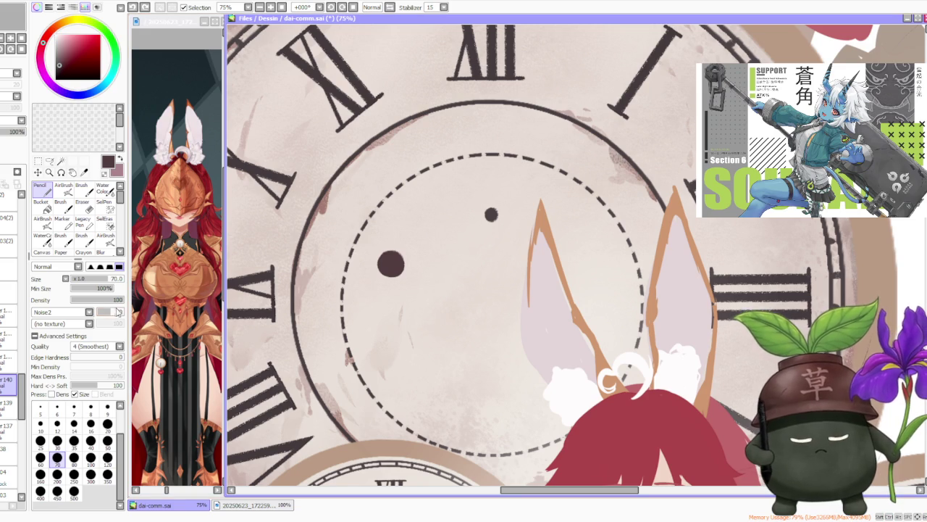
click(444, 265)
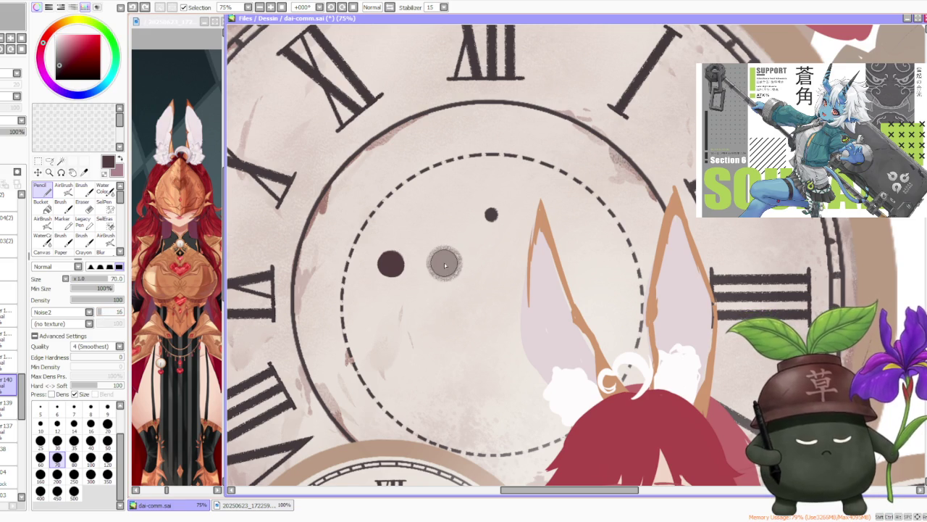
click(445, 266)
click(444, 265)
click(445, 266)
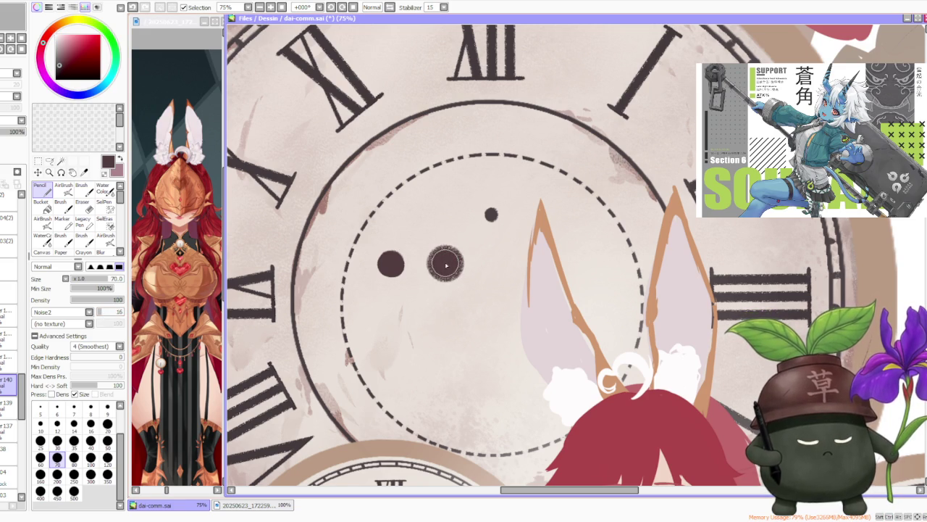
scroll(471, 247, up, 1)
scroll(470, 247, up, 2)
scroll(467, 252, down, 3)
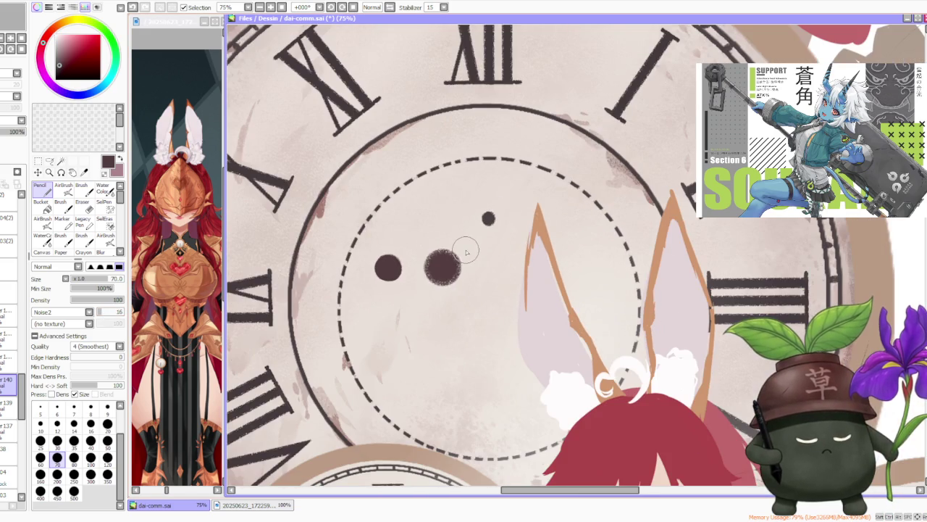
key(ctrl+z)
key(ctrl+z)
key(ctrl+z)
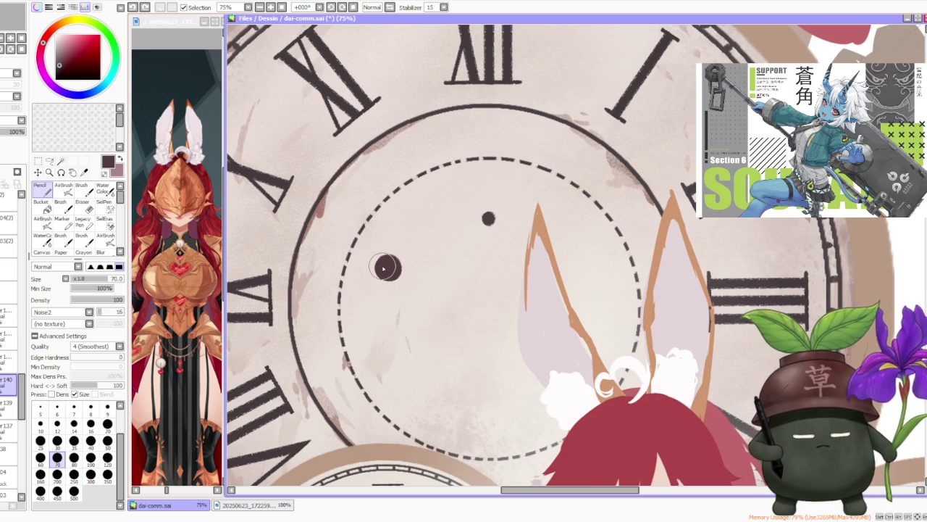
Step: Try painting the dark round dot with the brush, undoing both attempts
key(b)
scroll(389, 237, up, 1)
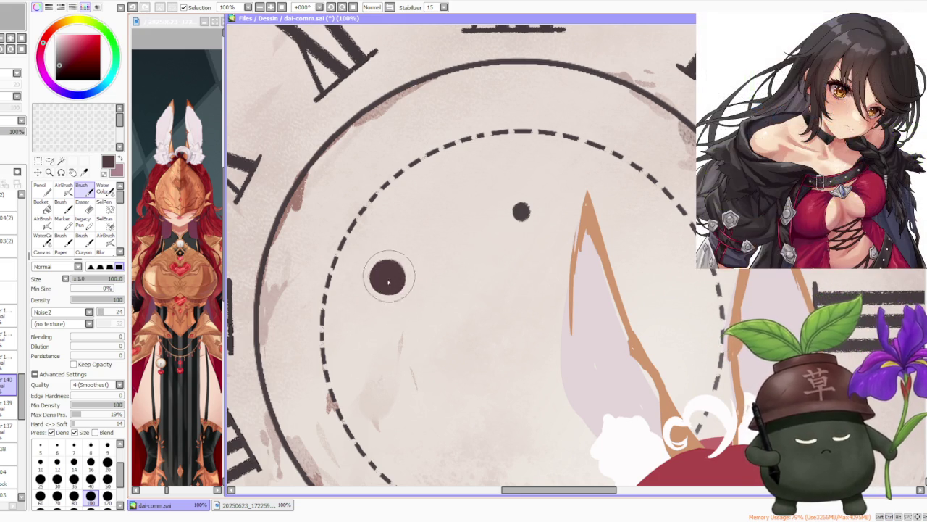
scroll(406, 261, down, 1)
scroll(406, 268, up, 1)
scroll(428, 265, down, 1)
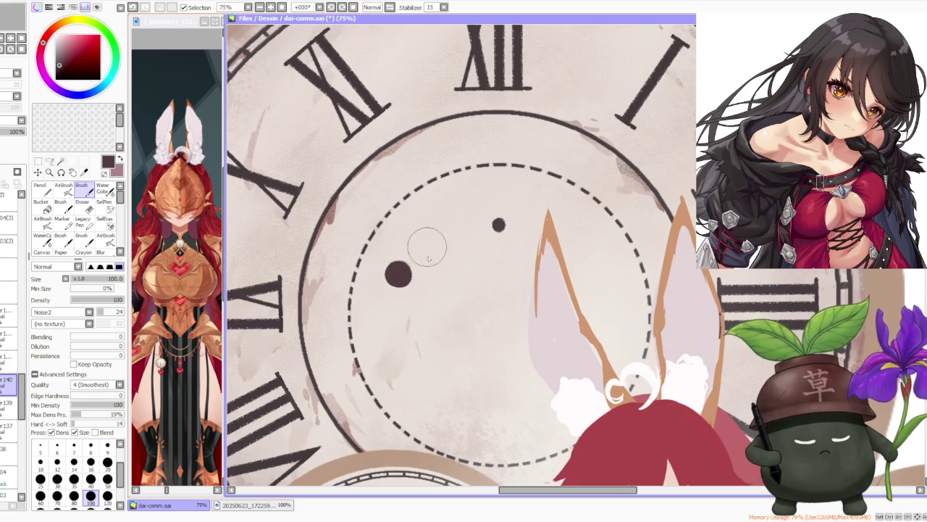
click(447, 281)
key(ctrl+z)
click(449, 283)
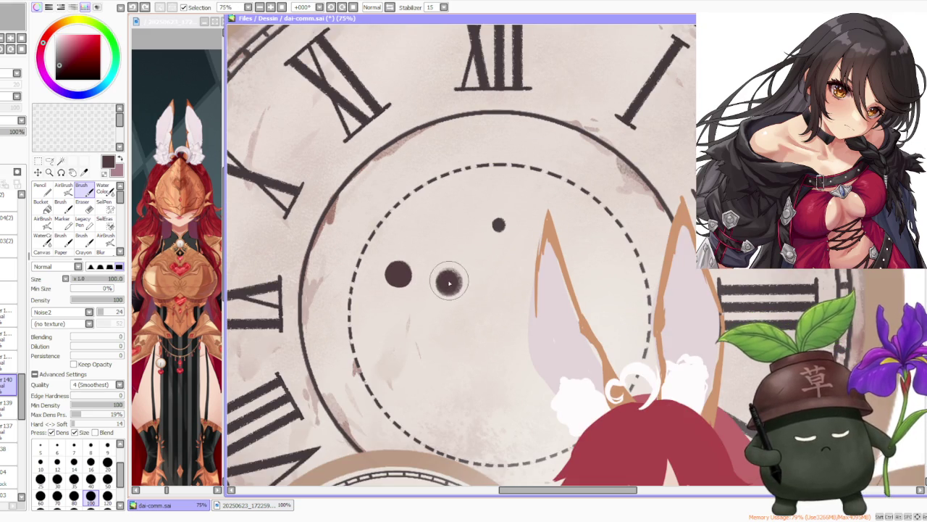
key(ctrl+z)
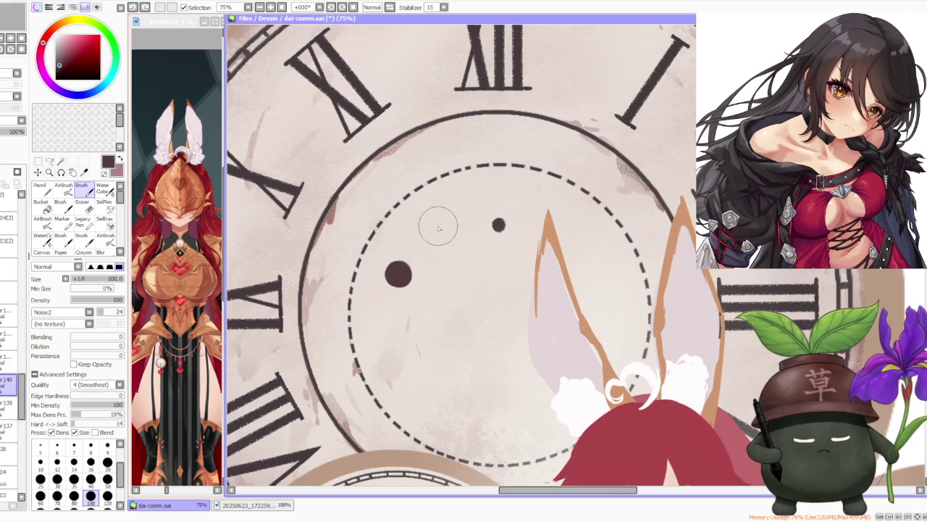
Step: With the Pencil, dab the grey dot beside the first into solid dark brown
key(n)
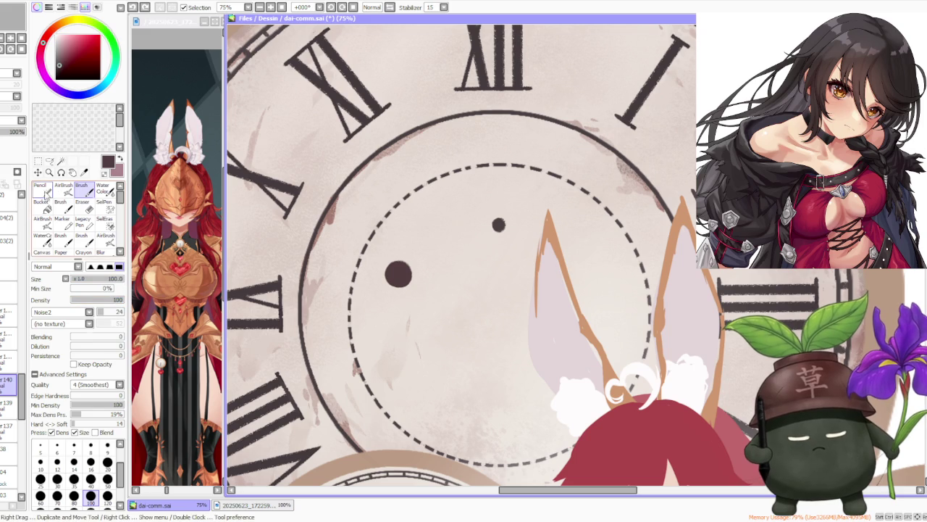
scroll(88, 313, up, 2)
click(451, 276)
click(451, 276)
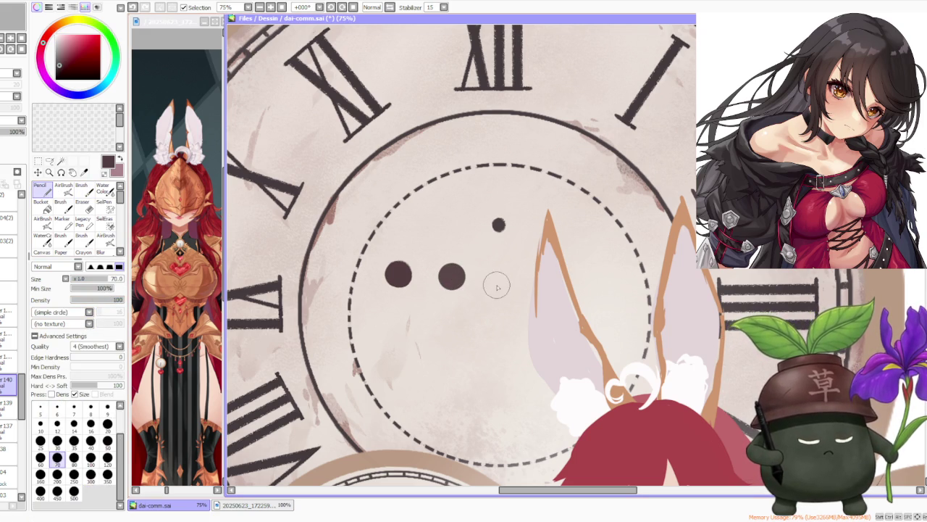
scroll(452, 277, down, 1)
scroll(413, 269, down, 1)
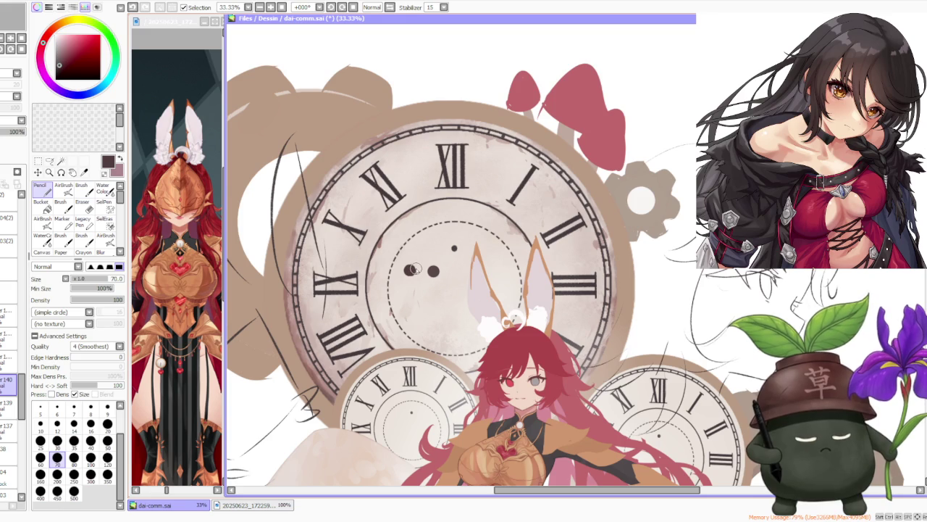
Step: Return to the Pencil and set its size to the 20 preset
key(b)
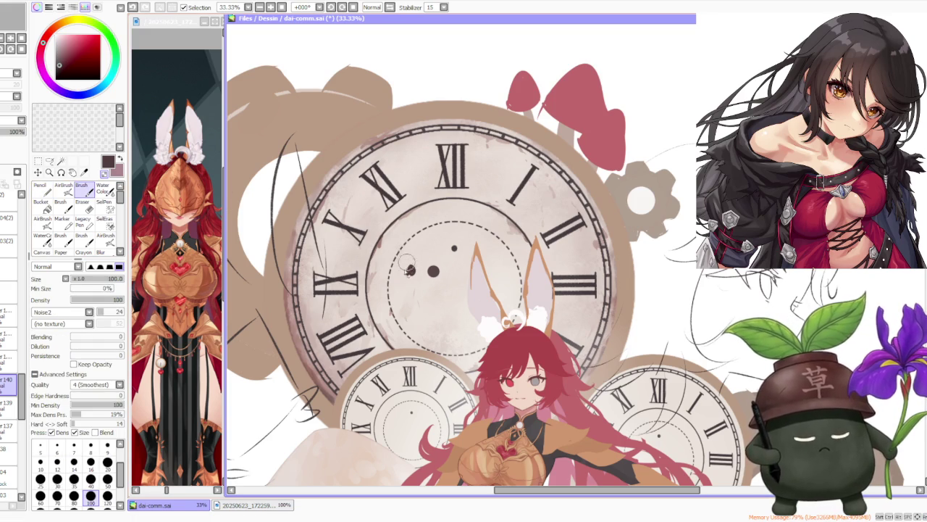
scroll(541, 230, down, 1)
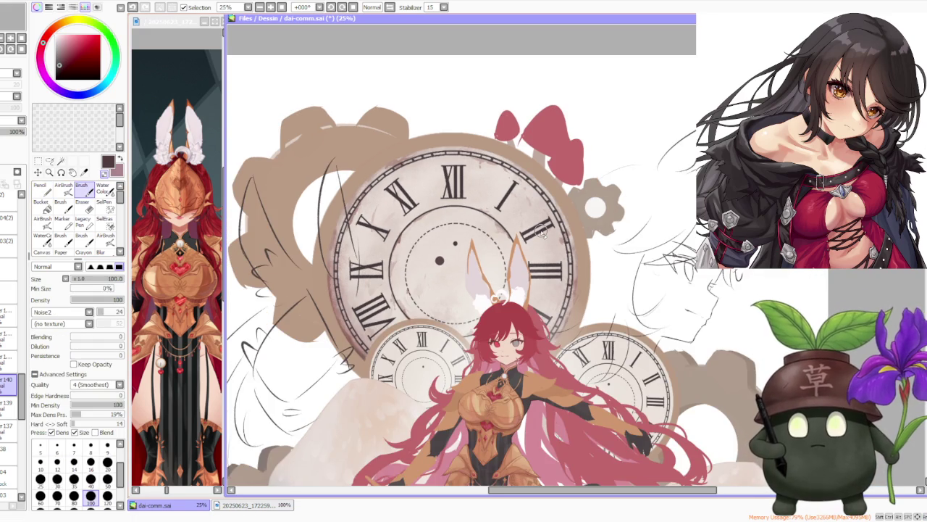
scroll(544, 230, up, 1)
scroll(417, 232, up, 1)
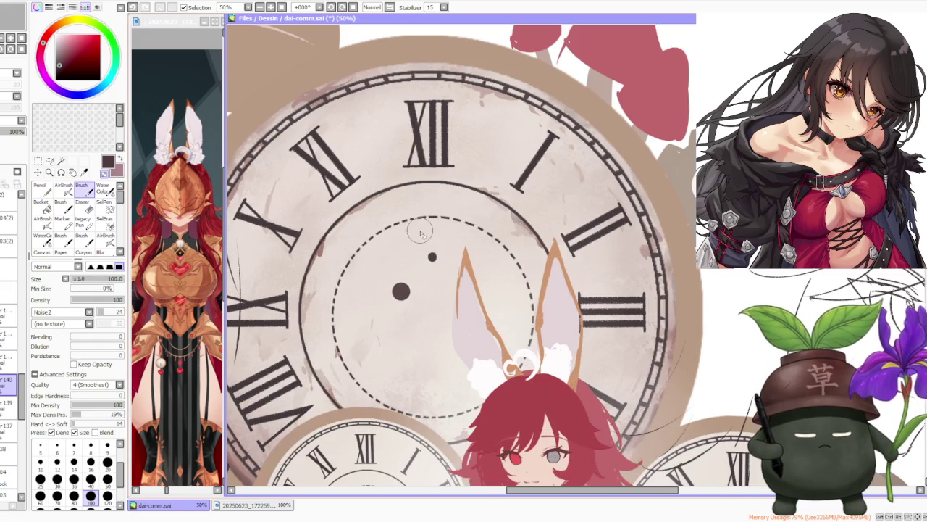
click(41, 187)
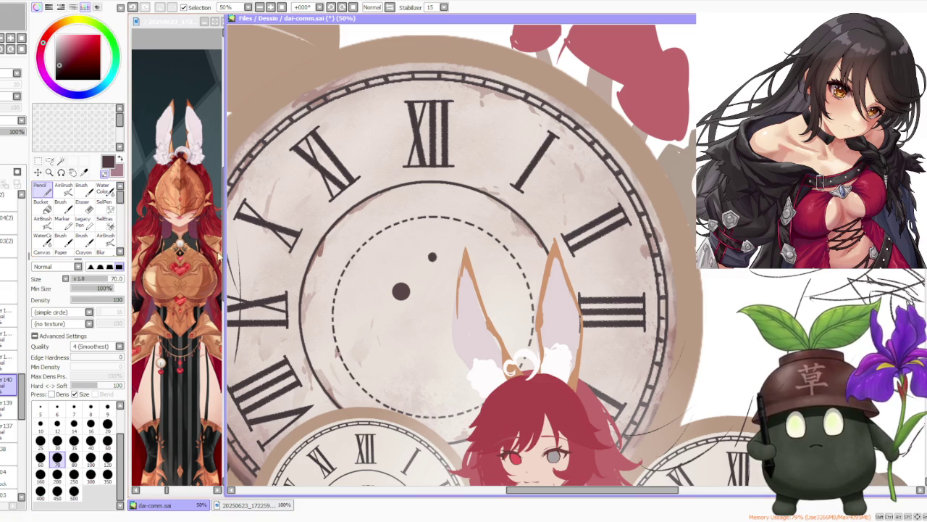
click(108, 424)
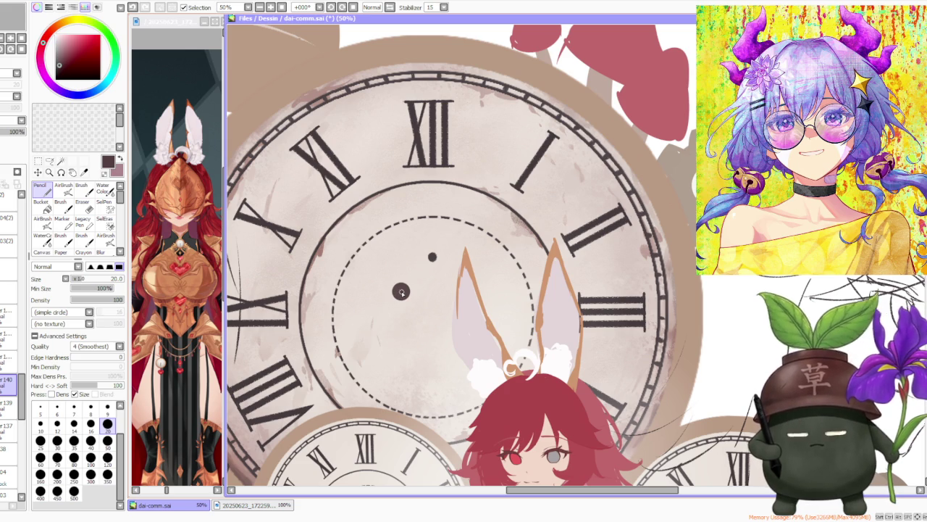
Step: Draw a straight vertical hand line from the centre dot toward XII, redrawing it twice
shift+click(394, 152)
key(ctrl+z)
shift+click(399, 150)
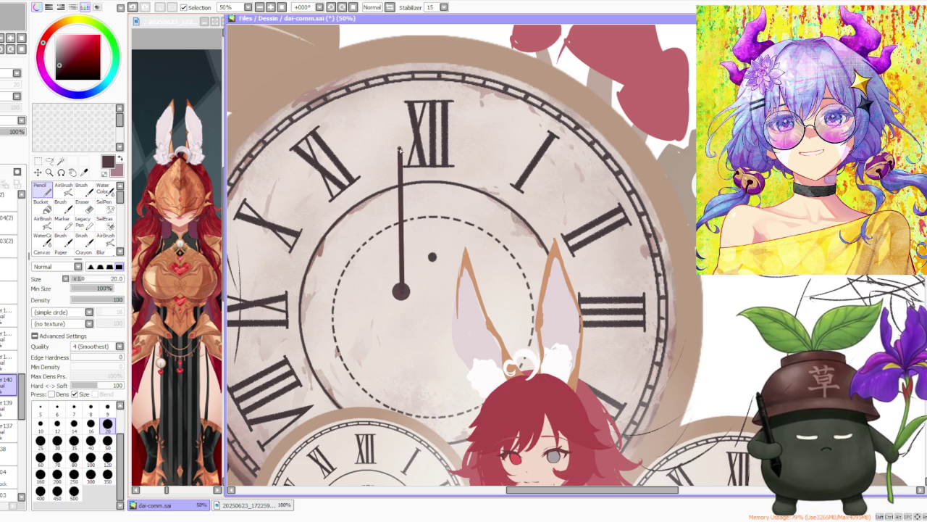
key(ctrl+z)
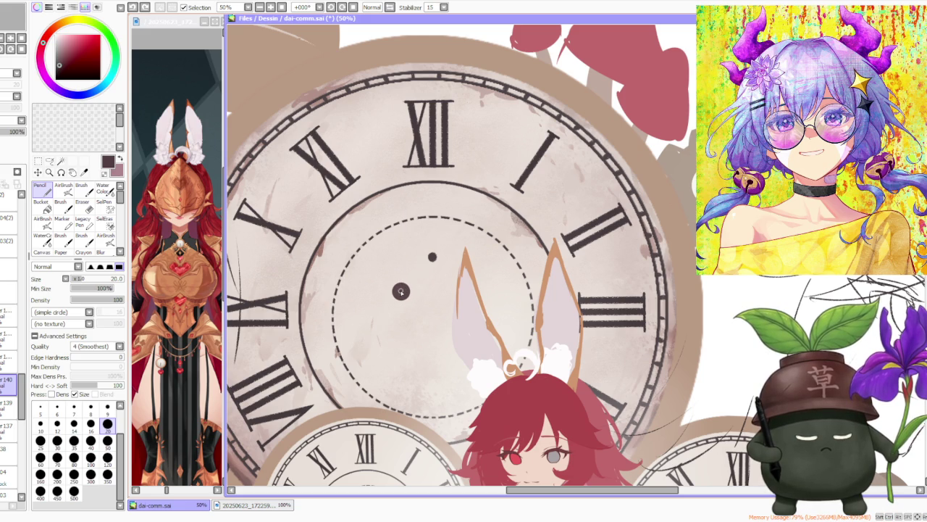
shift+click(397, 167)
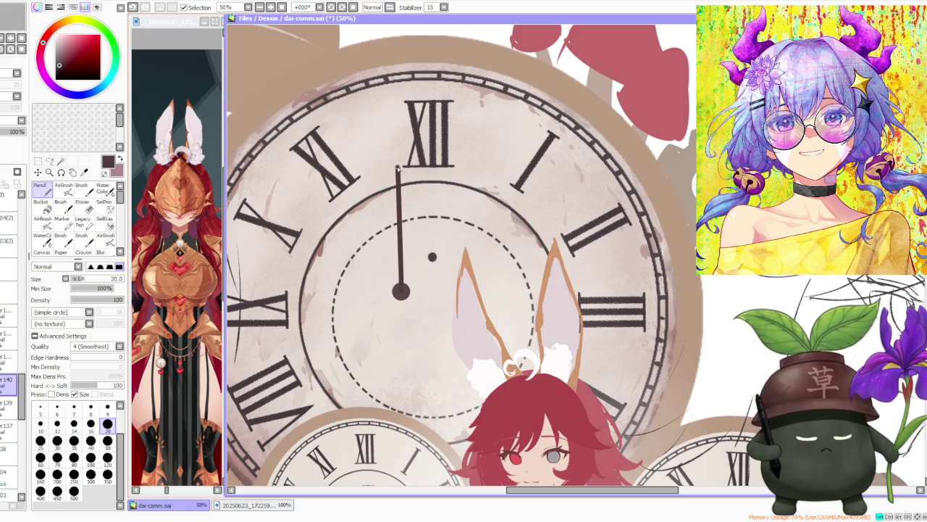
Step: Transform the hand: move it onto the centre, rotate it vertical, and commit
click(39, 161)
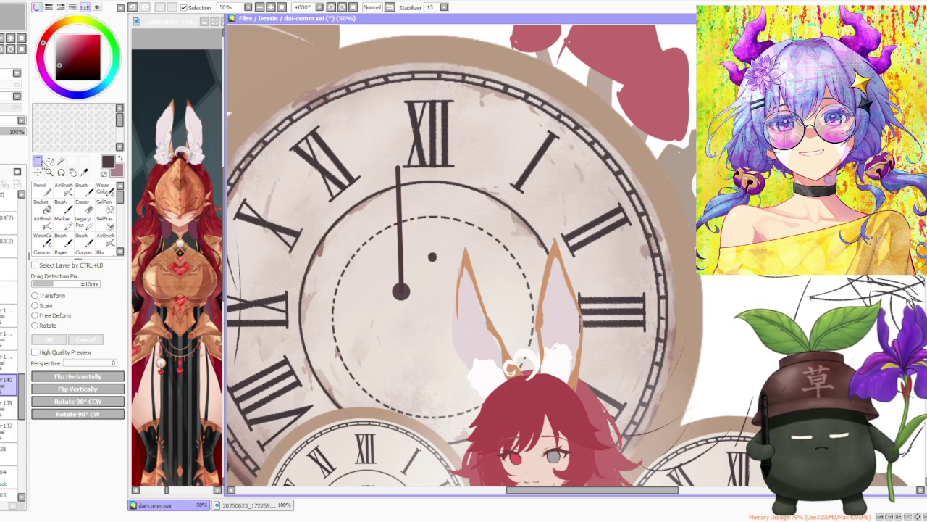
click(47, 306)
drag(398, 272, 429, 299)
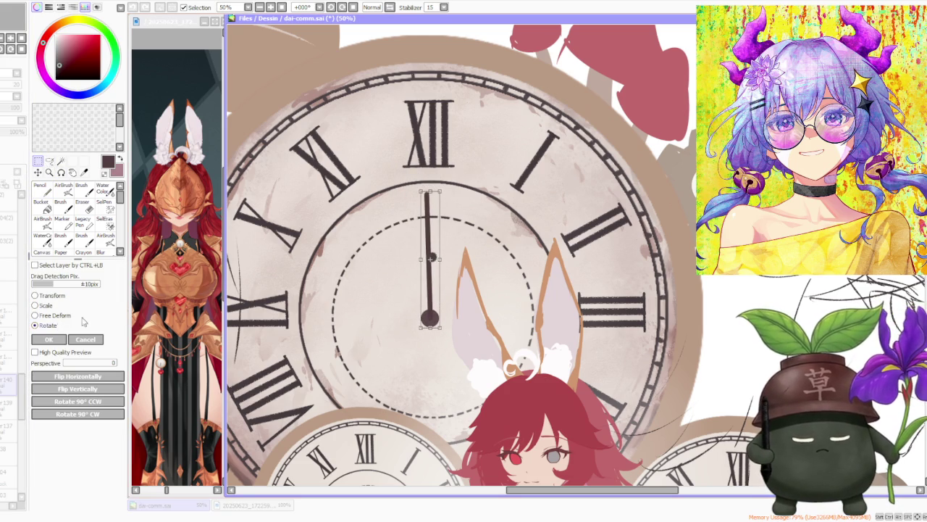
drag(460, 161, 469, 177)
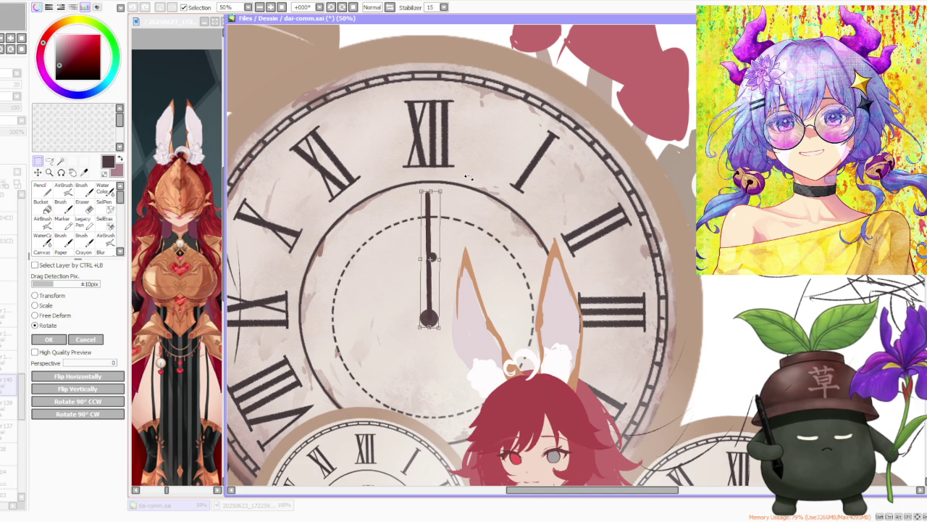
drag(431, 238, 433, 226)
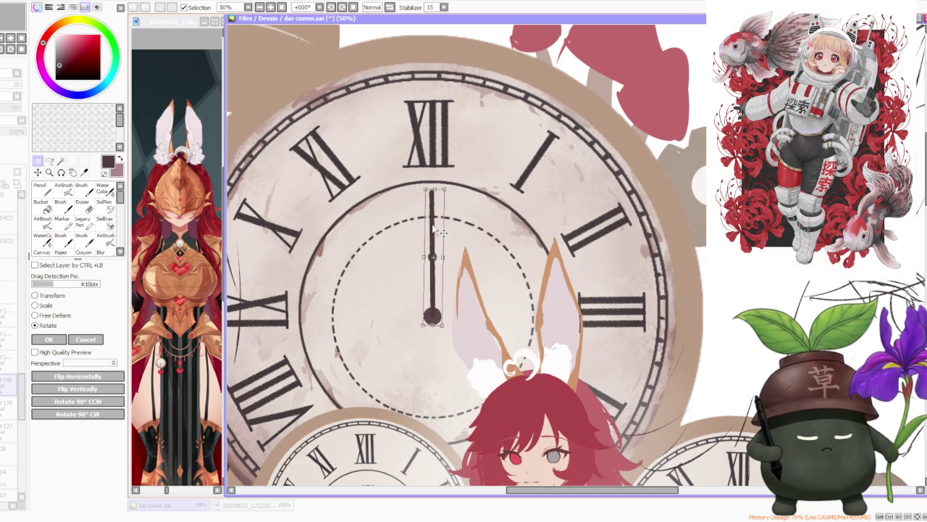
click(50, 339)
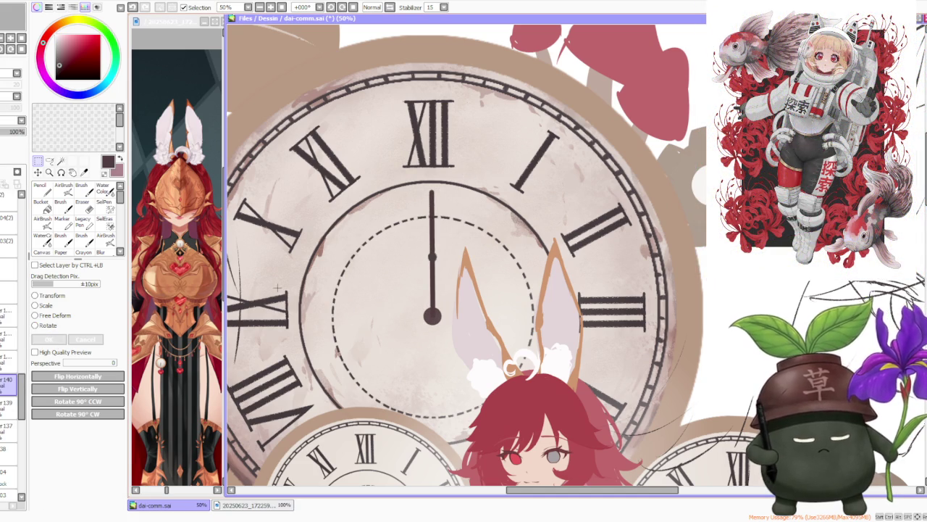
scroll(277, 288, down, 2)
scroll(388, 266, up, 1)
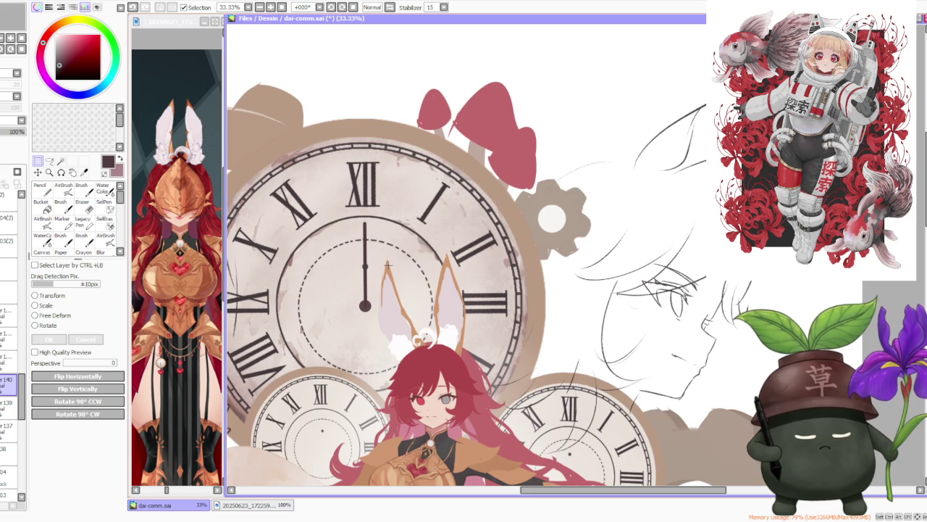
Step: Transform the clock hand again to shift it up slightly
click(46, 305)
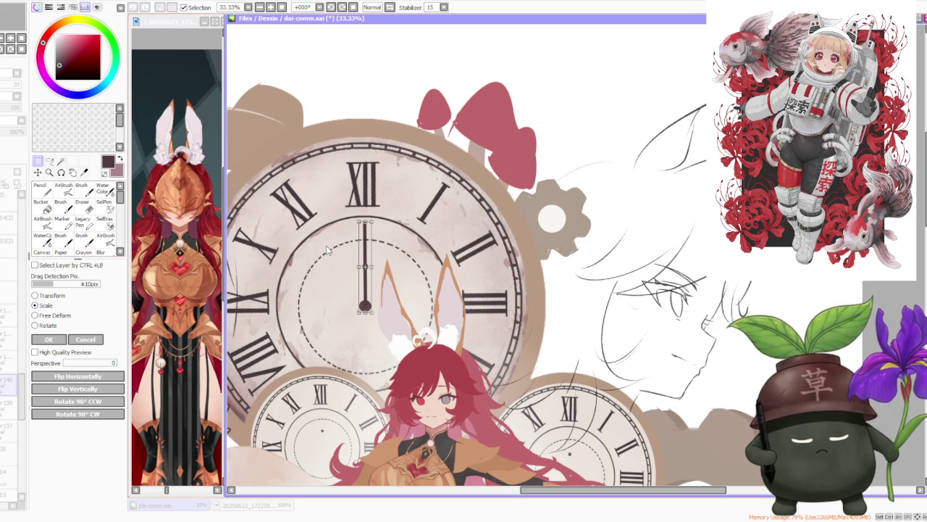
scroll(358, 254, up, 3)
drag(392, 246, 392, 243)
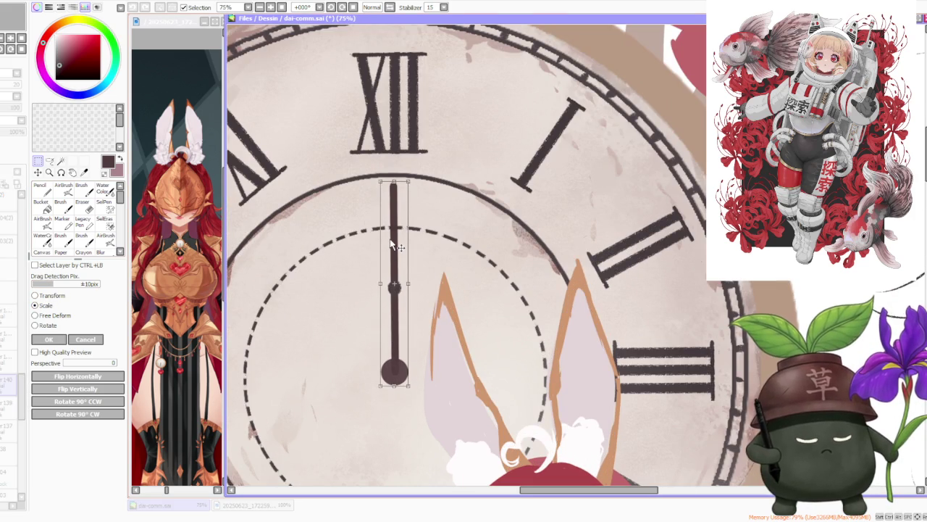
scroll(392, 249, down, 3)
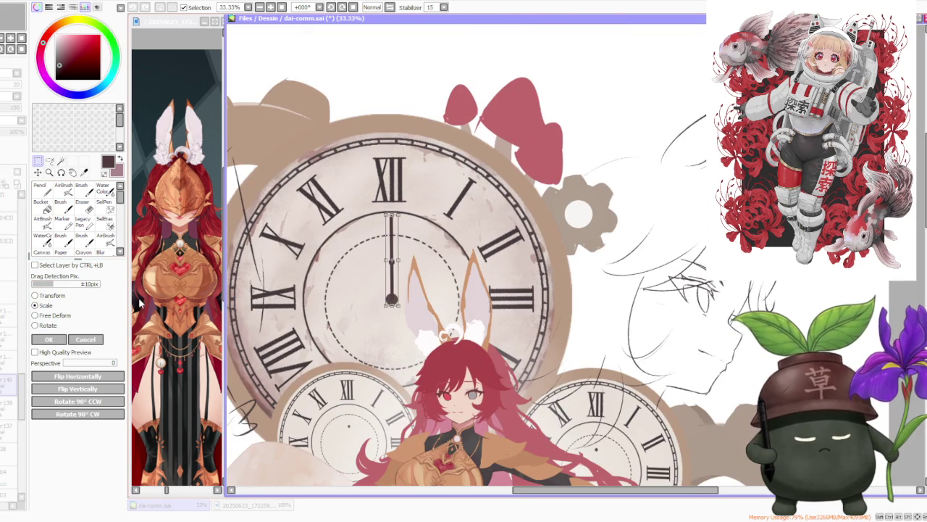
click(50, 340)
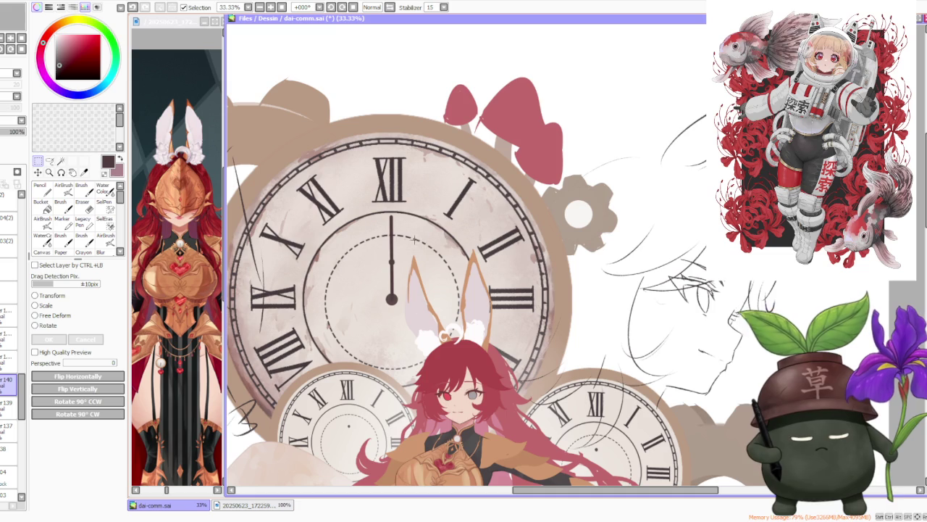
click(82, 187)
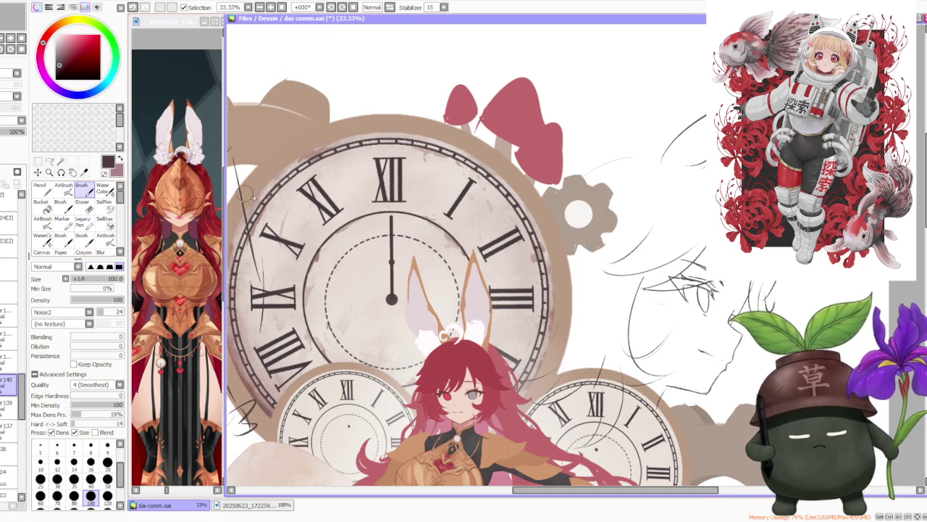
scroll(392, 287, up, 3)
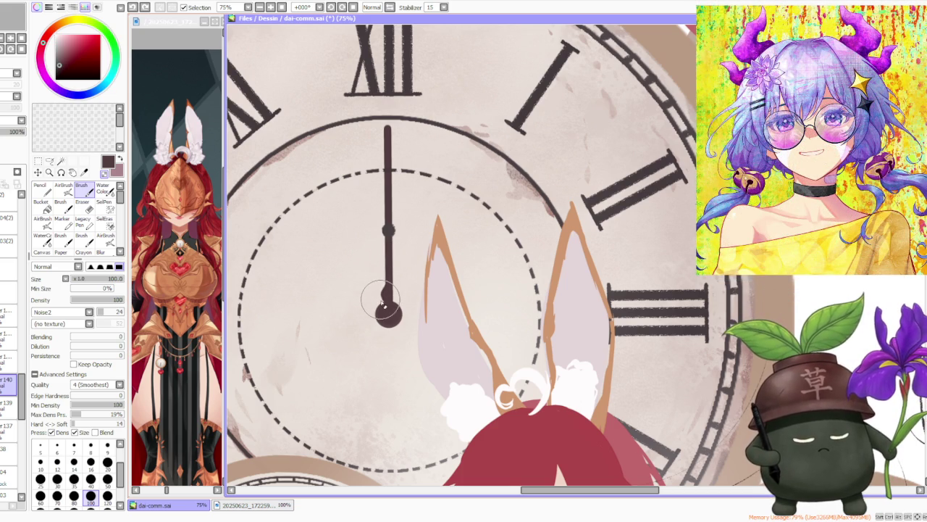
Step: Brush the hand into a curved leaf-shaped blade and add a thin tail below the knob
drag(386, 297, 387, 239)
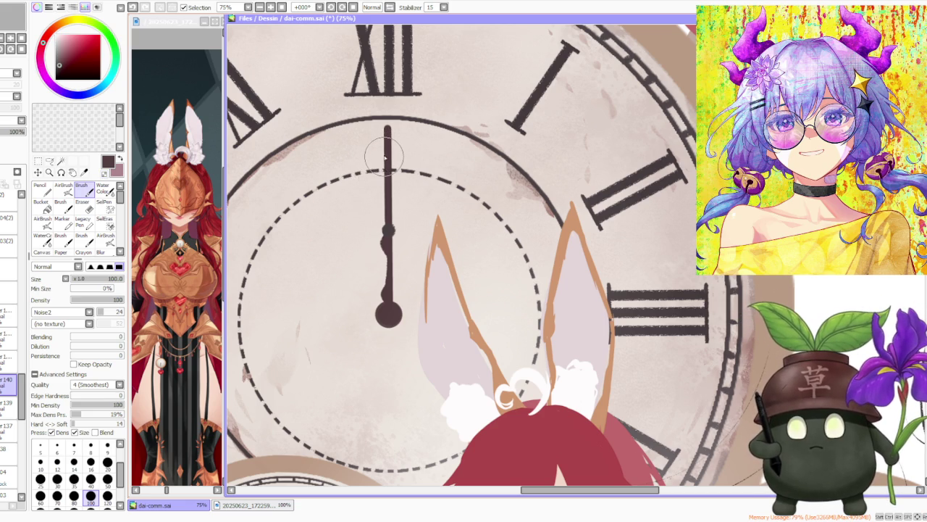
drag(381, 155, 381, 210)
key(ctrl+z)
mouse_move(390, 168)
mouse_down()
mouse_move(370, 217)
mouse_move(380, 211)
mouse_move(377, 181)
mouse_up()
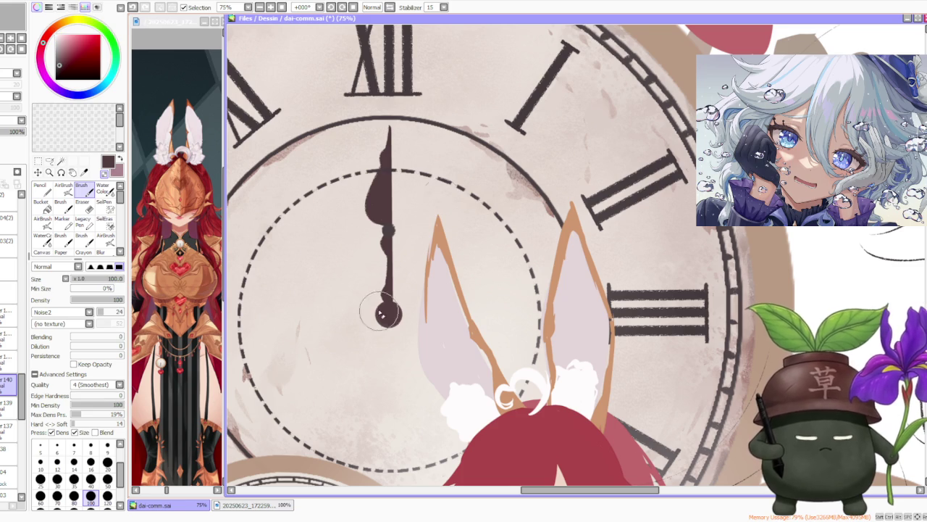
drag(390, 328, 387, 365)
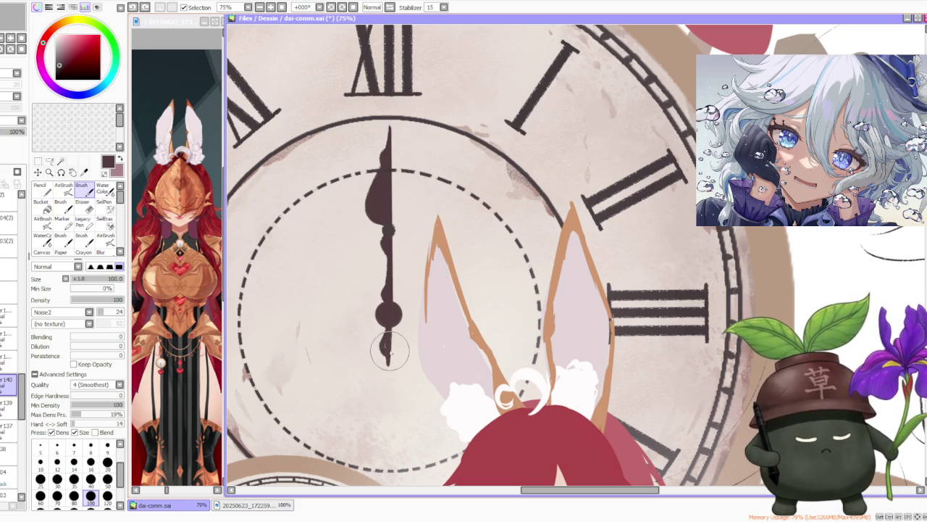
drag(389, 334, 388, 367)
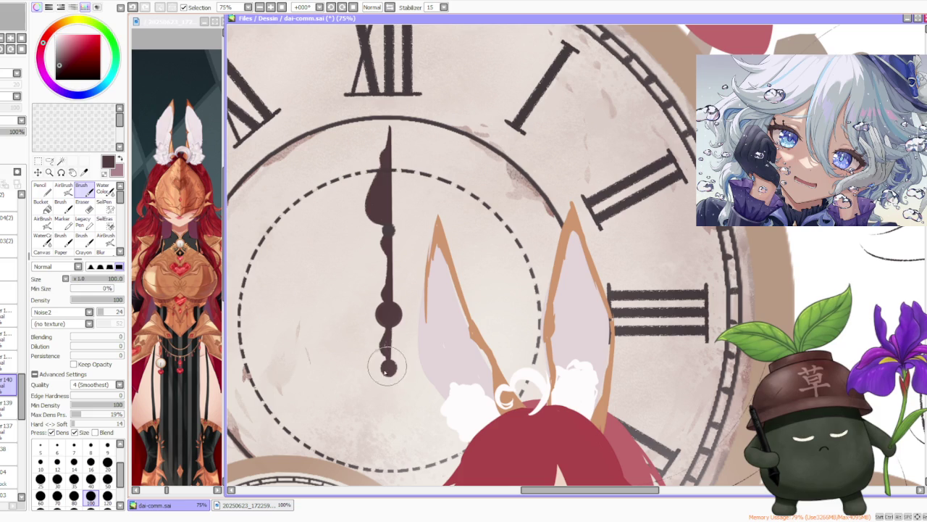
key(ctrl+z)
key(ctrl+z)
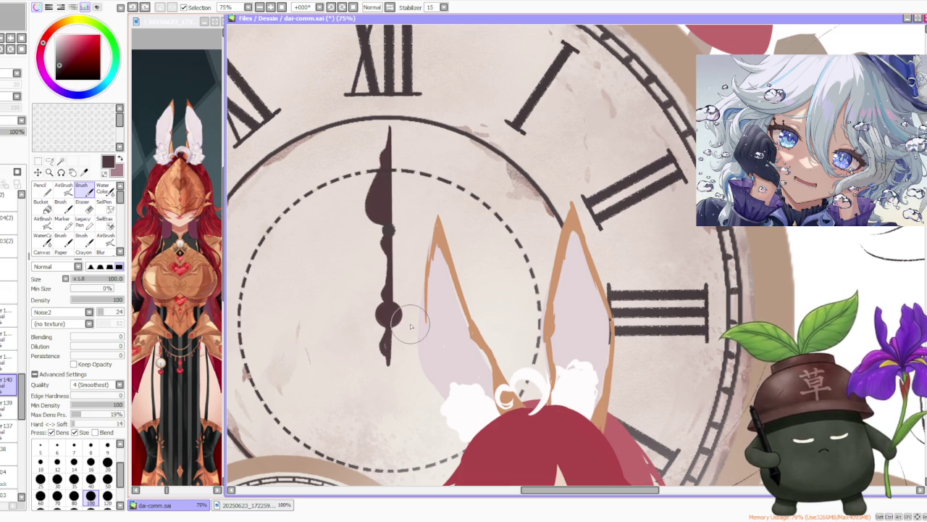
Step: Set the Pencil size to 40
key(n)
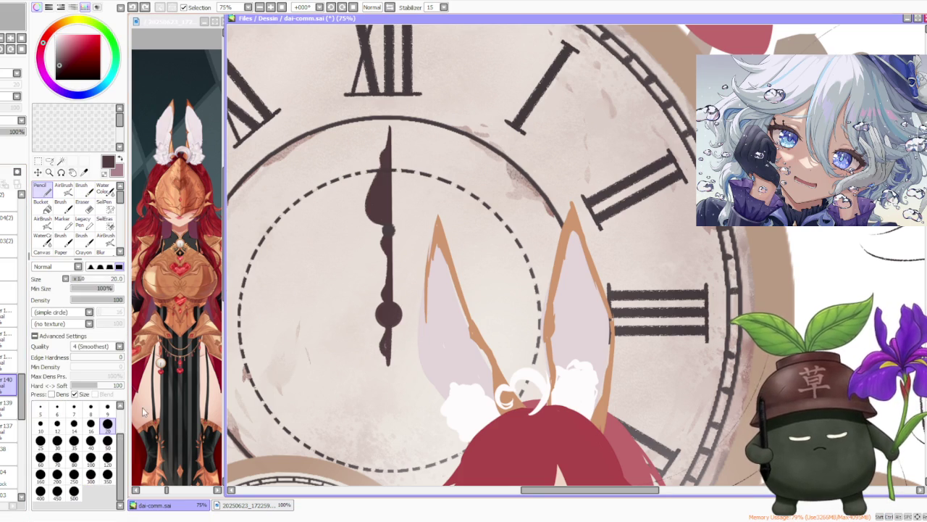
click(91, 423)
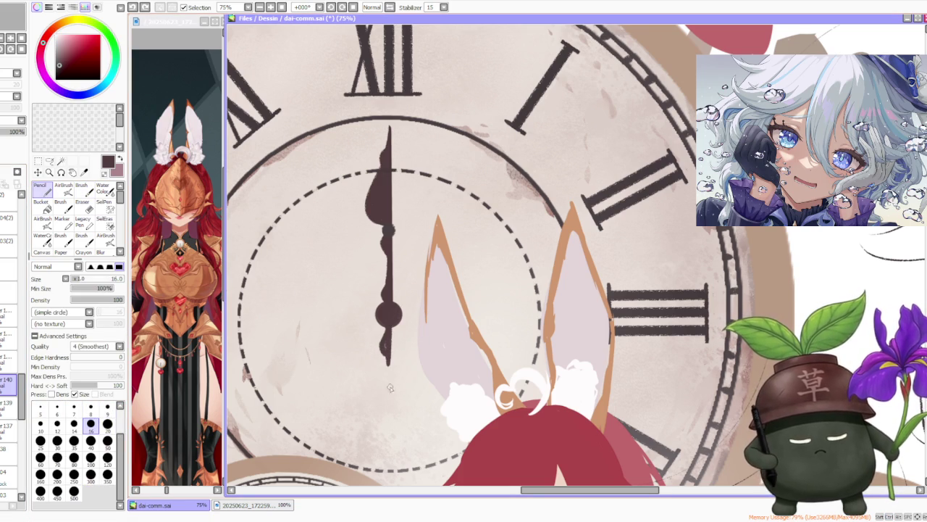
scroll(108, 424, up, 2)
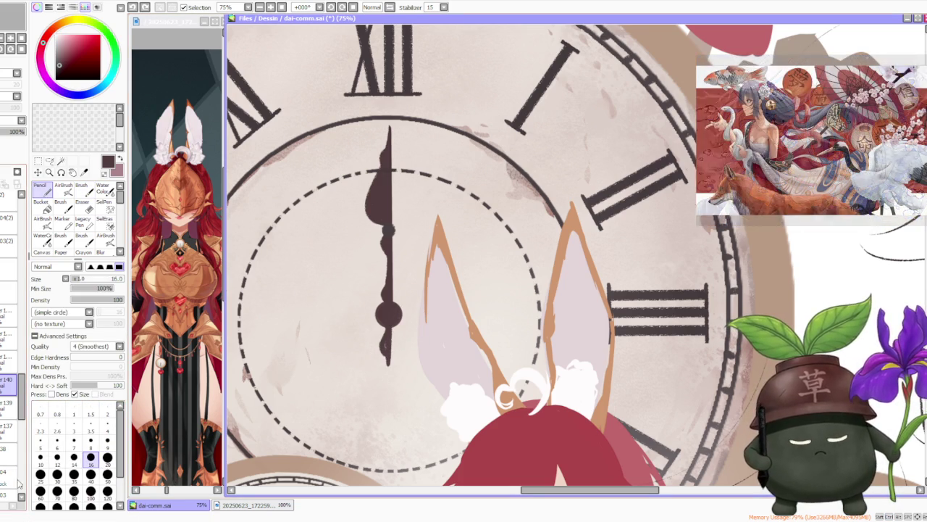
click(58, 473)
click(90, 474)
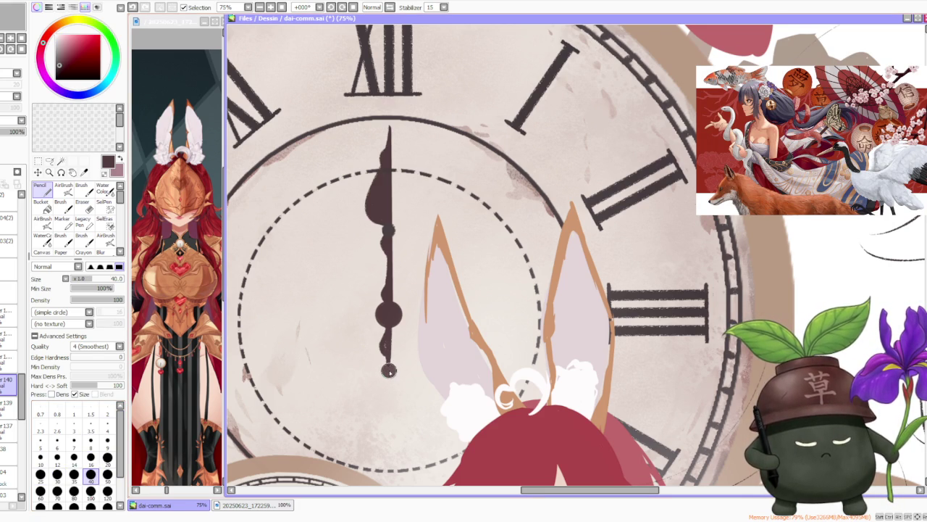
Step: Undo the last stroke and brush the hand's tail down to a round dot
key(ctrl+z)
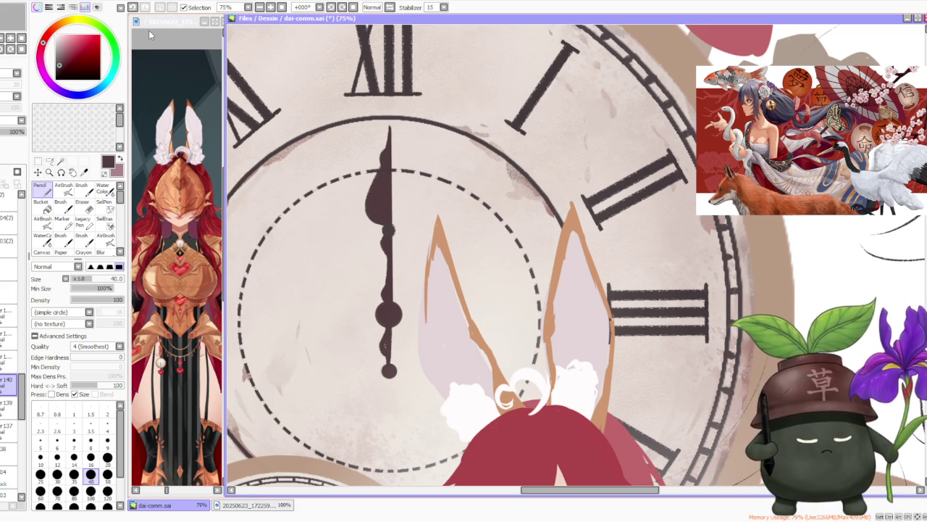
key(b)
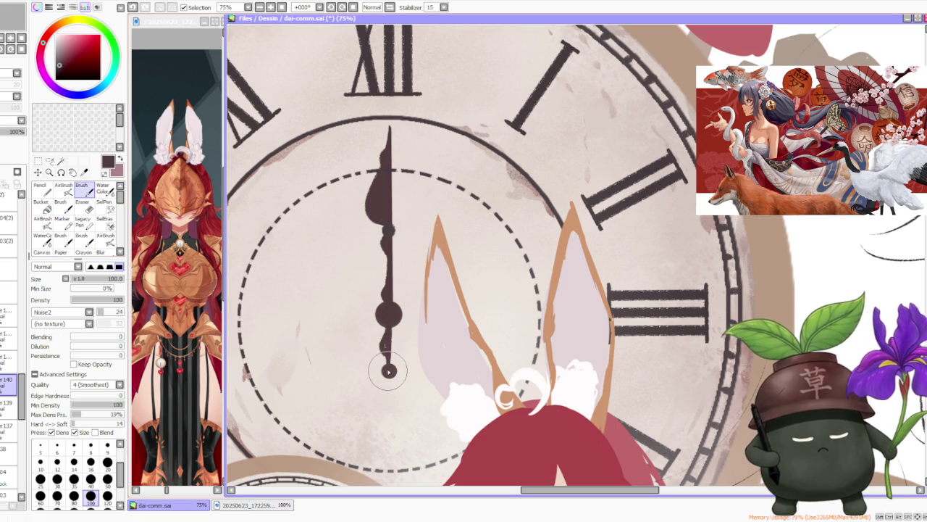
drag(389, 371, 388, 330)
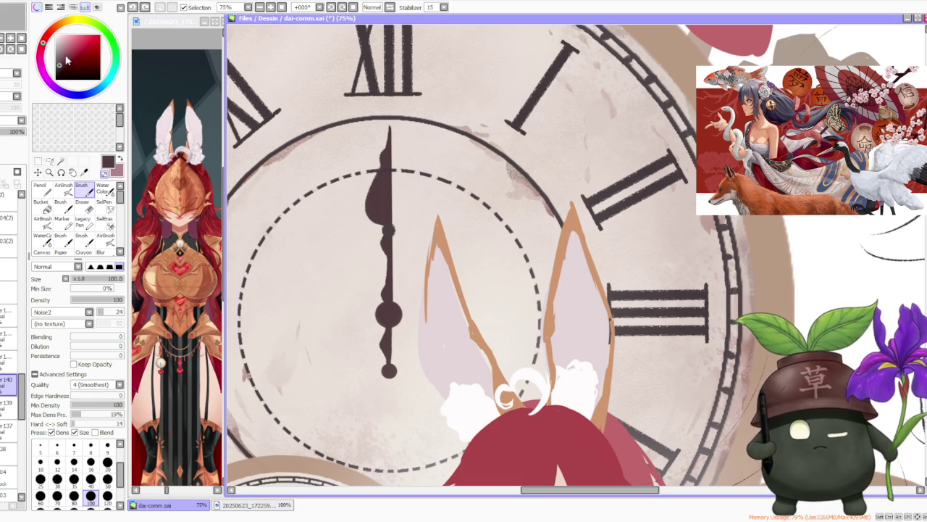
key(ctrl)
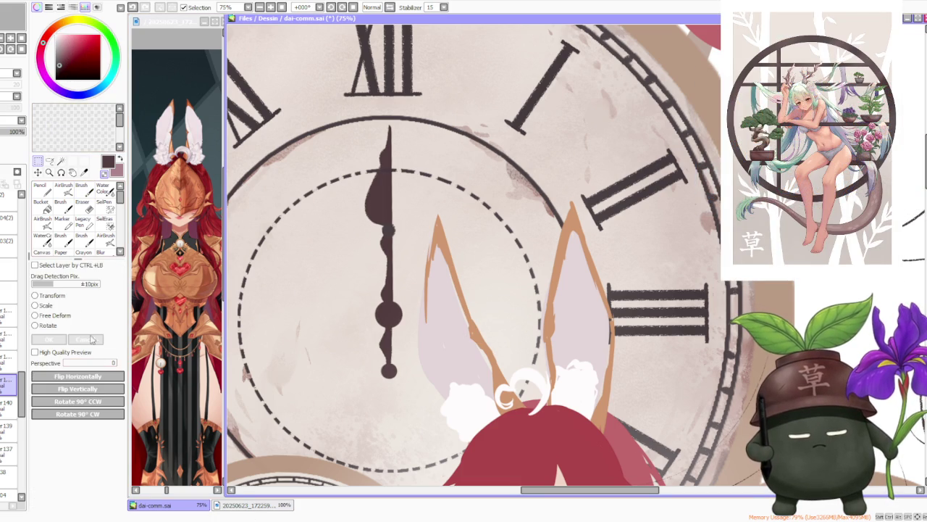
Step: Flip the hand half horizontally and align the mirrored copy to complete the hand
click(78, 376)
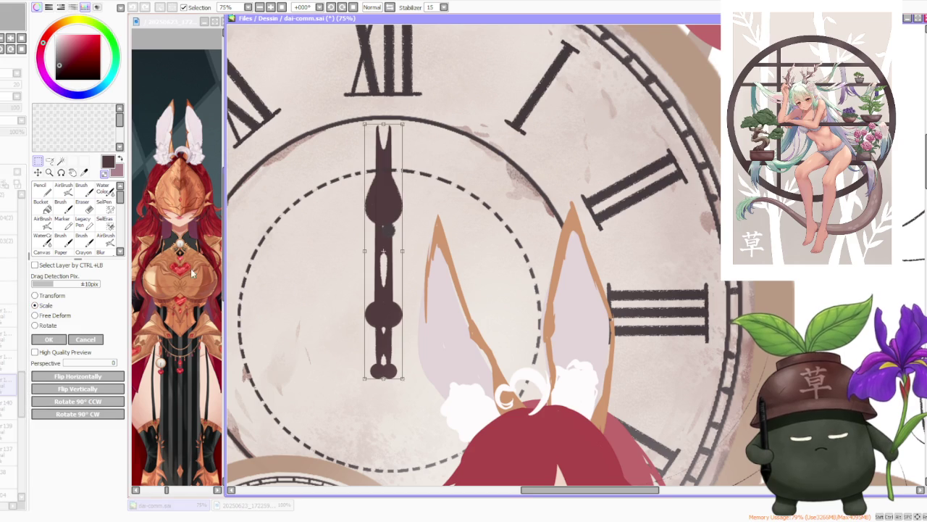
drag(381, 291, 391, 294)
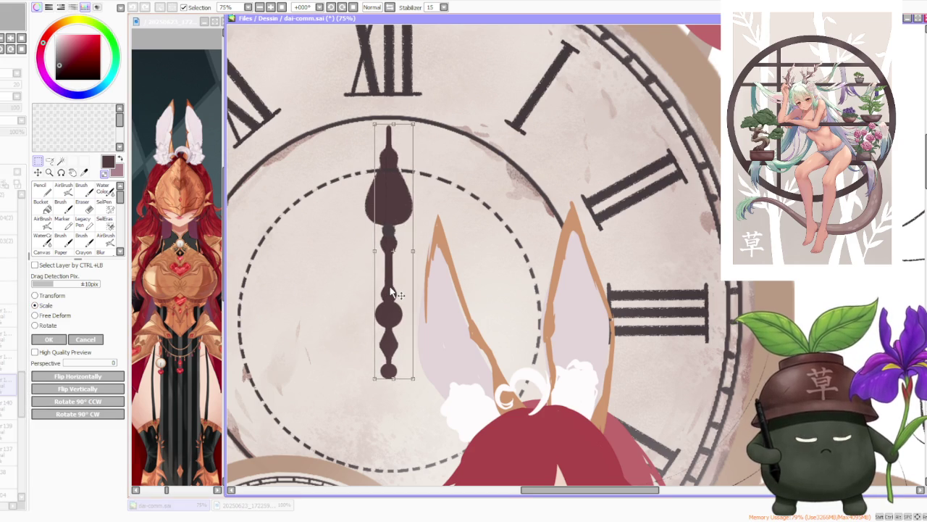
scroll(391, 294, down, 3)
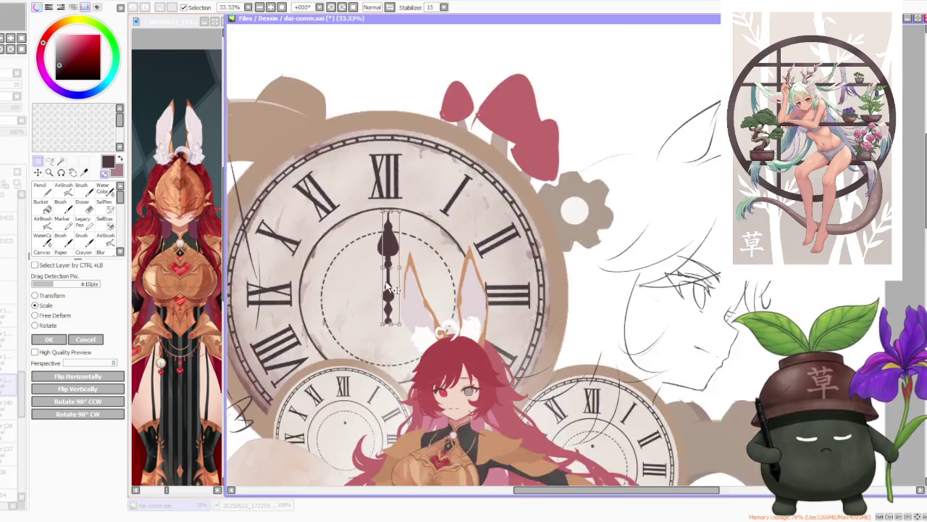
scroll(392, 293, down, 1)
click(49, 339)
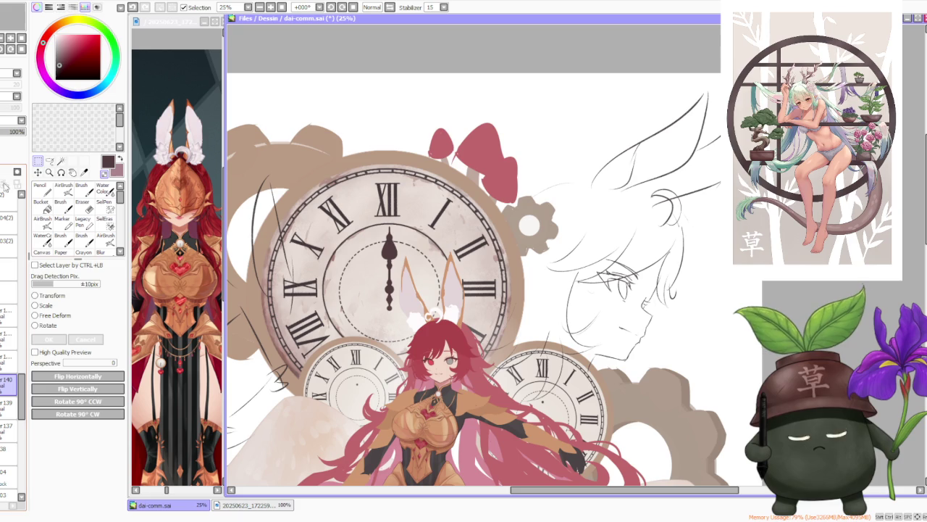
Step: Dab light Pencil dots into the hand's round bulb to hollow it out
click(41, 187)
scroll(405, 293, up, 3)
scroll(433, 276, up, 2)
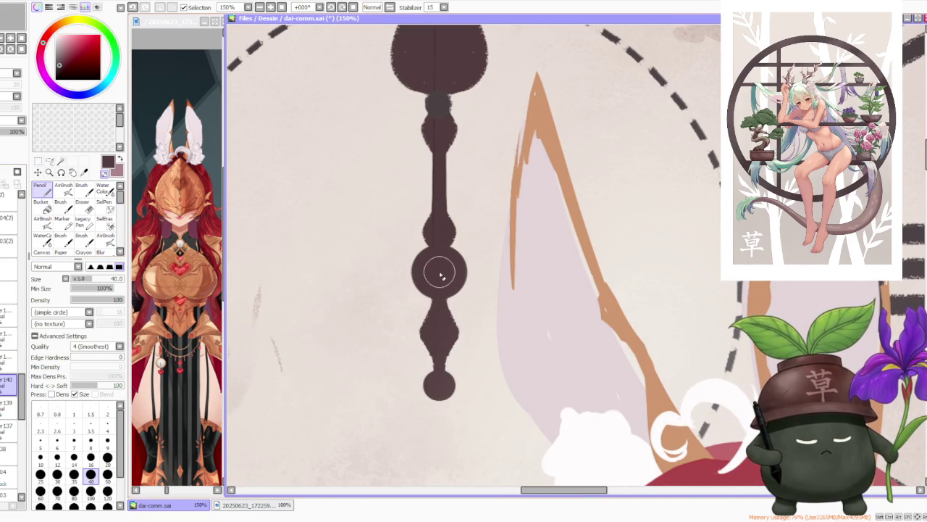
click(440, 273)
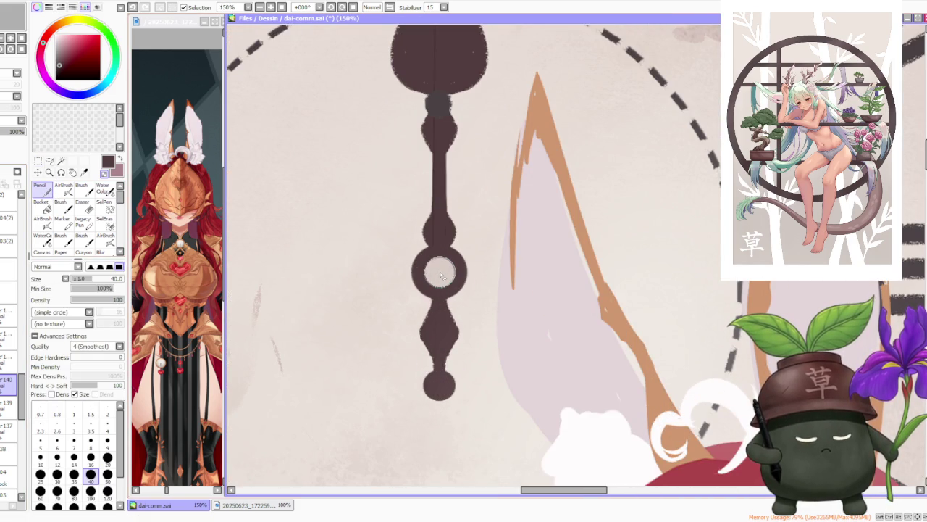
click(440, 274)
scroll(442, 275, down, 3)
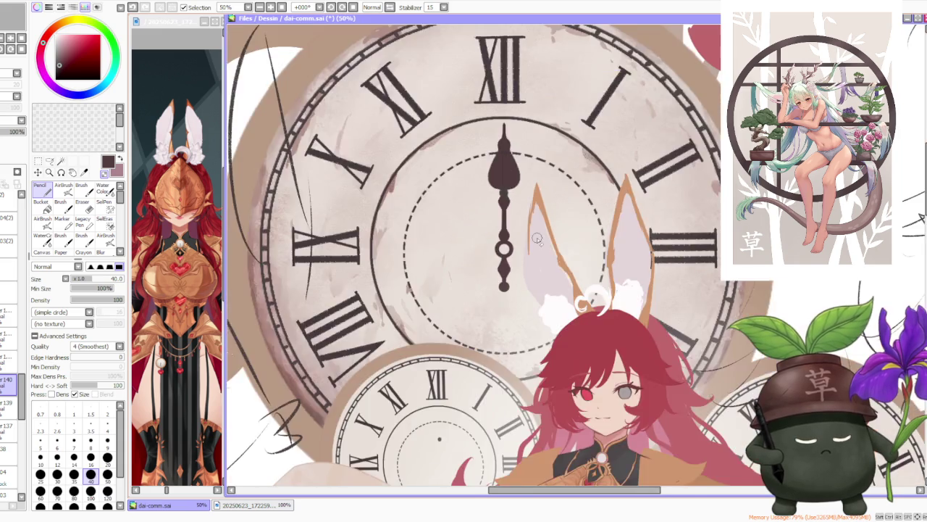
scroll(442, 275, down, 2)
scroll(441, 276, down, 2)
scroll(556, 213, up, 3)
scroll(556, 213, up, 2)
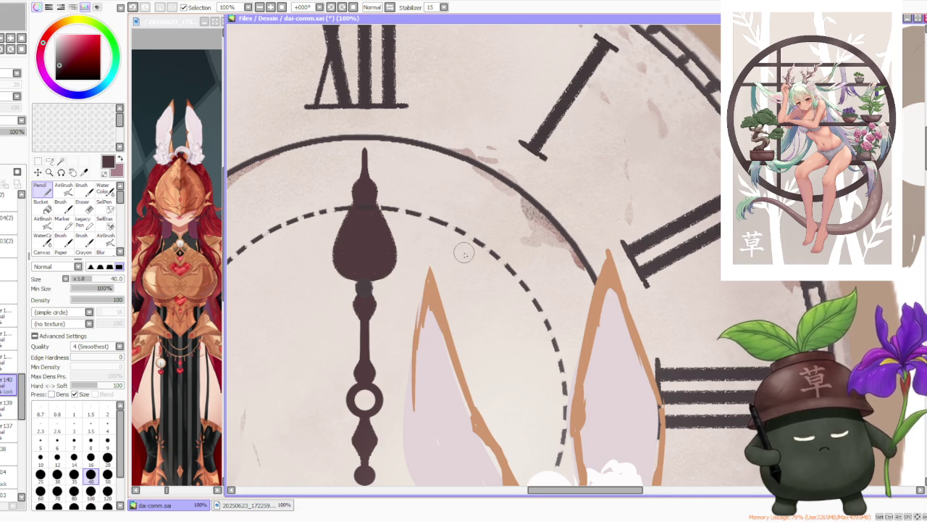
scroll(464, 252, down, 4)
scroll(464, 252, down, 1)
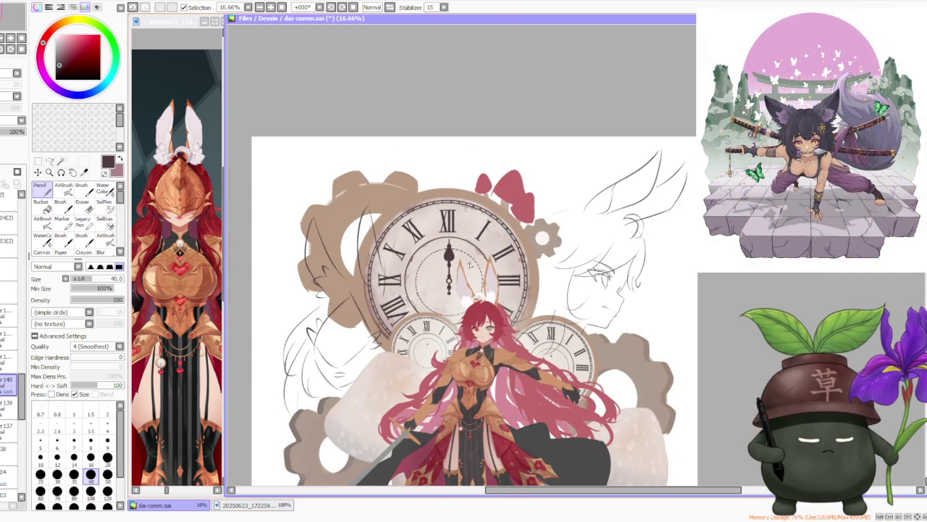
scroll(478, 231, up, 3)
scroll(447, 236, up, 2)
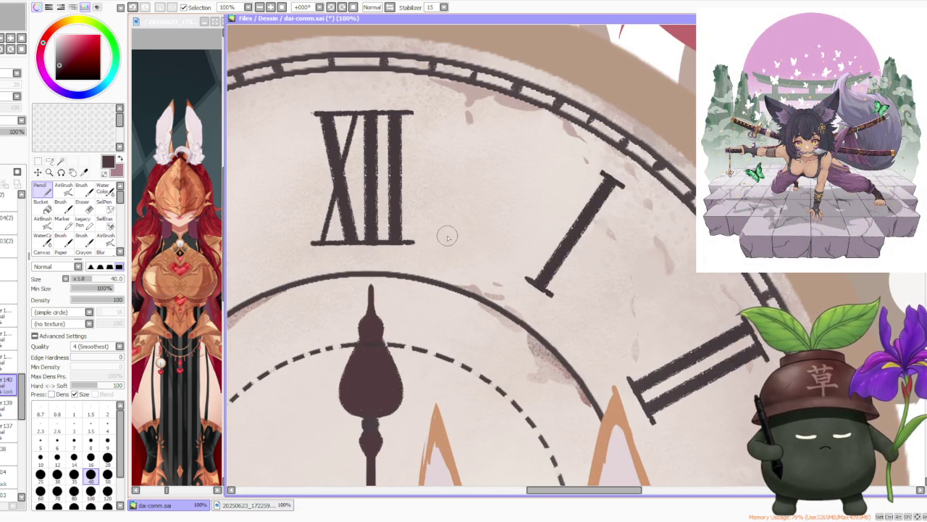
key(b)
key(ctrl+z)
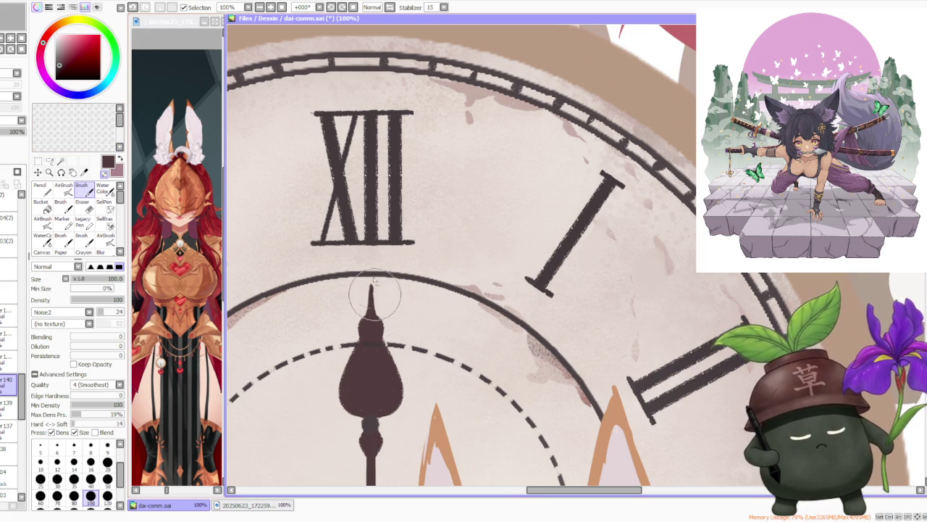
scroll(374, 269, down, 4)
scroll(399, 244, down, 1)
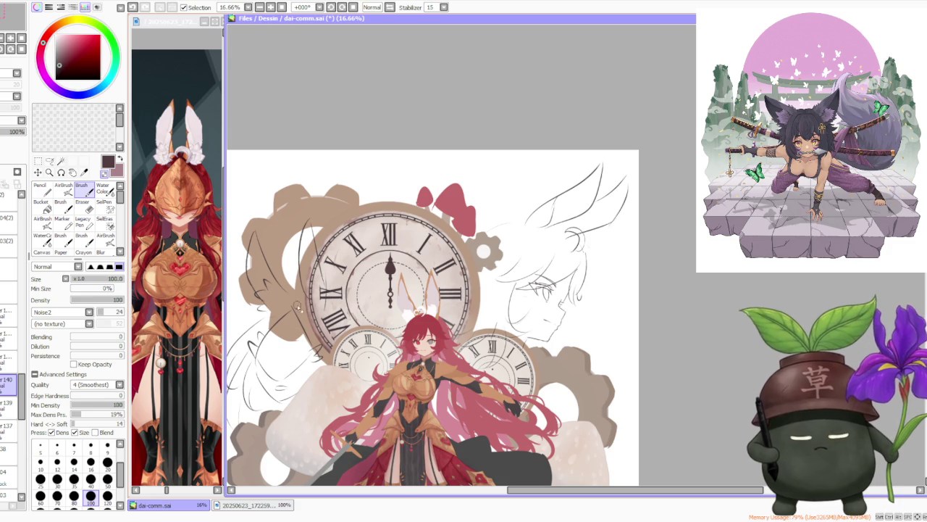
click(38, 161)
click(43, 307)
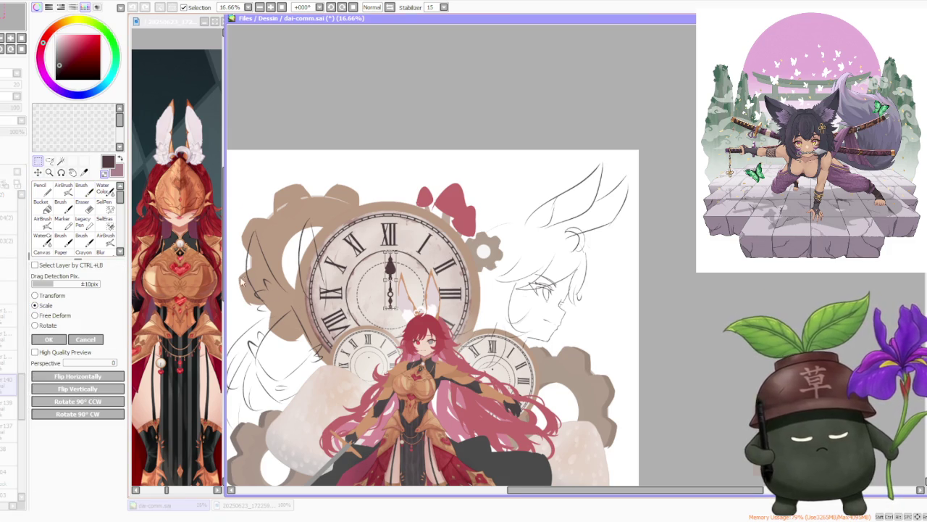
scroll(243, 278, up, 1)
drag(467, 279, 413, 278)
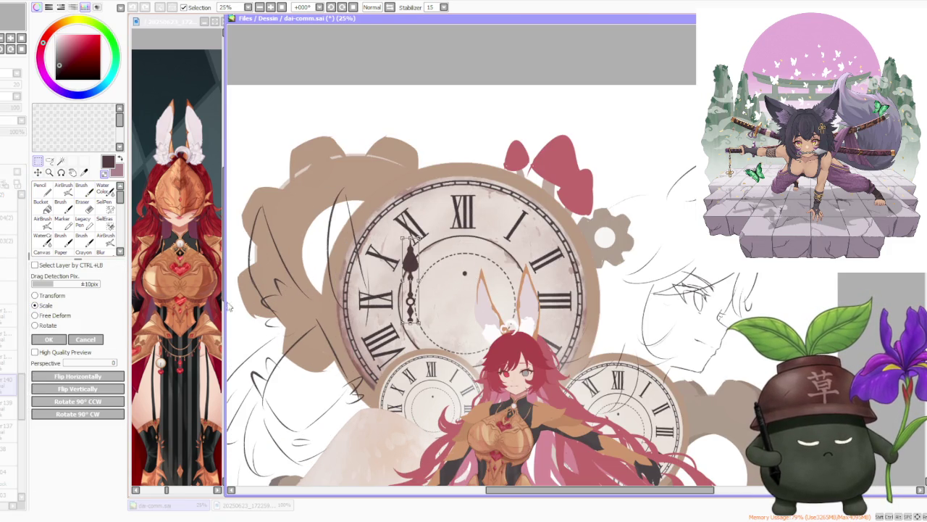
click(52, 340)
scroll(454, 278, down, 1)
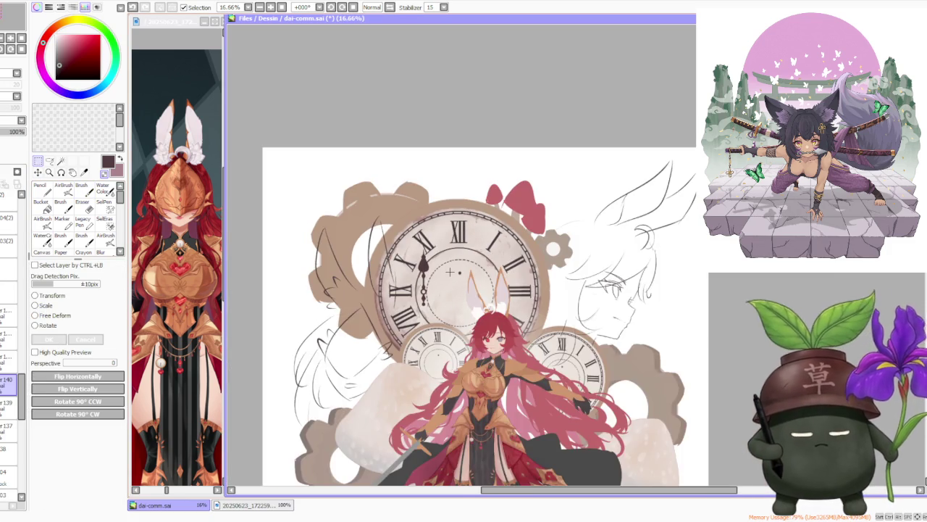
scroll(453, 279, up, 3)
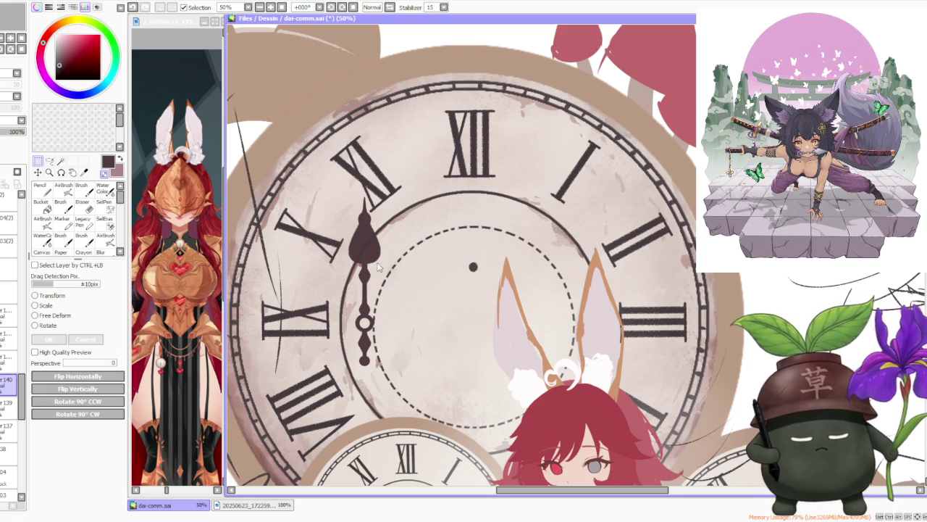
key(ctrl+z)
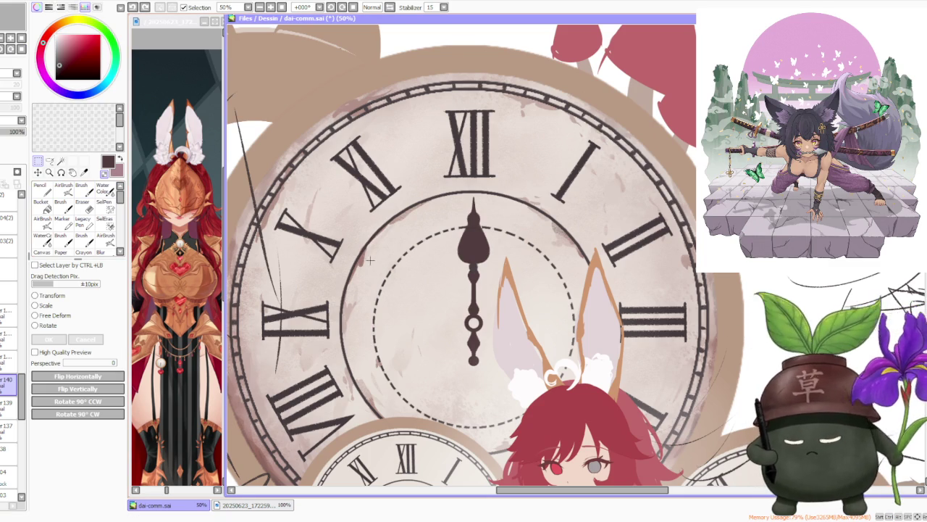
key(ctrl+t)
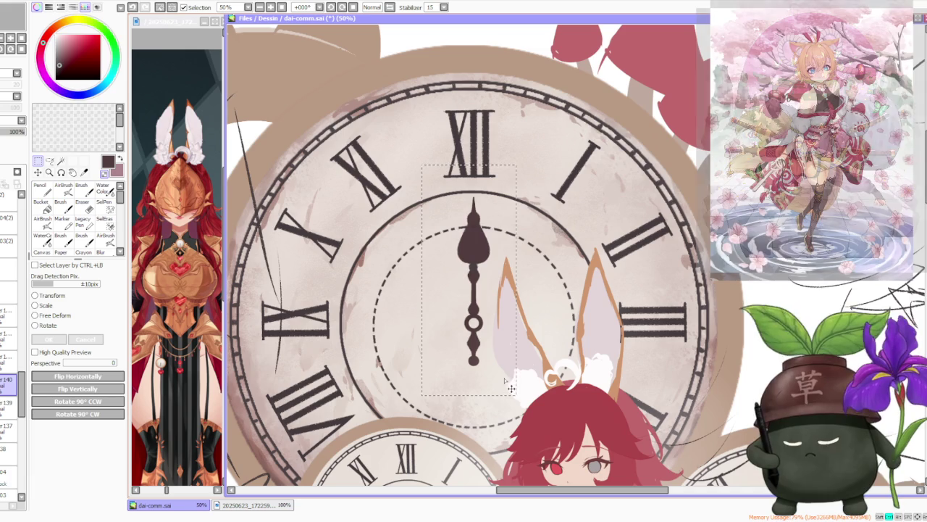
Step: Place a copy of the clock hand to the left of the original
drag(495, 351, 413, 350)
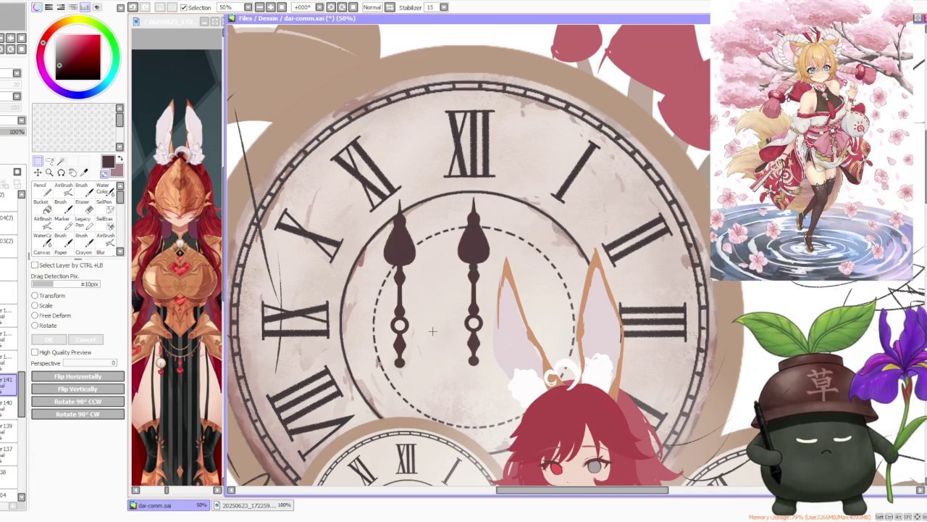
scroll(428, 350, down, 2)
scroll(456, 264, up, 2)
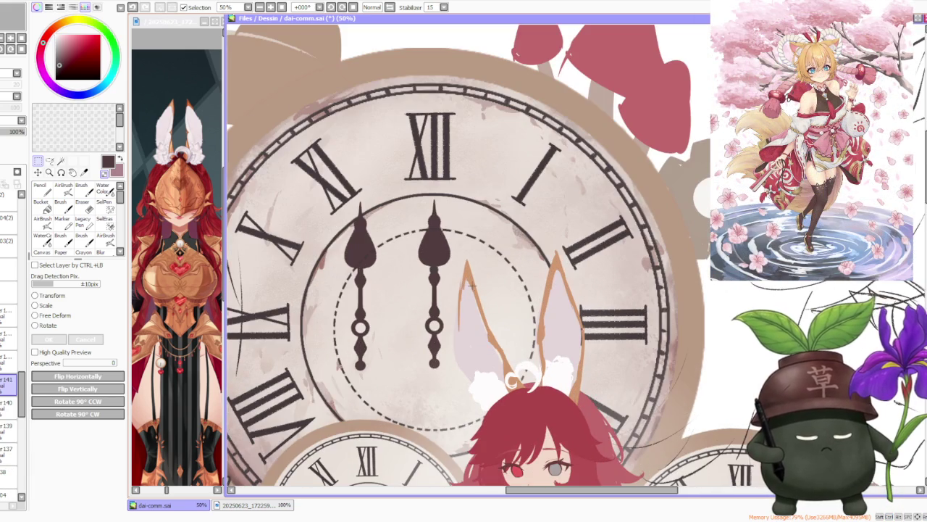
Step: On layer 140, repaint the right hand's tip and lower end narrower
click(82, 187)
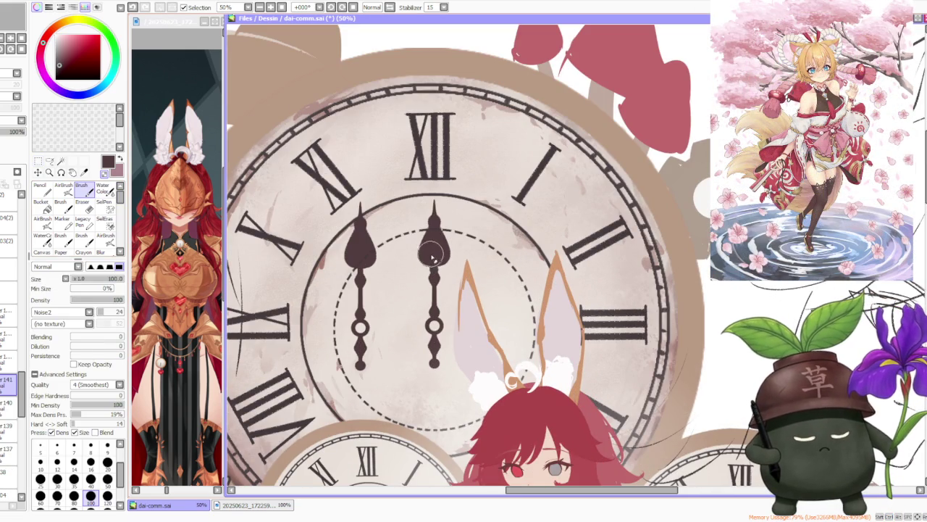
key(ctrl+z)
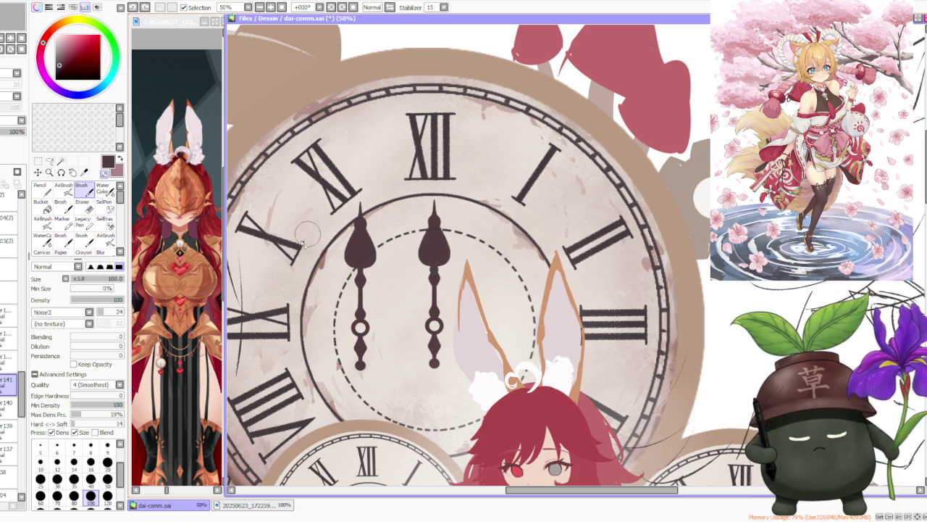
click(14, 402)
drag(443, 265, 441, 219)
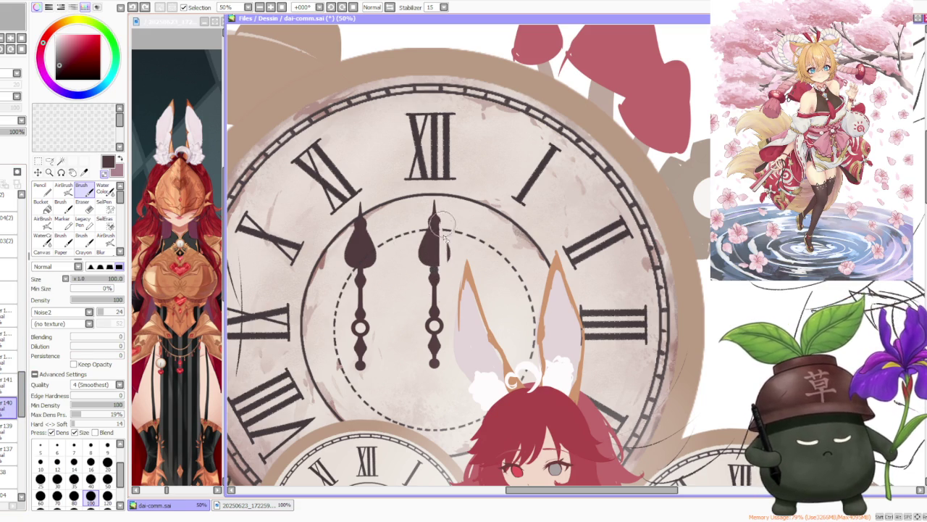
drag(445, 253, 439, 211)
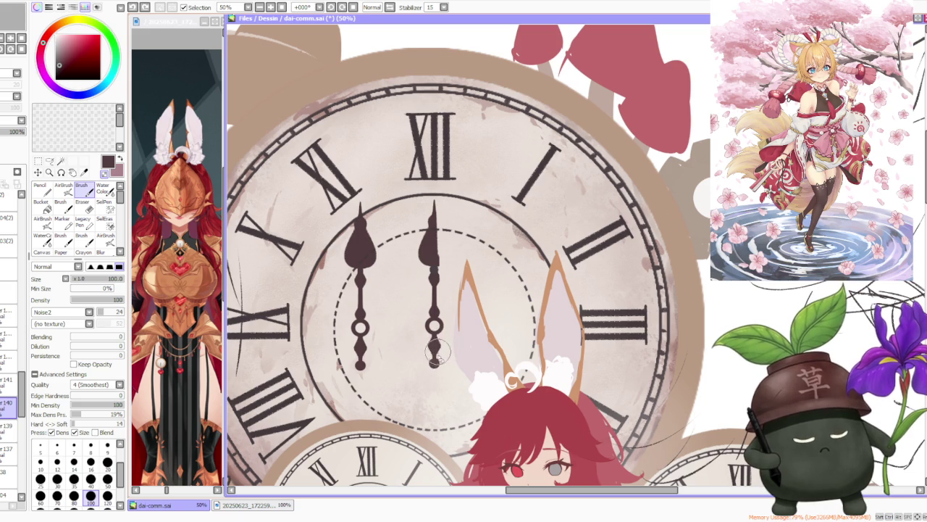
drag(439, 351, 438, 342)
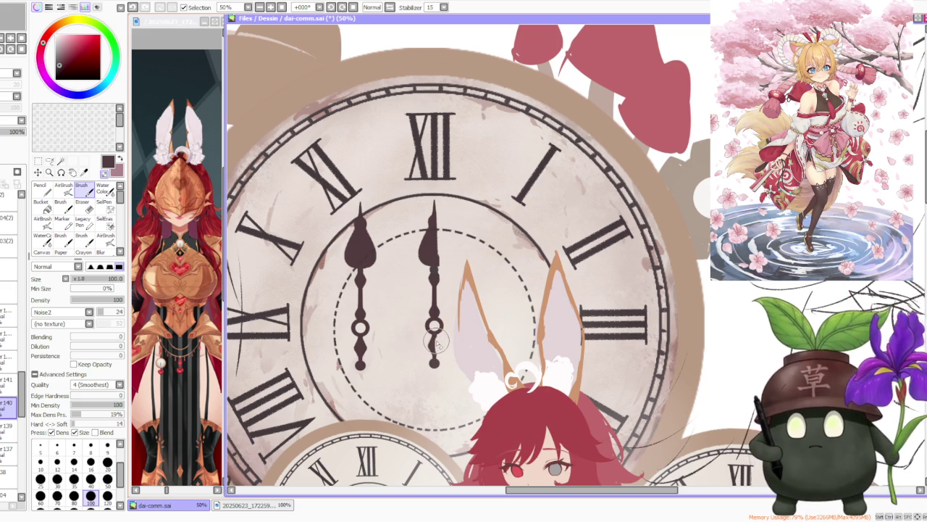
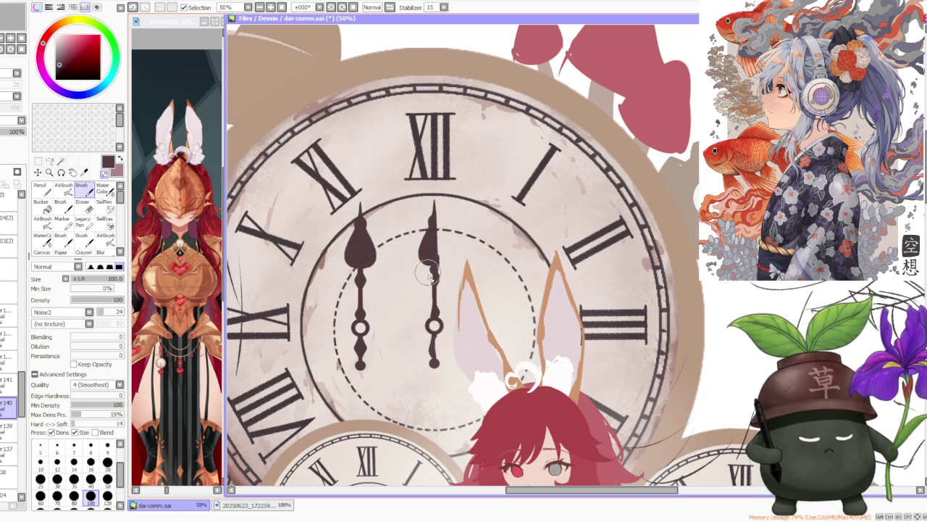
Step: Erase the minute hand's teardrop tip and repaint a thin point reaching up to XII
mouse_move(429, 247)
mouse_down()
mouse_move(420, 269)
mouse_move(426, 310)
mouse_up()
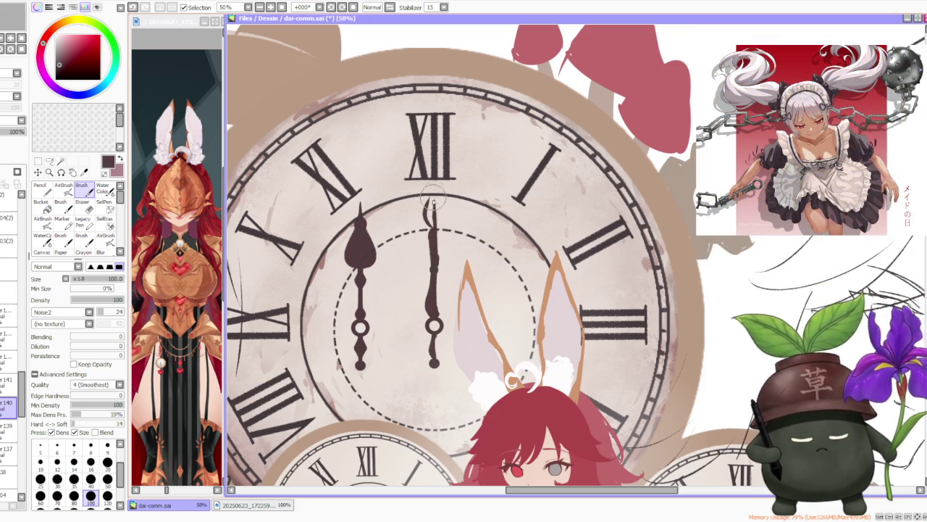
drag(429, 210, 432, 183)
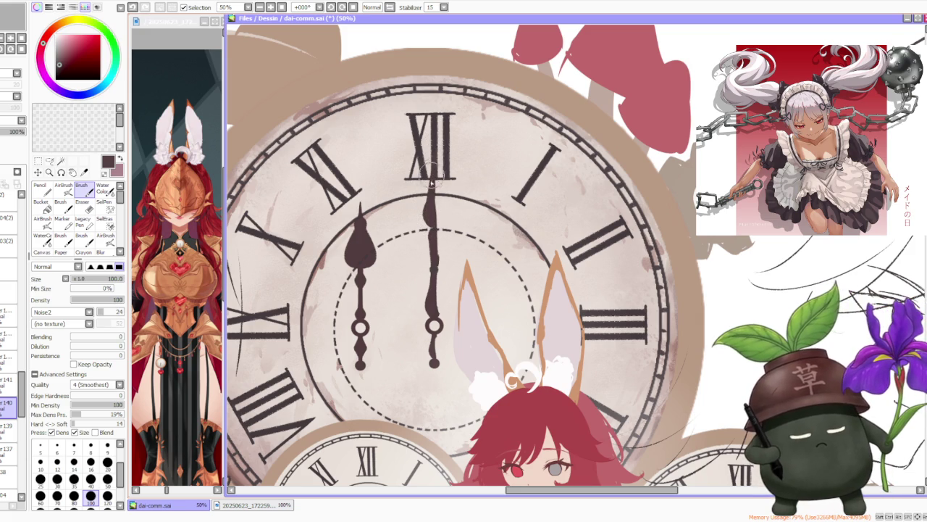
key(ctrl+z)
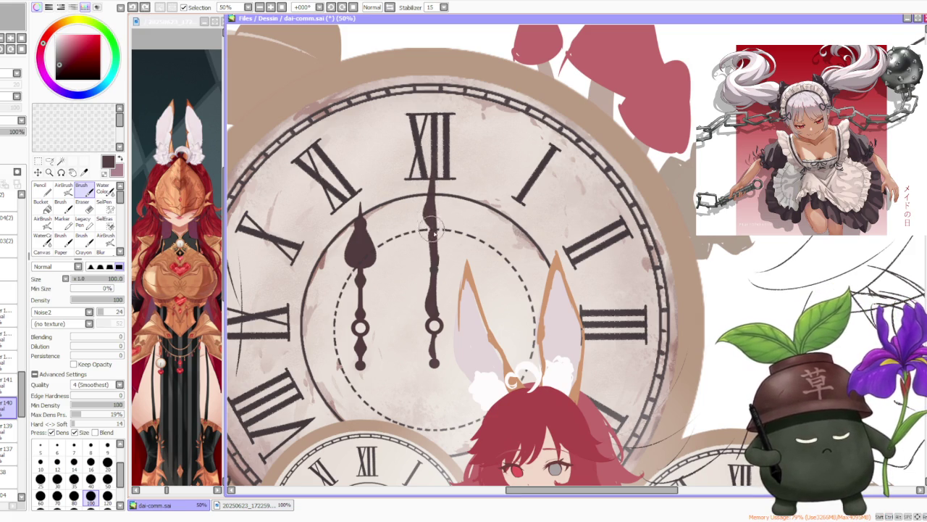
key(ctrl+z)
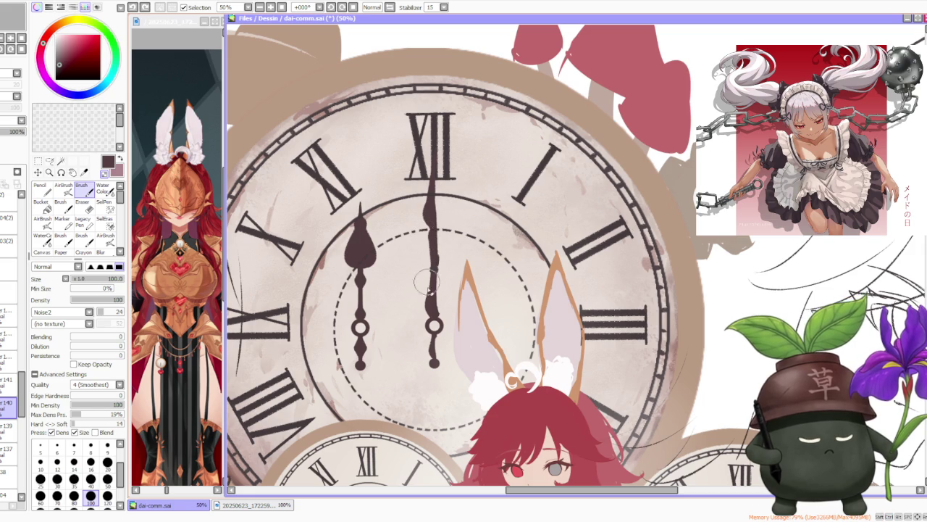
drag(426, 290, 427, 279)
key(ctrl+z)
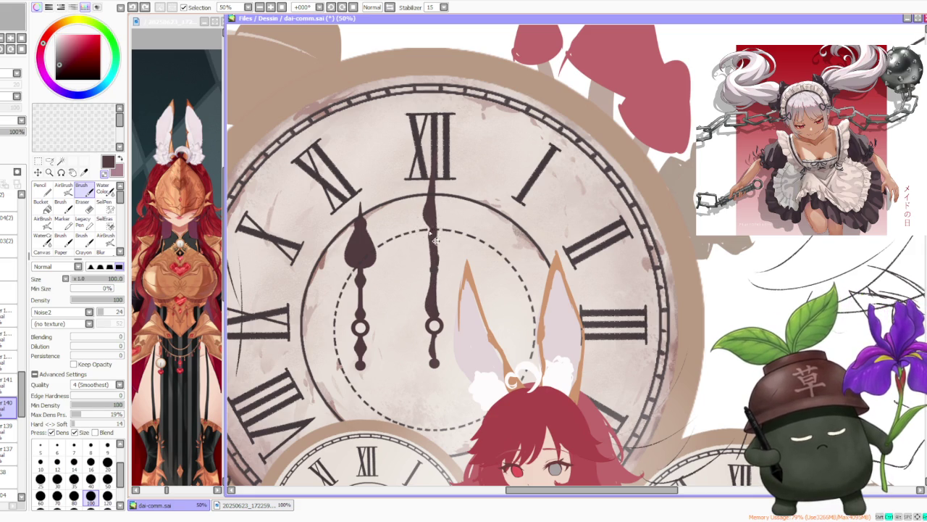
click(430, 231)
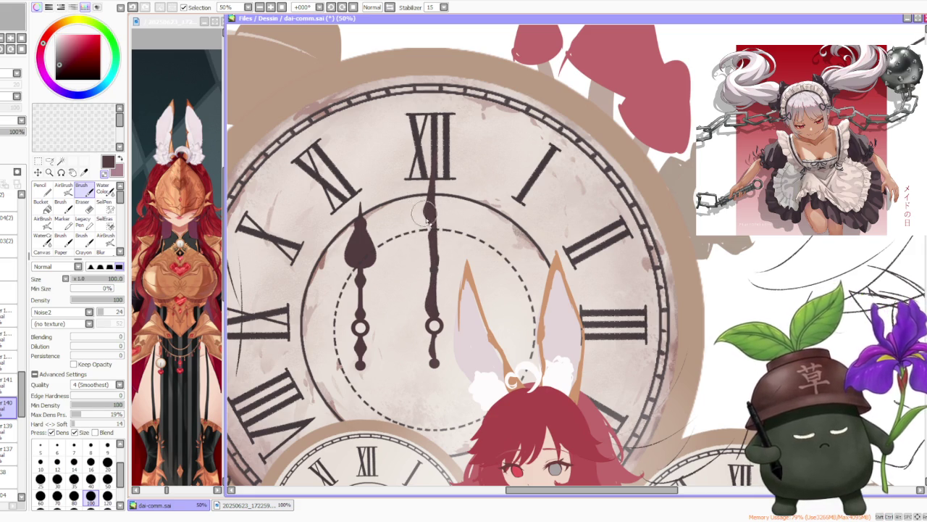
drag(430, 206, 430, 183)
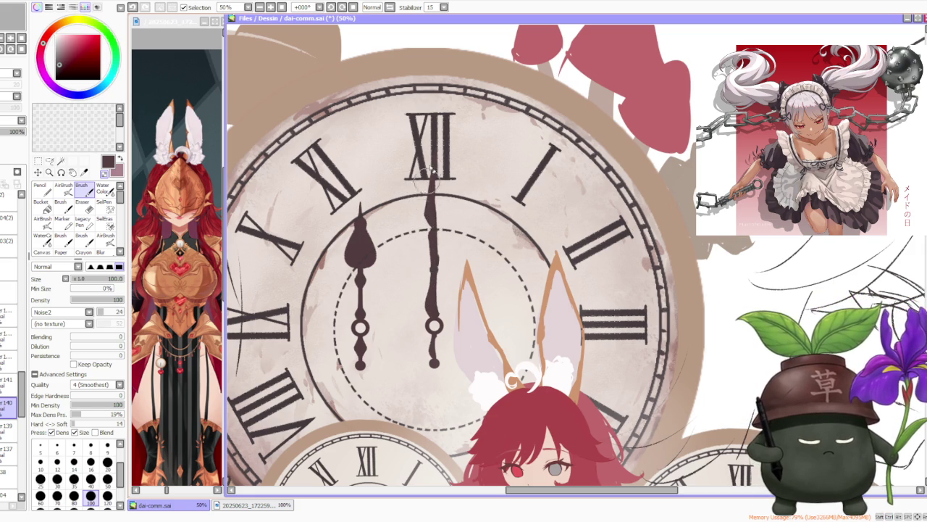
scroll(479, 169, down, 3)
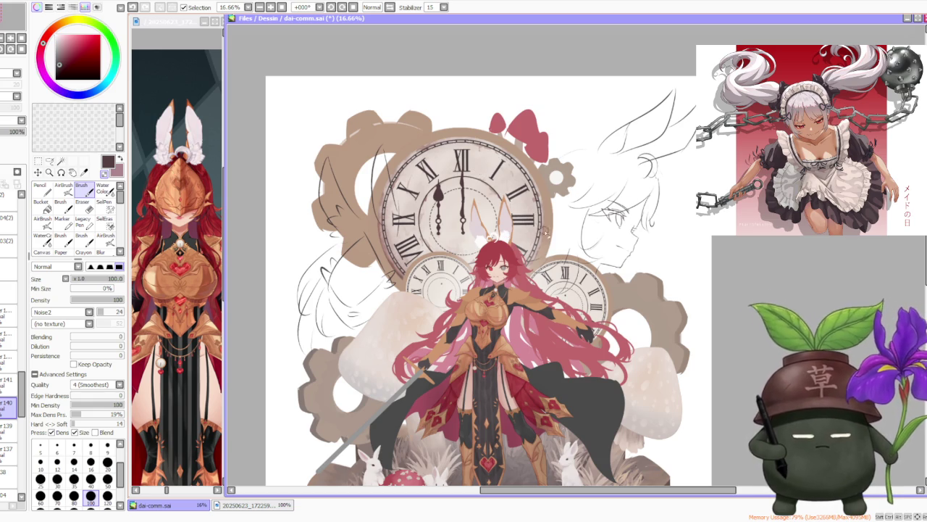
Step: Zoom in to check the minute hand's new tip, then switch to the Selection tool
scroll(478, 158, up, 4)
scroll(499, 153, up, 1)
scroll(498, 154, down, 3)
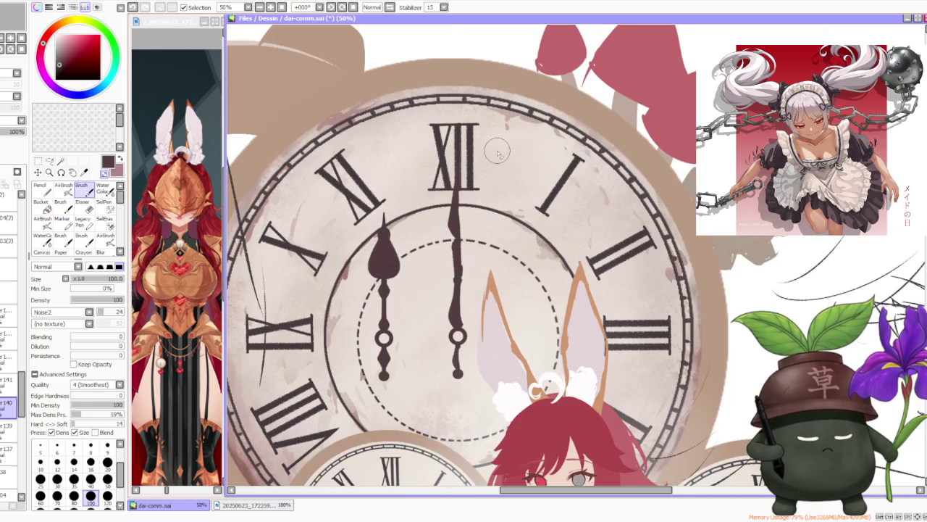
scroll(464, 148, up, 3)
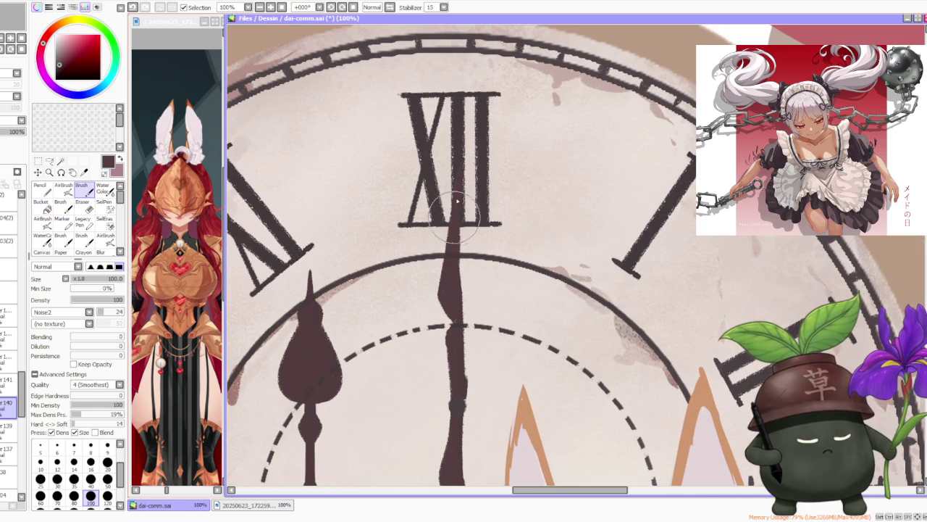
scroll(456, 185, down, 3)
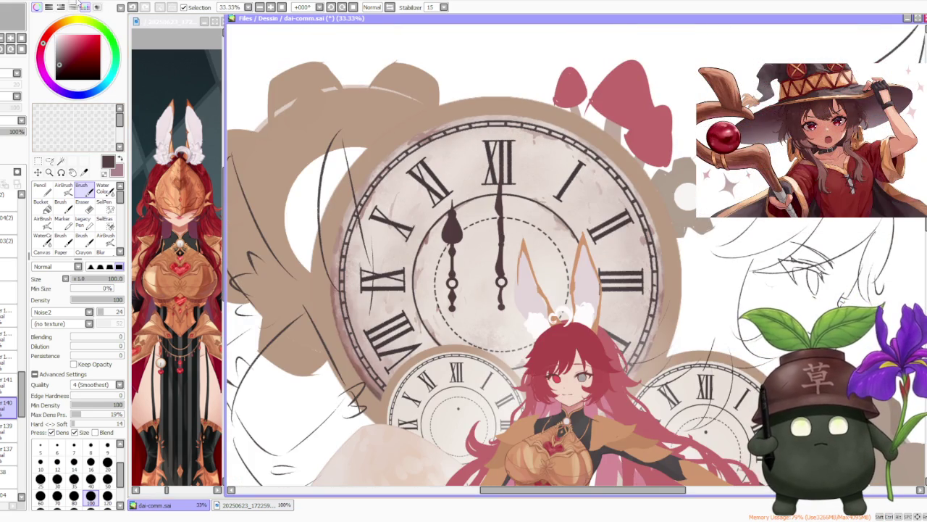
click(38, 161)
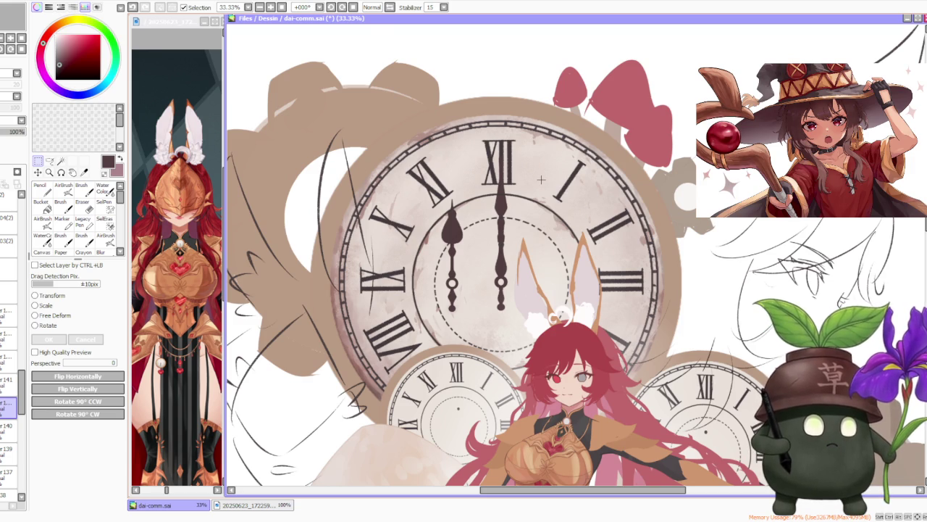
scroll(541, 179, up, 1)
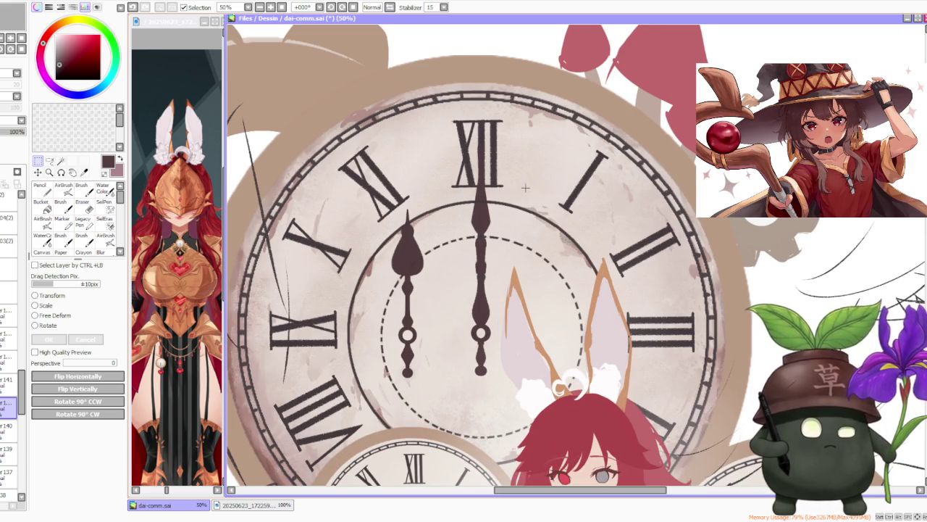
scroll(520, 192, down, 1)
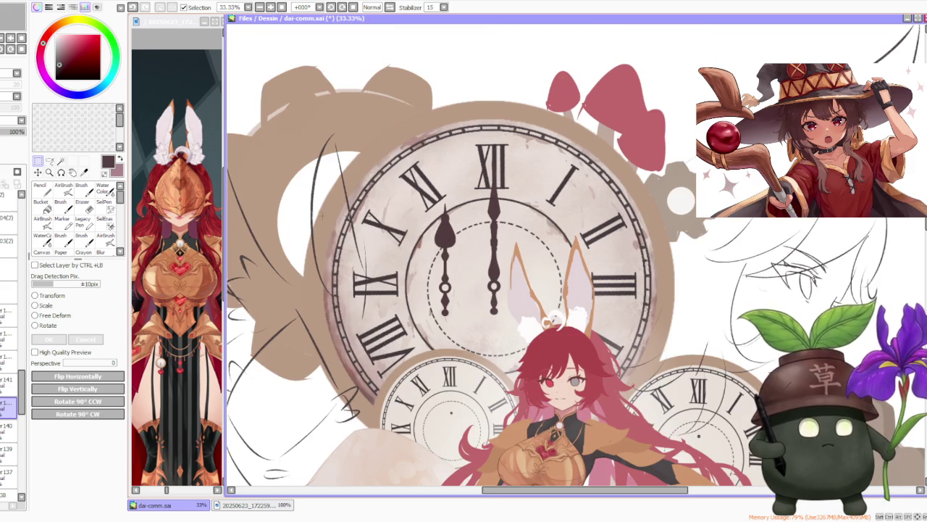
Step: Shift the minute hand slightly left and down with Scale and apply it
click(42, 306)
scroll(509, 234, up, 3)
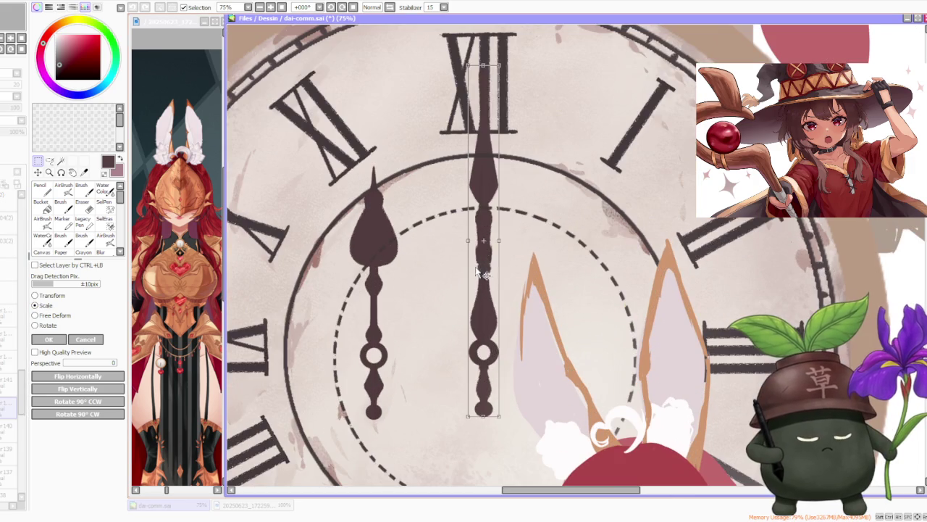
drag(487, 275, 484, 277)
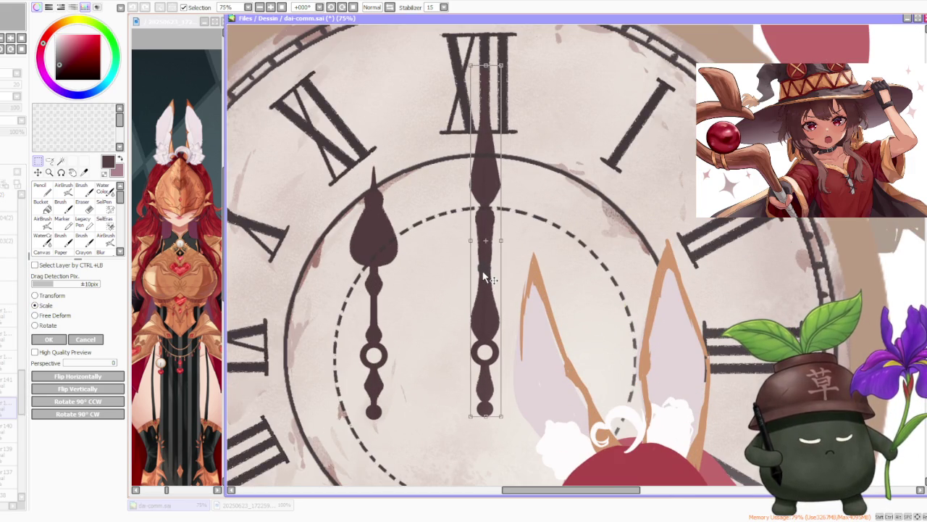
scroll(493, 263, down, 3)
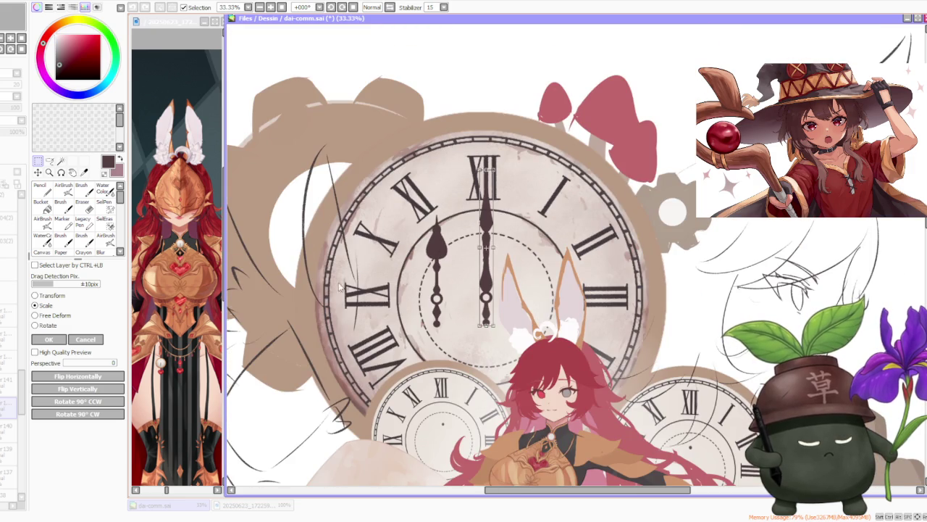
click(64, 340)
scroll(468, 263, down, 1)
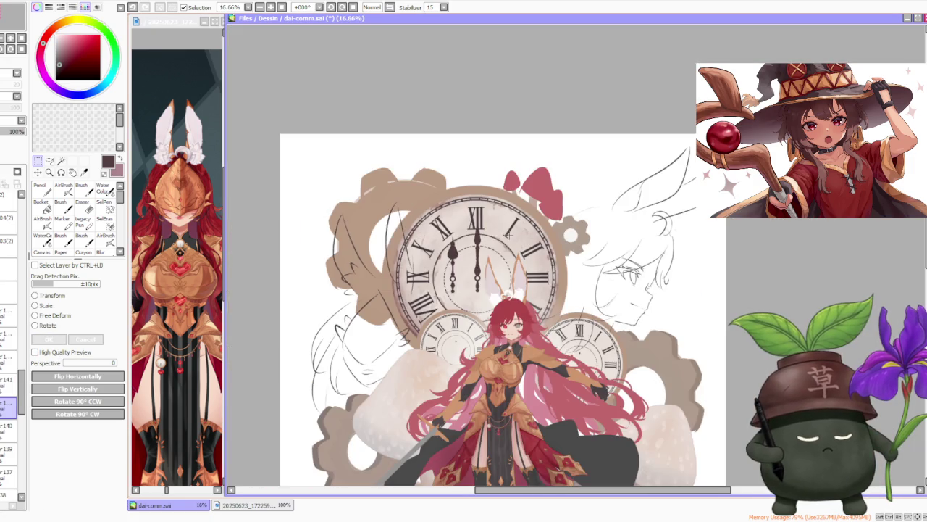
scroll(502, 250, up, 2)
scroll(461, 268, up, 3)
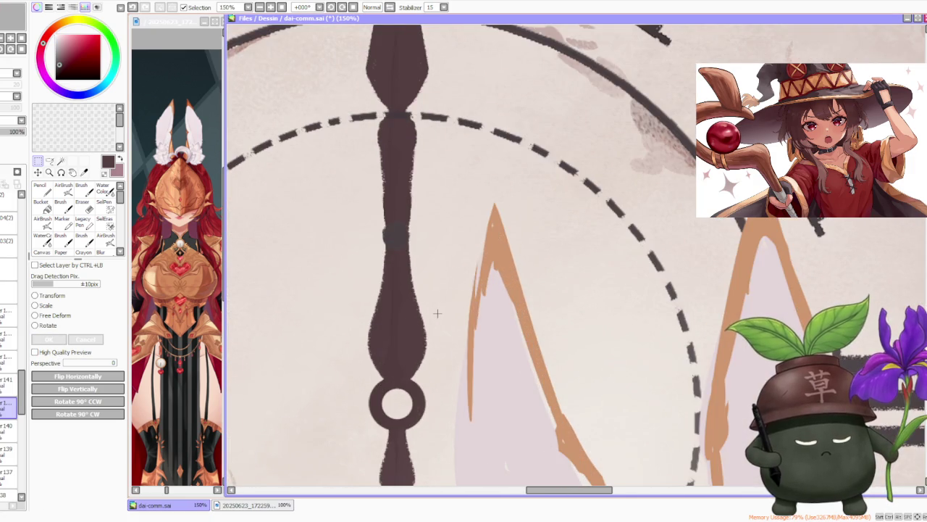
scroll(438, 313, down, 3)
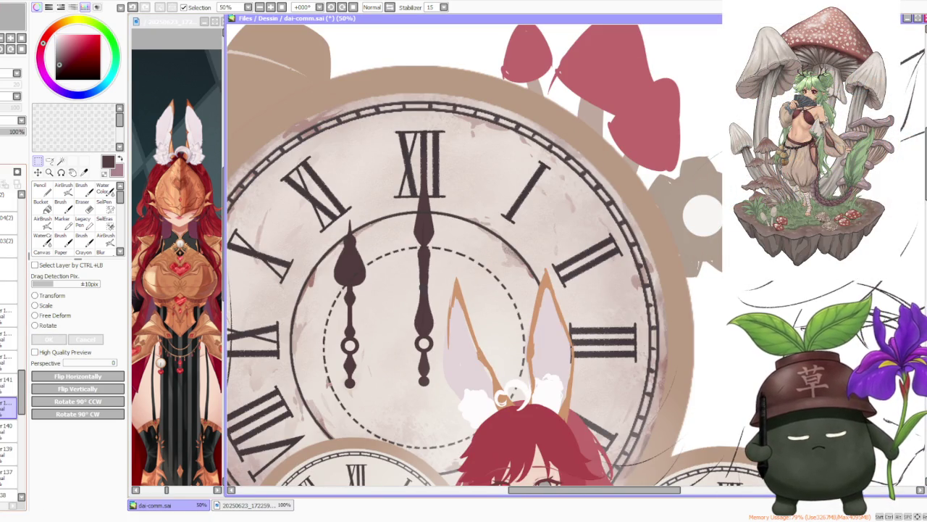
Step: Set the Pencil to size 350, then return to the Selection tool in Rotate mode
key(n)
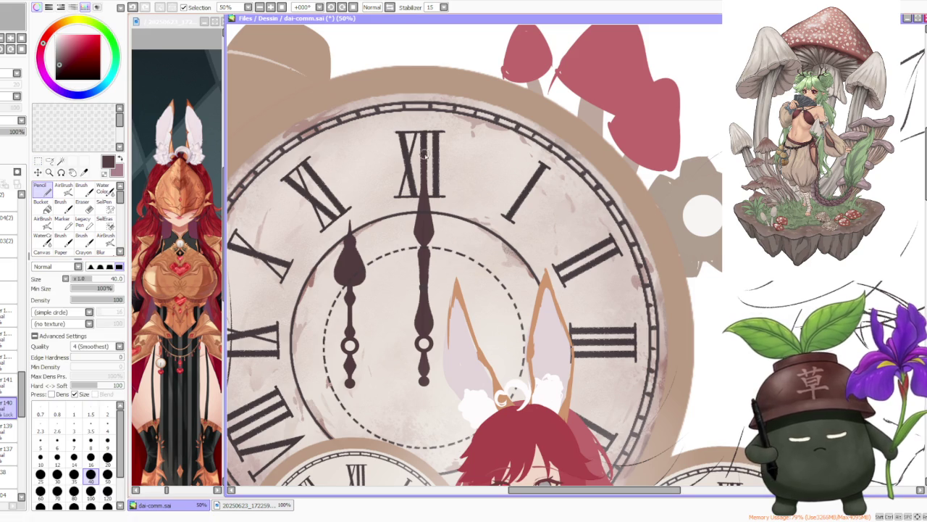
click(108, 506)
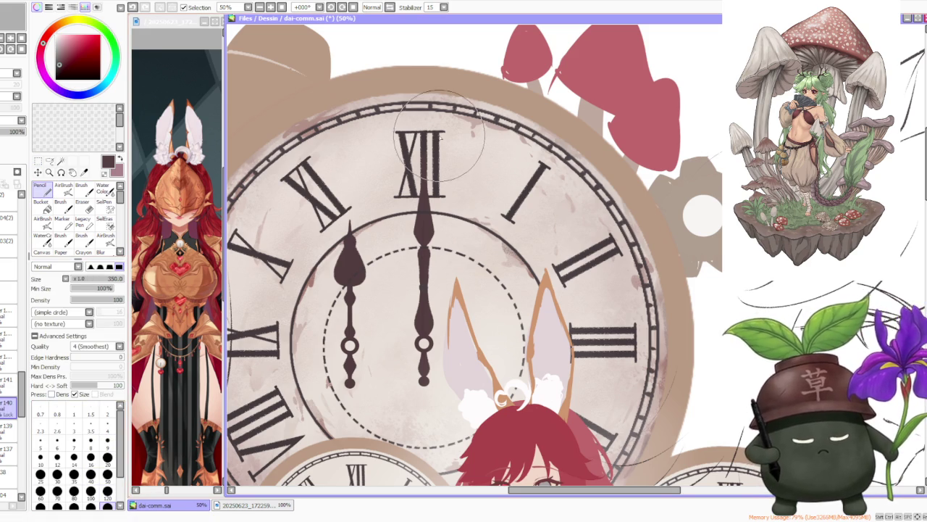
scroll(471, 245, down, 2)
scroll(470, 245, down, 1)
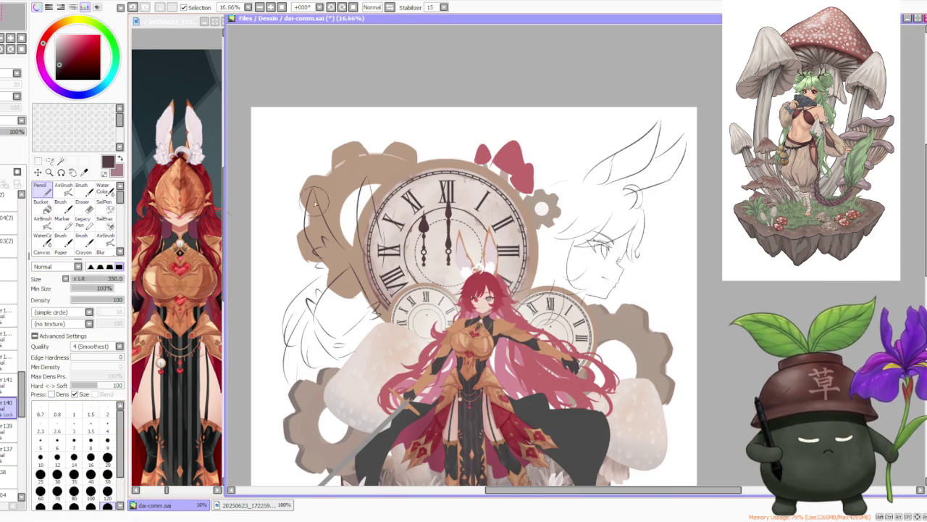
click(38, 160)
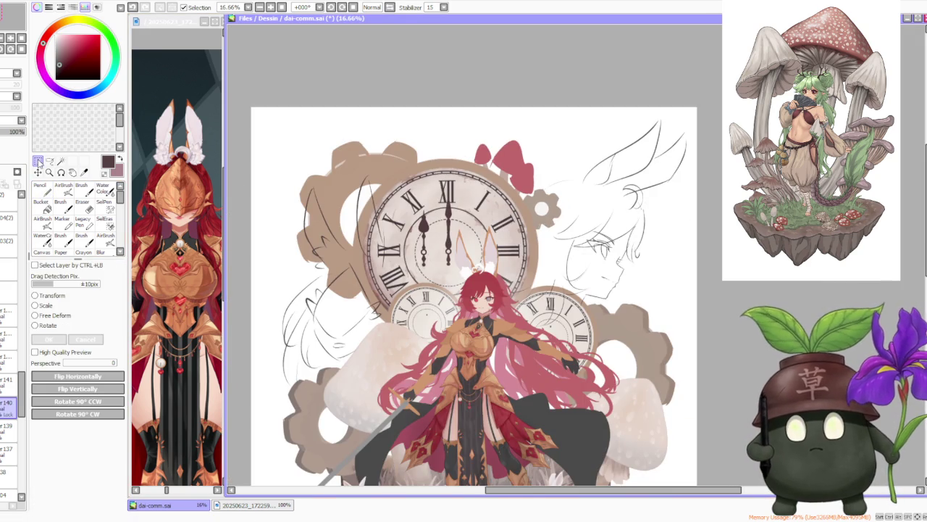
click(49, 326)
scroll(470, 199, up, 2)
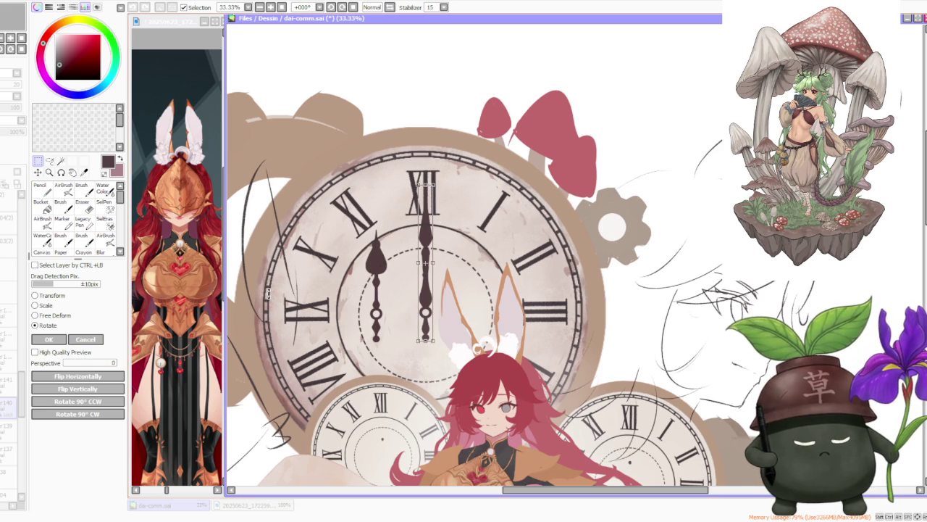
Step: Rotate the minute hand to about one o'clock around the clock centre, apply, and tilt the view left
drag(471, 166, 503, 214)
drag(460, 235, 511, 255)
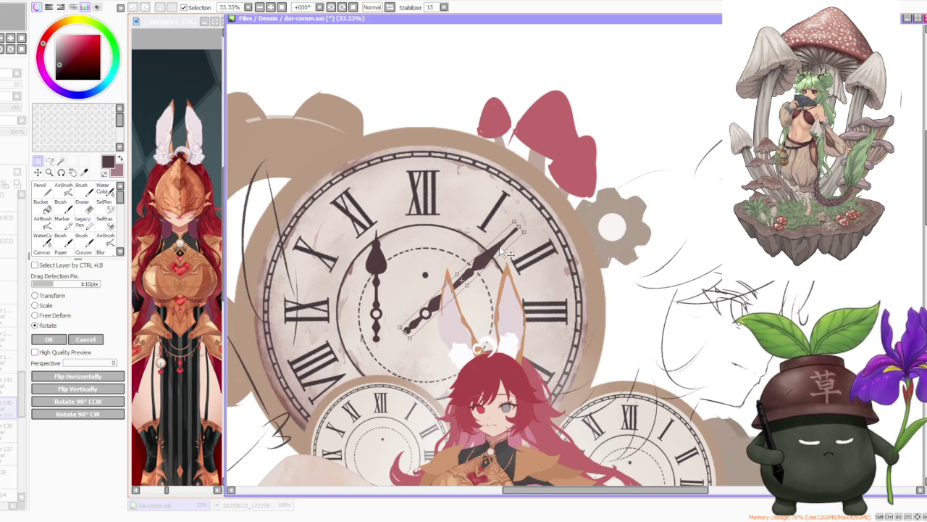
click(63, 338)
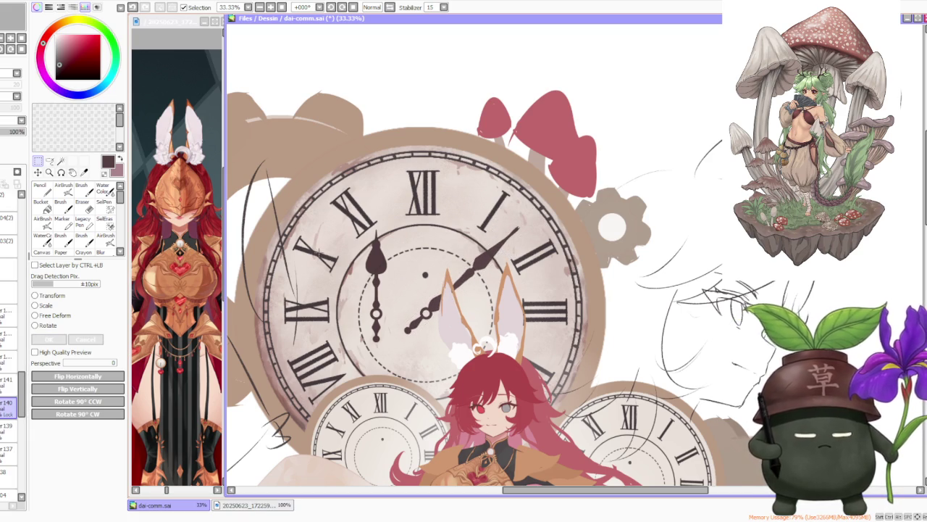
key(b)
click(331, 7)
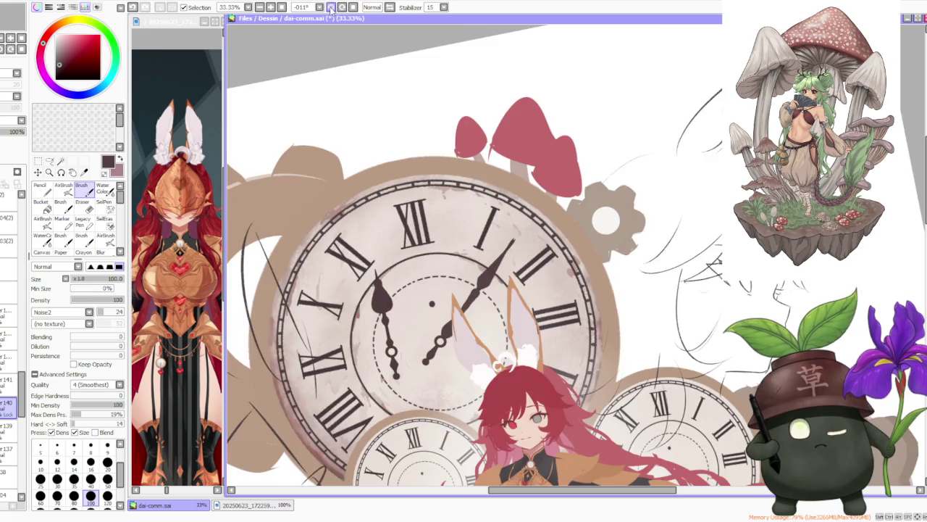
Step: Tilt the view further counterclockwise and zoom in to inspect the hour hand's tip
click(331, 7)
click(331, 7)
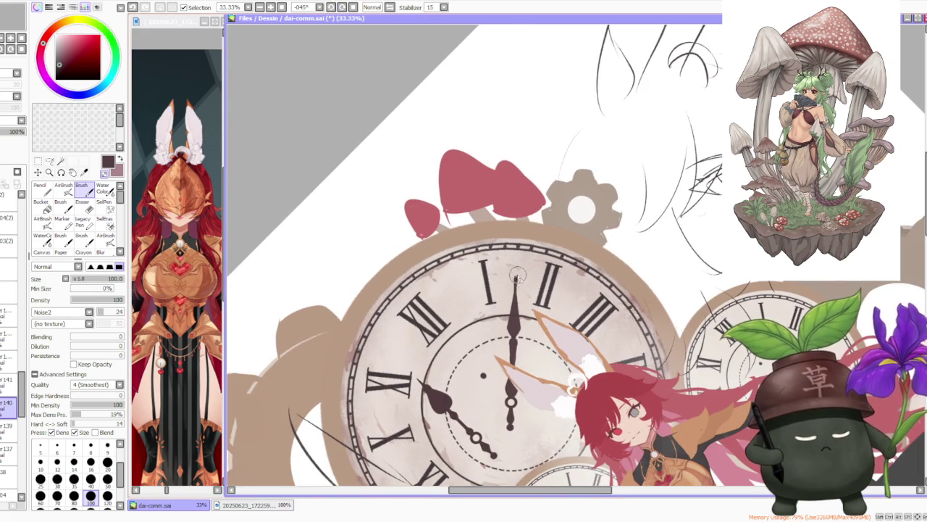
scroll(524, 290, up, 3)
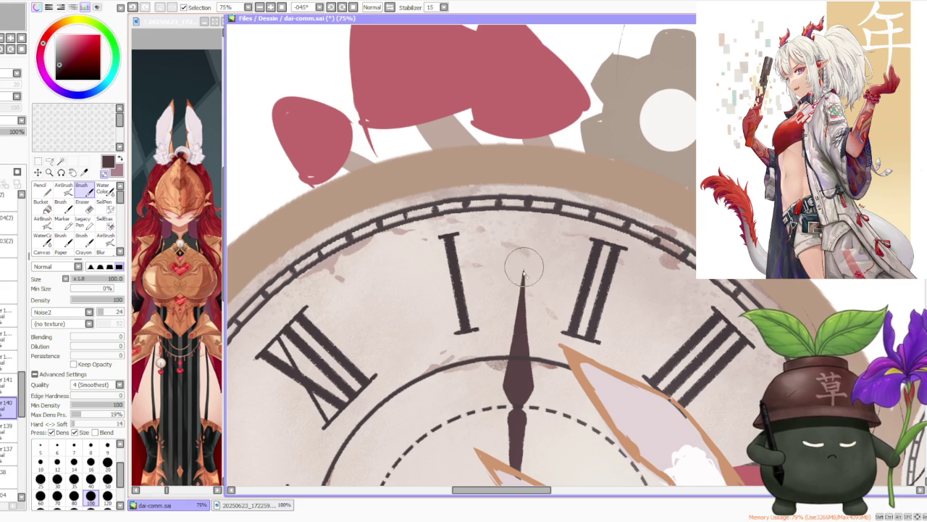
scroll(528, 280, down, 1)
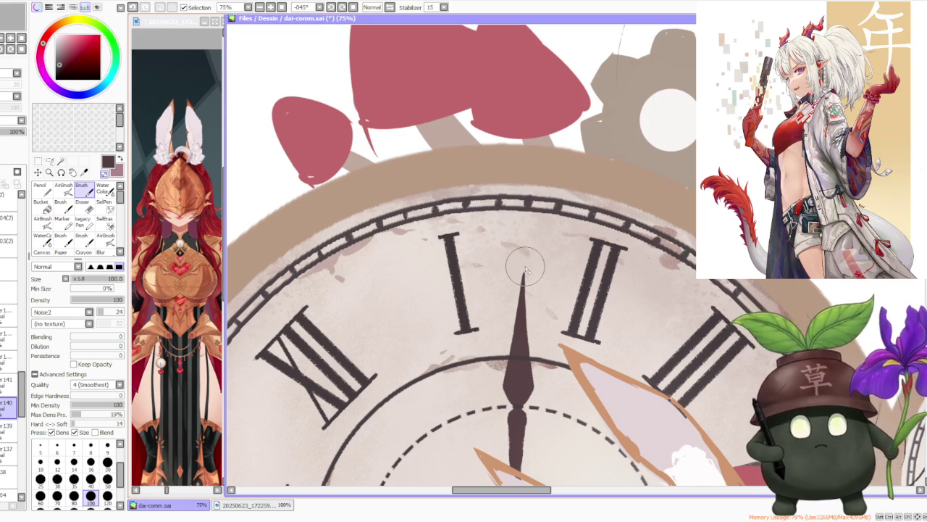
scroll(533, 269, down, 2)
scroll(540, 250, up, 1)
scroll(540, 250, up, 3)
scroll(508, 290, up, 2)
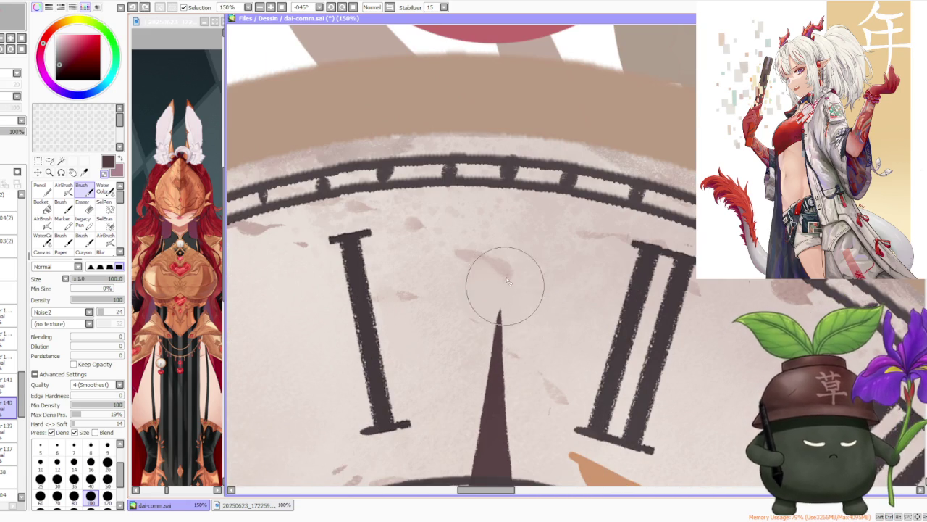
scroll(507, 294, down, 1)
scroll(536, 239, down, 2)
scroll(558, 190, down, 2)
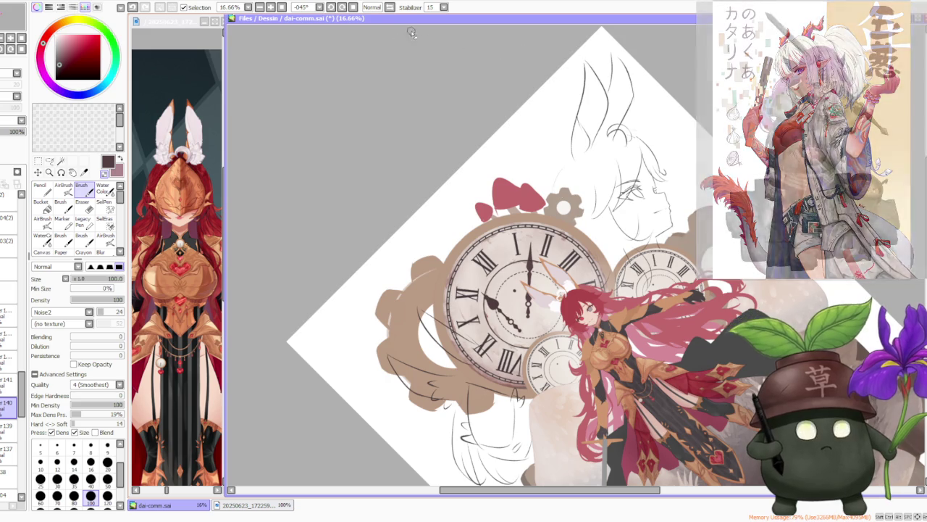
Step: Reset the canvas rotation to upright to see the whole illustration
click(354, 7)
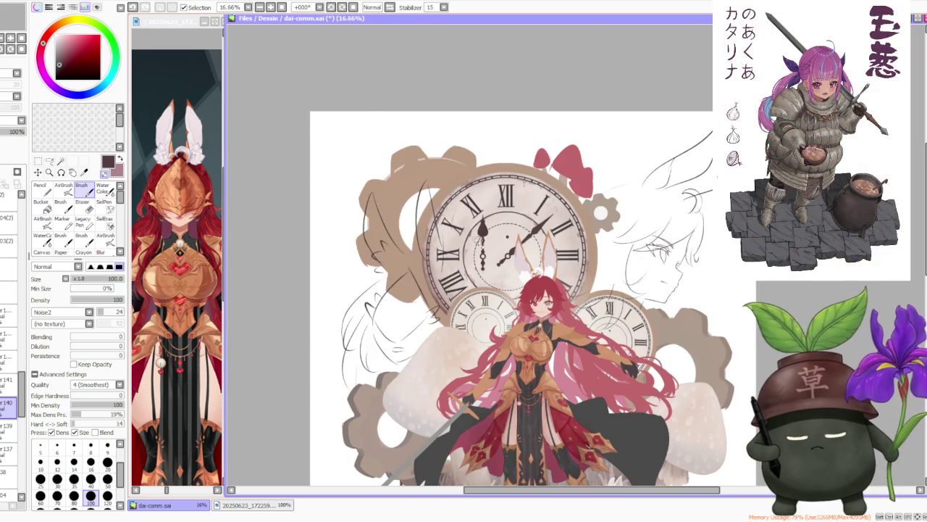
scroll(478, 242, up, 2)
scroll(522, 234, up, 1)
scroll(507, 243, down, 1)
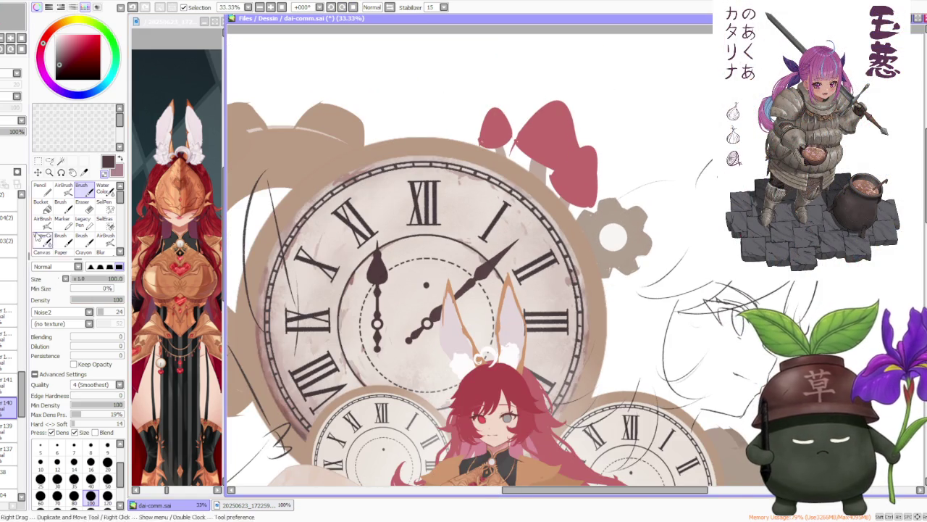
Step: Switch to the Selection tool, apply a Scale pass on the clock hands, and choose Rotate
click(38, 160)
click(49, 307)
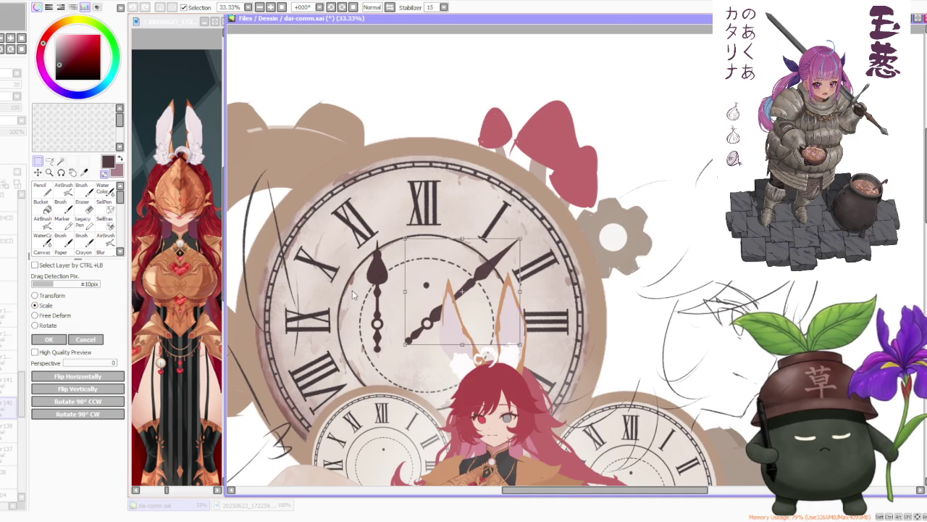
scroll(508, 292, up, 1)
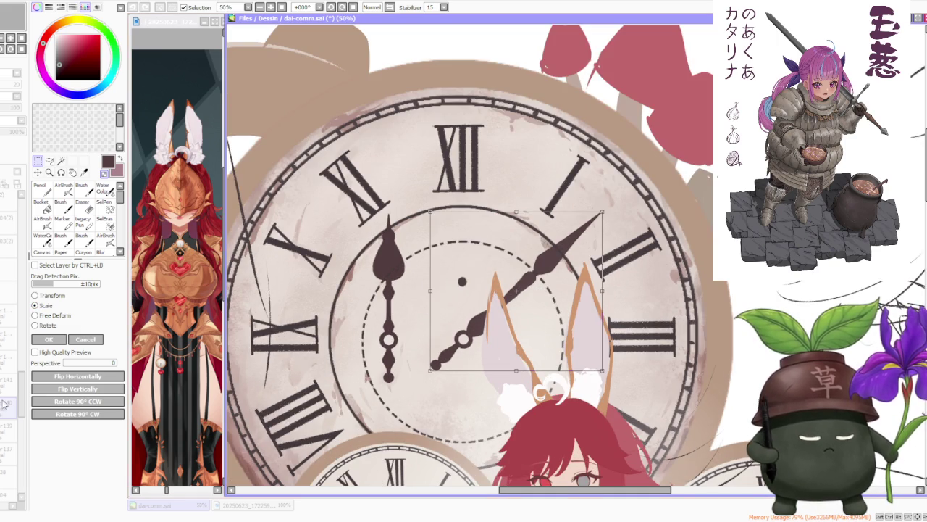
click(49, 339)
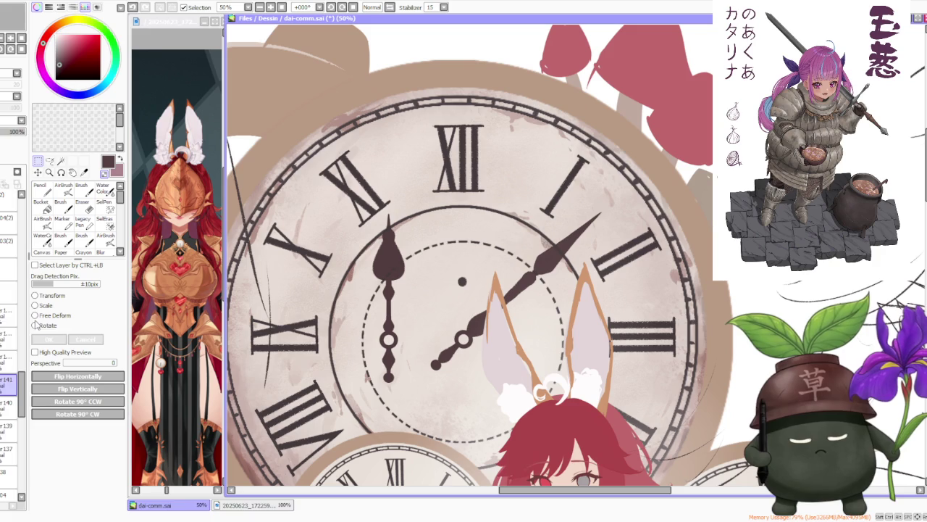
click(35, 324)
Step: Rotate the hour hand around the clock centre so it points up toward XI
drag(472, 220, 335, 200)
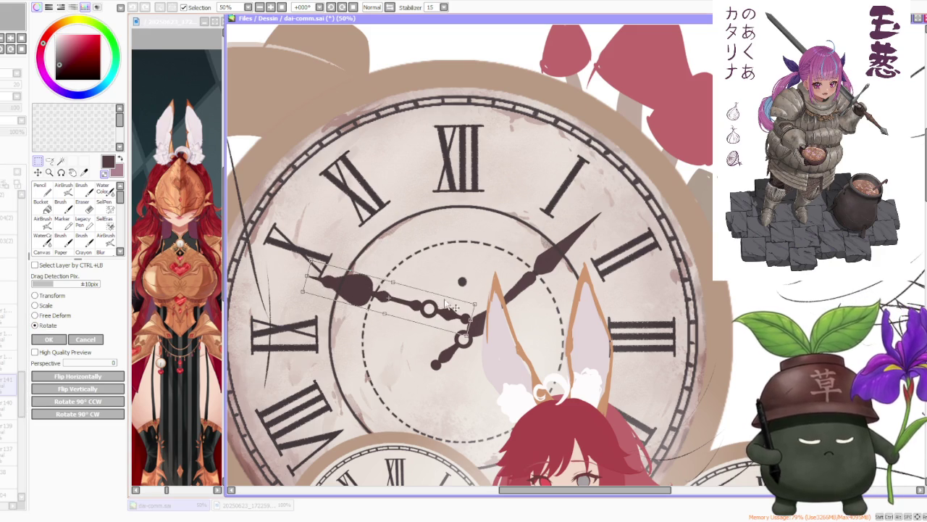
drag(463, 320, 492, 352)
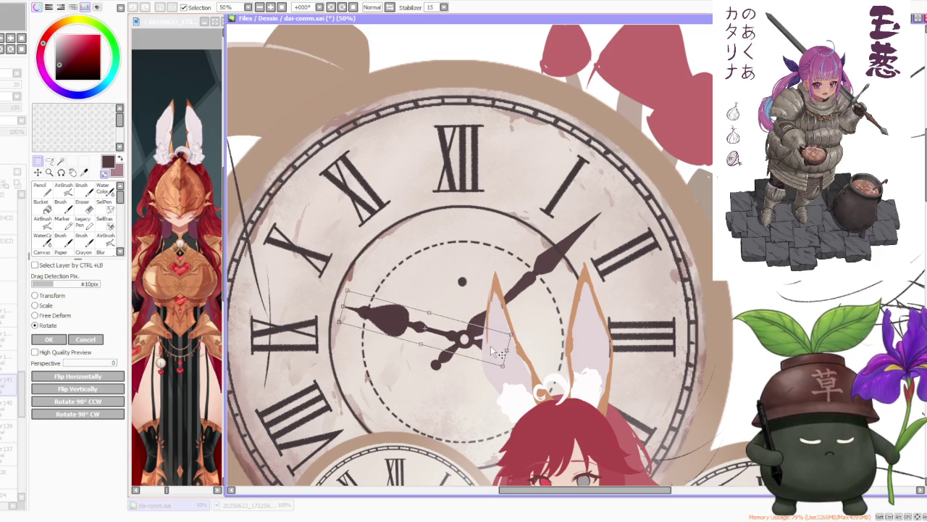
mouse_move(508, 328)
mouse_down()
mouse_move(519, 354)
mouse_move(421, 387)
mouse_move(484, 367)
mouse_up()
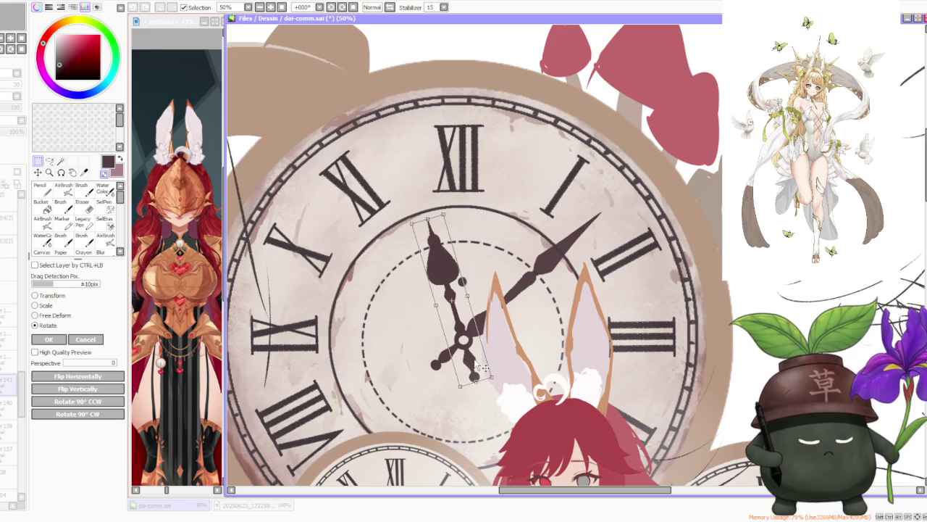
scroll(476, 364, down, 2)
scroll(476, 363, down, 2)
scroll(458, 298, up, 5)
scroll(457, 298, up, 2)
scroll(458, 294, down, 5)
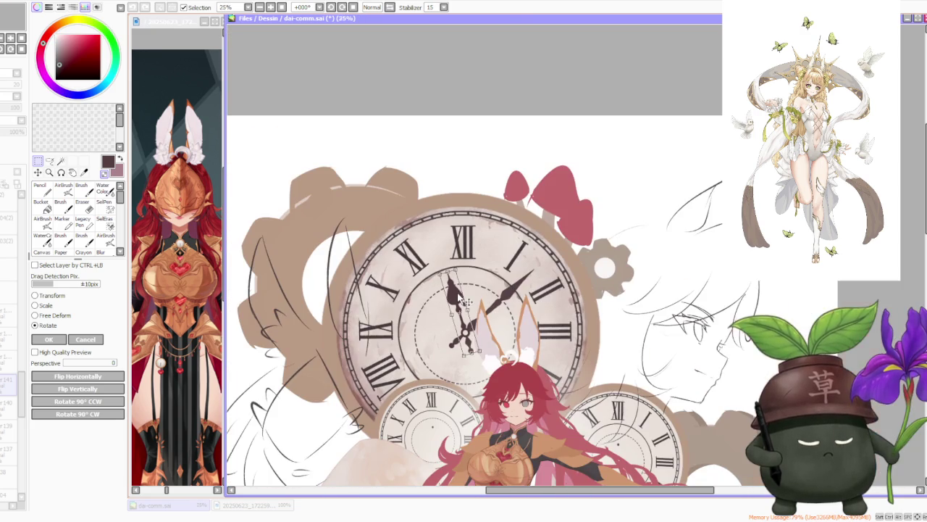
Step: Apply the hour hand rotation, then duplicate the lower layer and move the copy up the stack
click(48, 340)
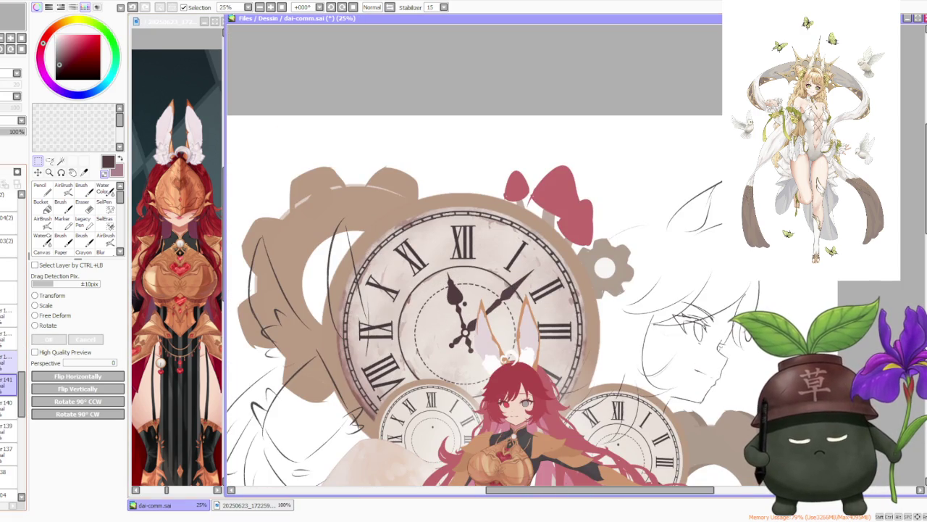
click(8, 384)
click(8, 407)
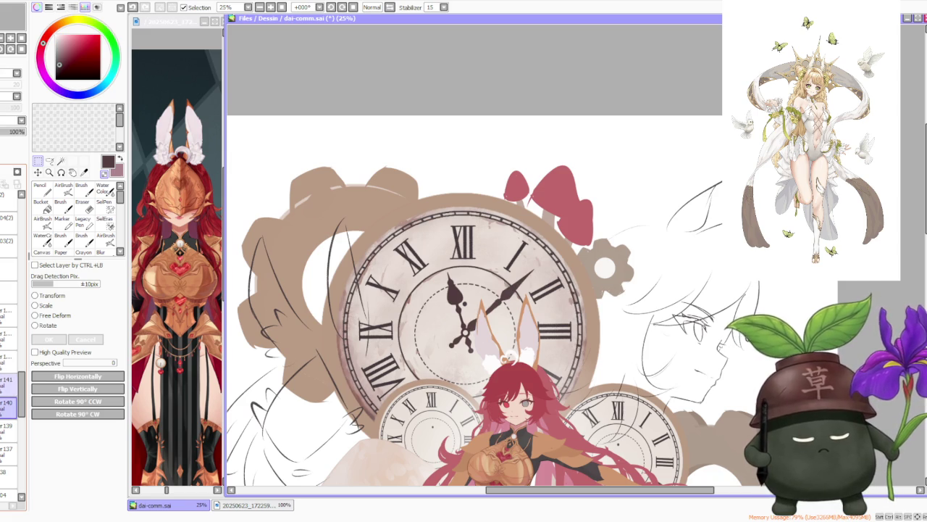
key(ctrl+shift+n)
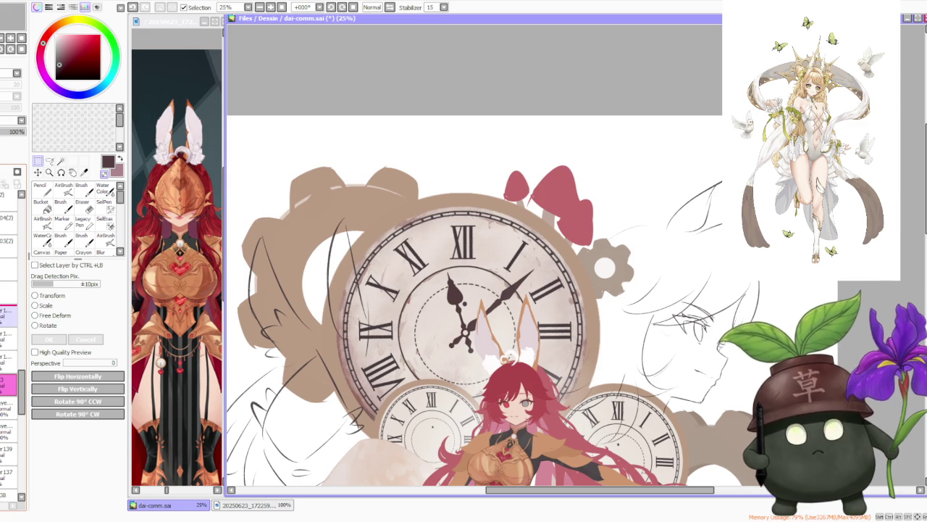
drag(11, 381, 13, 319)
Step: Zoom around the canvas and start a Scale transform on the copied clock hands
scroll(490, 263, up, 2)
scroll(490, 263, up, 2)
scroll(491, 264, down, 2)
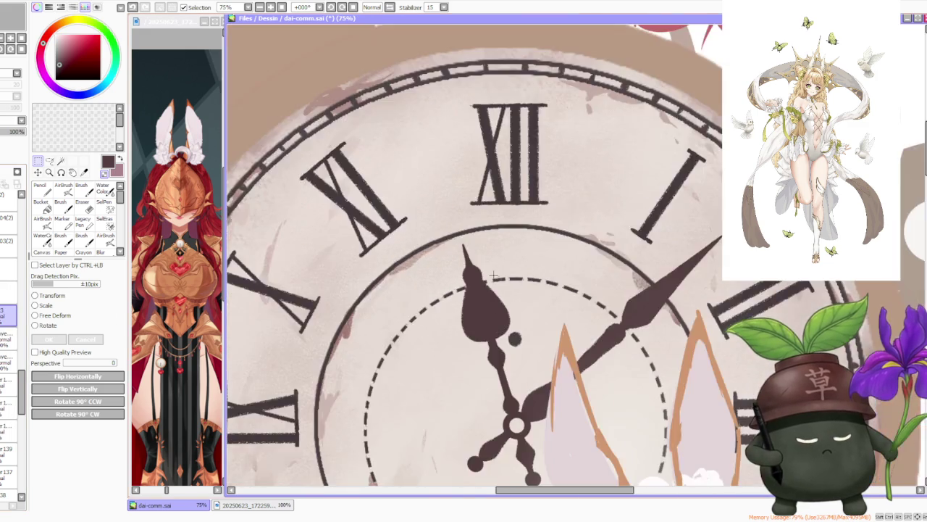
scroll(491, 264, down, 2)
scroll(490, 263, down, 3)
scroll(507, 260, up, 2)
scroll(533, 259, down, 3)
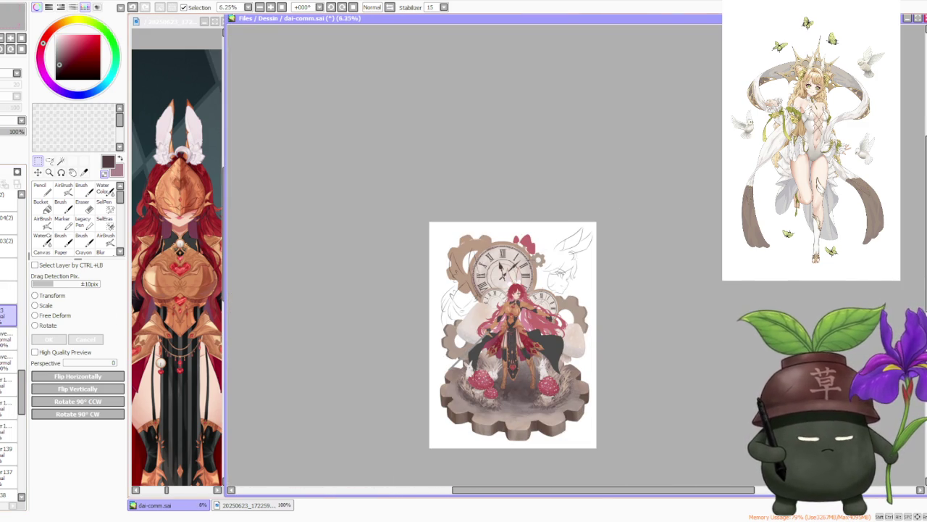
scroll(510, 267, up, 2)
scroll(511, 266, down, 2)
scroll(507, 265, down, 1)
scroll(501, 262, up, 3)
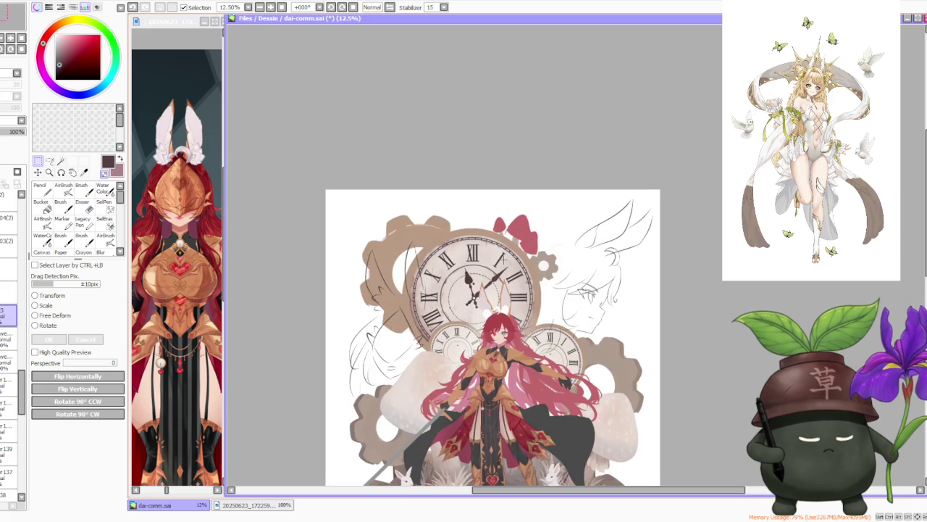
scroll(502, 266, up, 1)
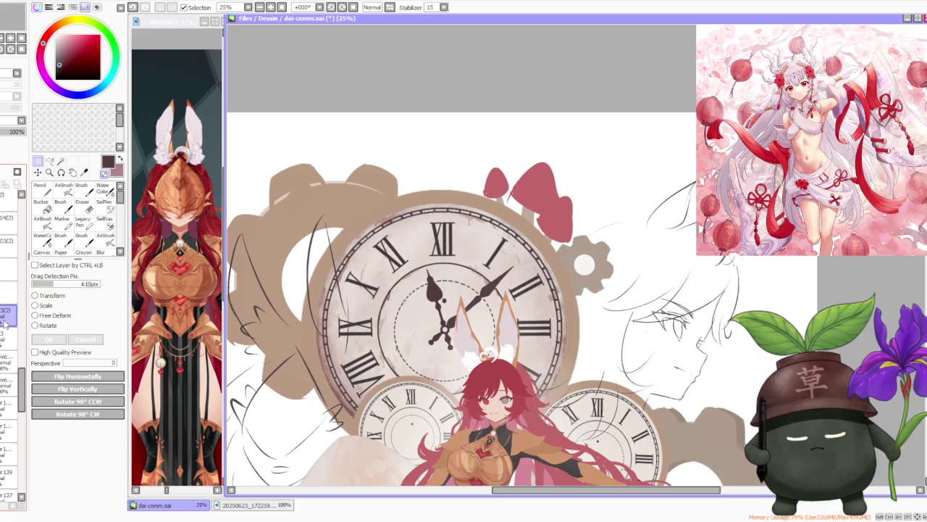
scroll(7, 210, up, 2)
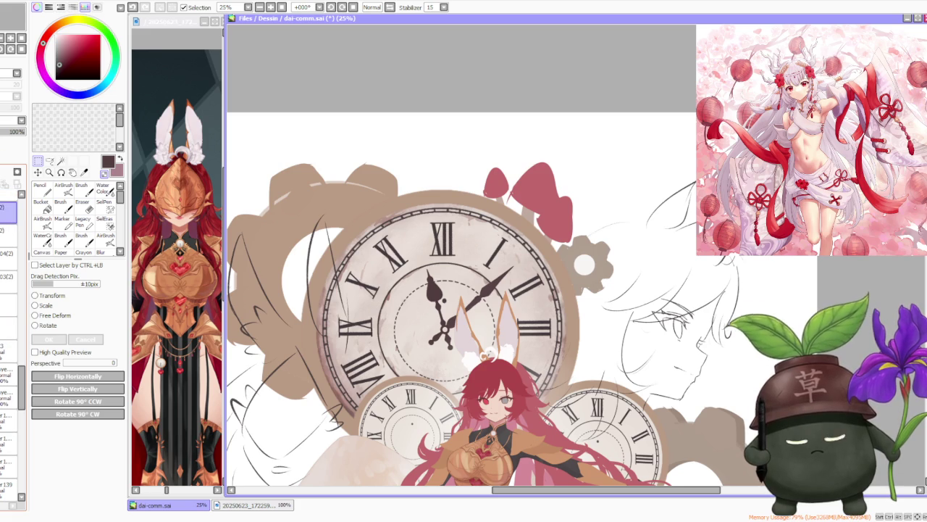
click(44, 305)
Step: Reposition, shrink and narrow the copied clock hands, then apply the transform
drag(471, 308, 585, 397)
scroll(549, 313, down, 2)
scroll(549, 313, up, 2)
scroll(548, 313, up, 2)
drag(420, 182, 436, 223)
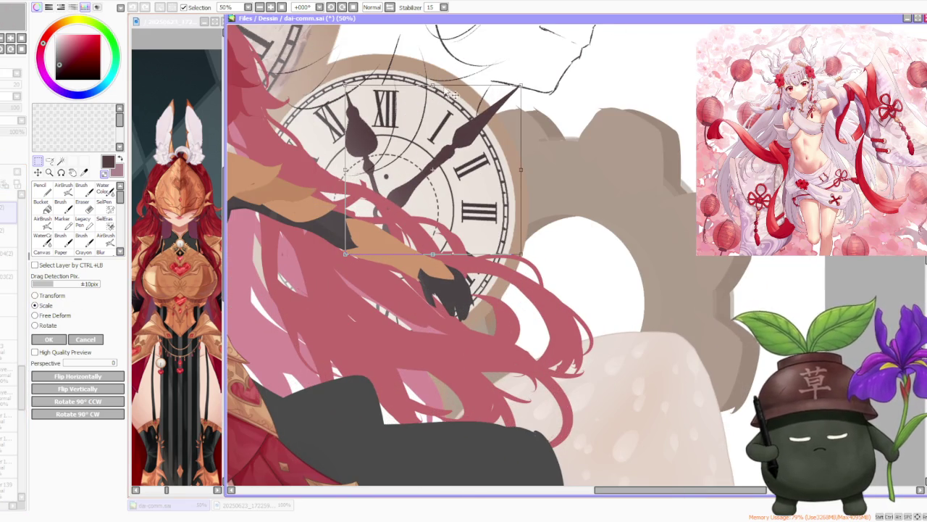
drag(521, 85, 473, 134)
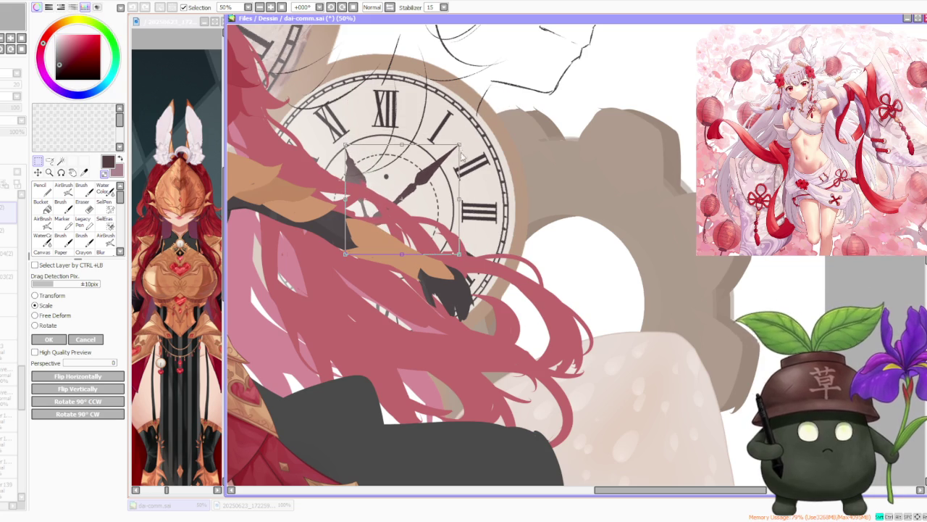
drag(447, 195, 447, 184)
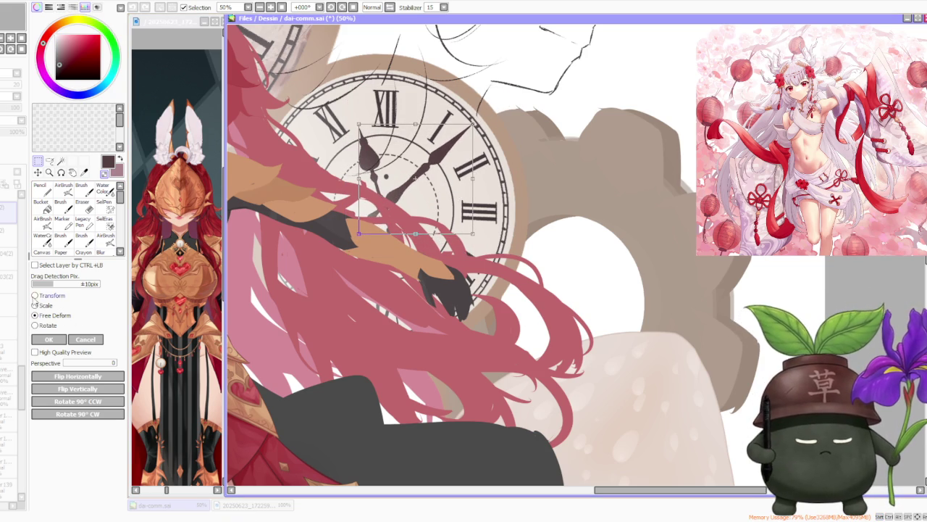
drag(472, 124, 457, 142)
drag(427, 187, 432, 187)
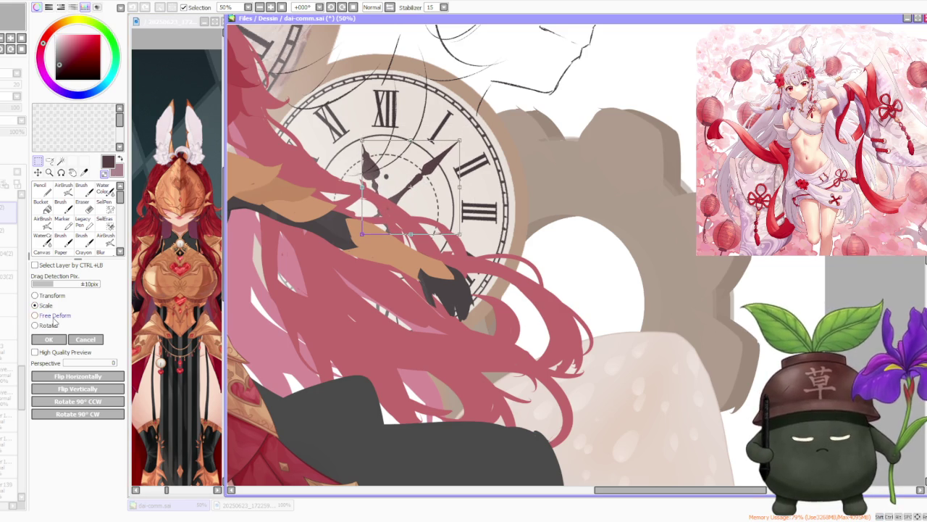
drag(461, 188, 455, 187)
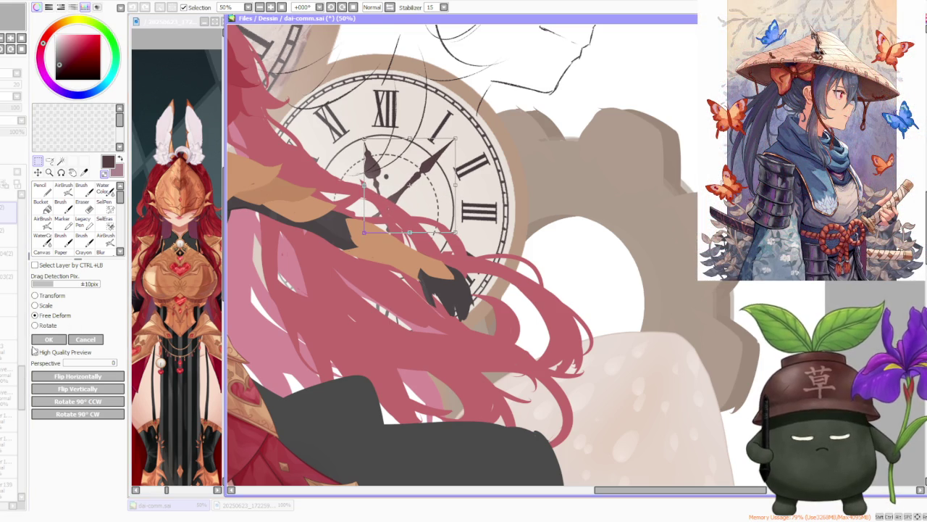
click(48, 340)
Step: Rotate one clock-hand layer so it points toward III and apply
click(8, 233)
click(47, 326)
mouse_move(372, 148)
mouse_down()
mouse_move(324, 129)
mouse_move(407, 232)
mouse_move(450, 211)
mouse_up()
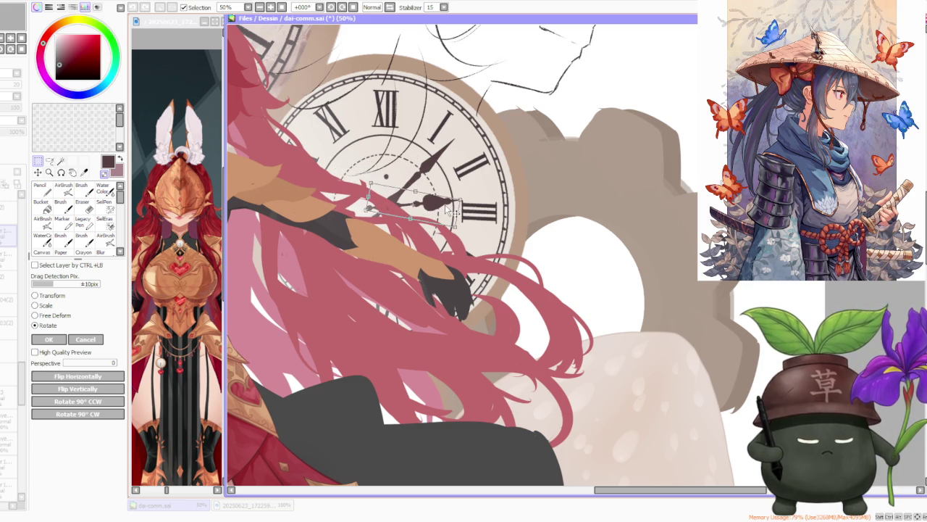
drag(448, 210, 455, 216)
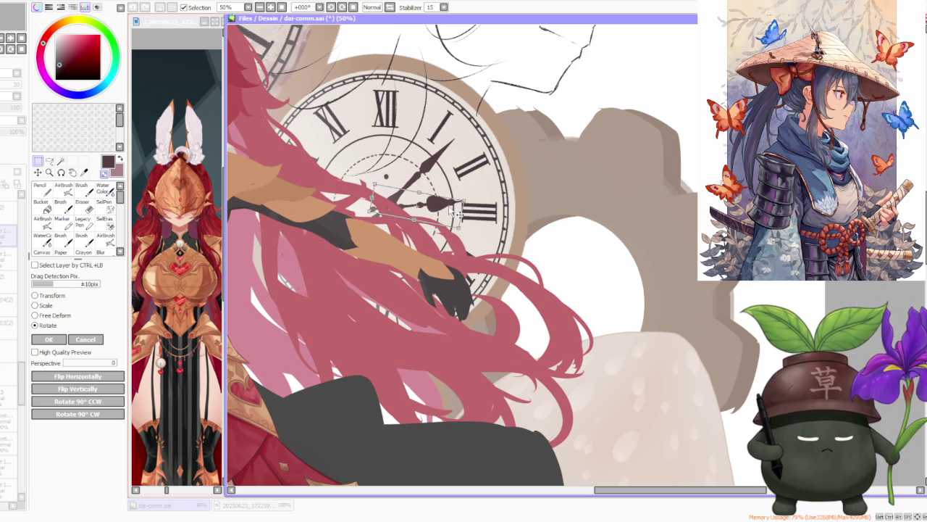
click(50, 339)
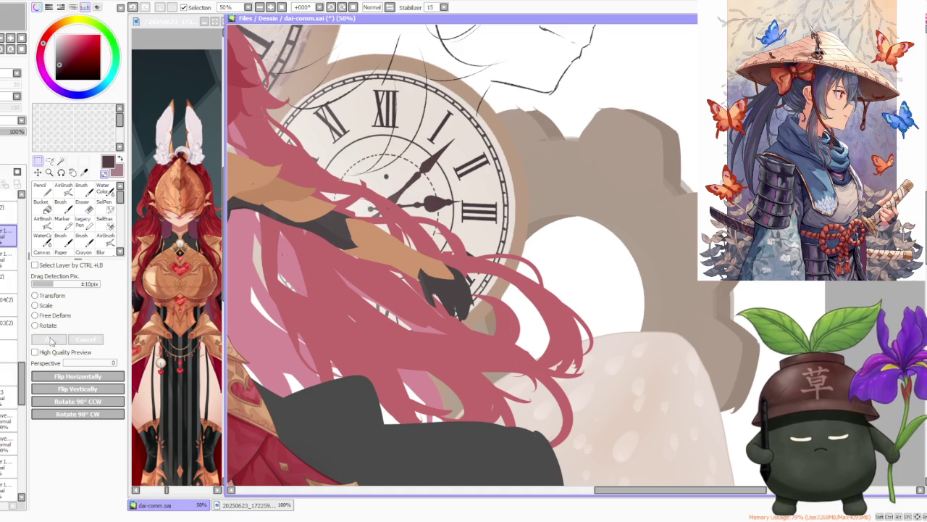
Step: Rotate the other hand counter-clockwise toward the upper left and commit it
click(35, 325)
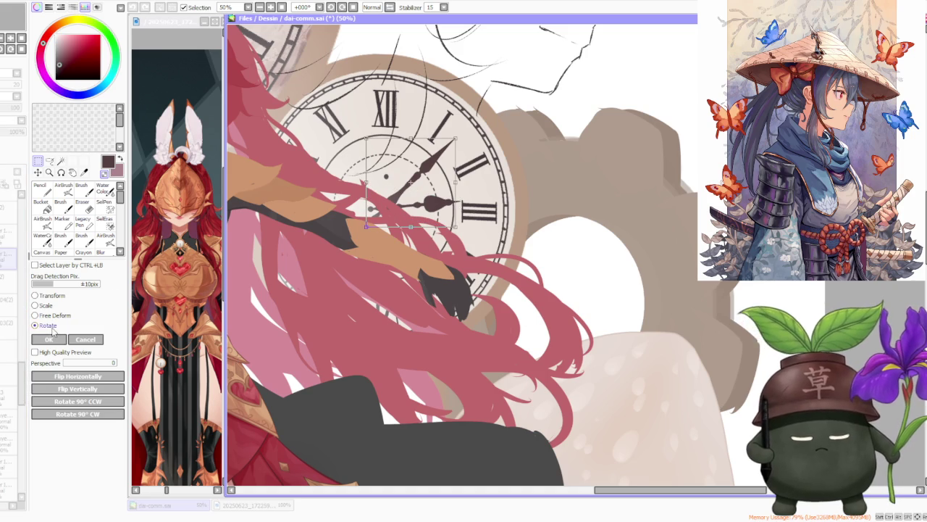
drag(433, 151, 376, 154)
drag(335, 123, 386, 177)
scroll(387, 161, down, 2)
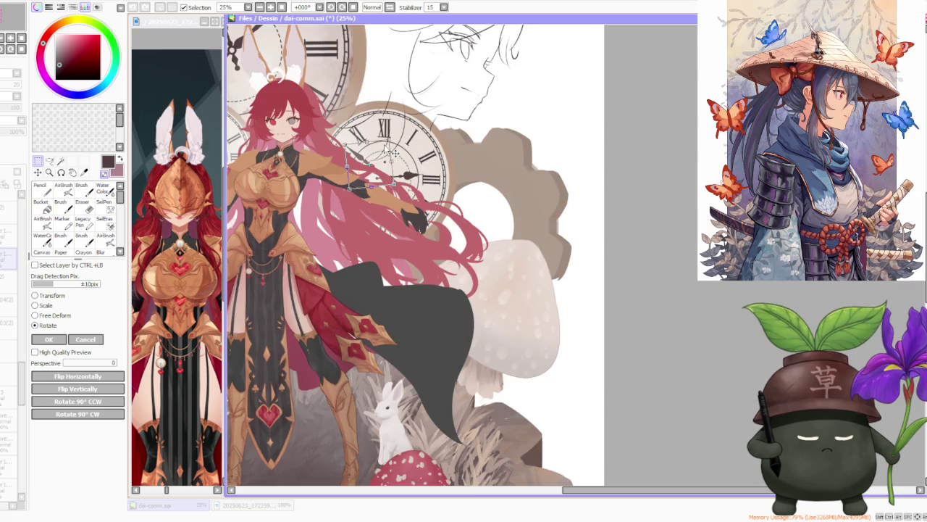
scroll(388, 151, down, 1)
scroll(391, 248, up, 2)
scroll(391, 248, up, 1)
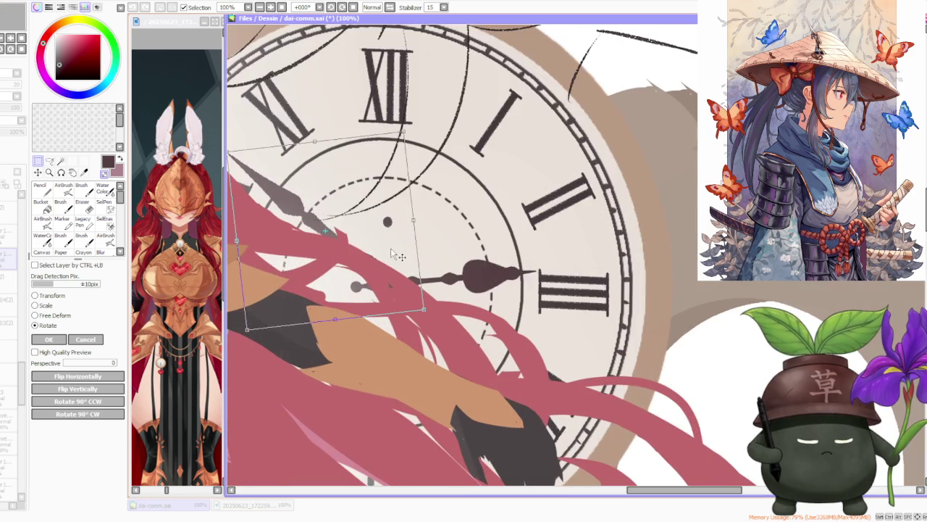
scroll(369, 241, down, 1)
key(Return)
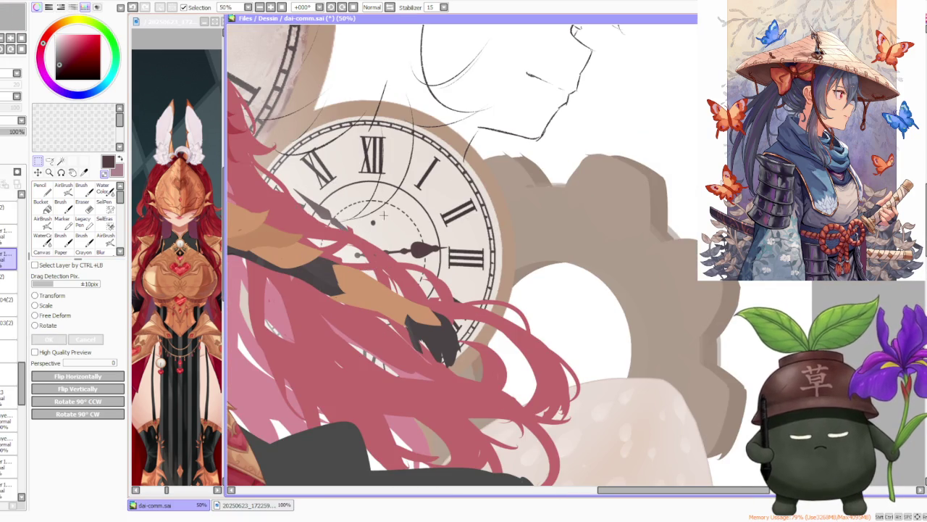
scroll(467, 174, down, 2)
Step: Move the clock-hand layer to a new stack position, then start scaling it onto the small left clock
scroll(467, 174, down, 1)
scroll(463, 168, down, 1)
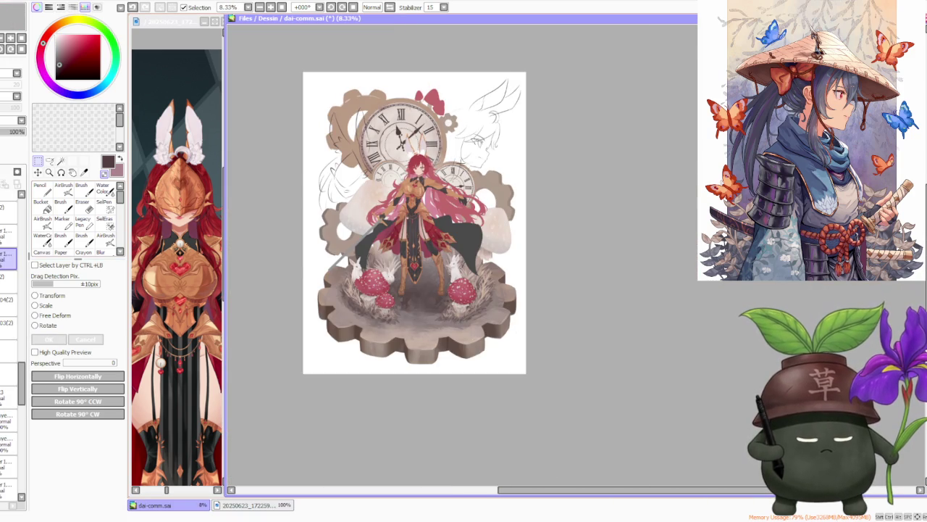
scroll(412, 144, up, 1)
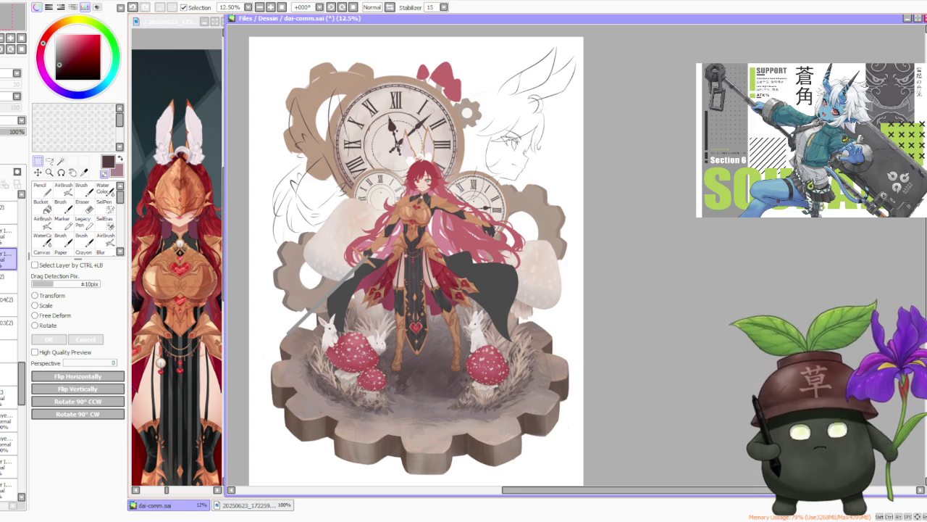
scroll(415, 127, down, 1)
scroll(416, 127, down, 1)
scroll(421, 110, up, 2)
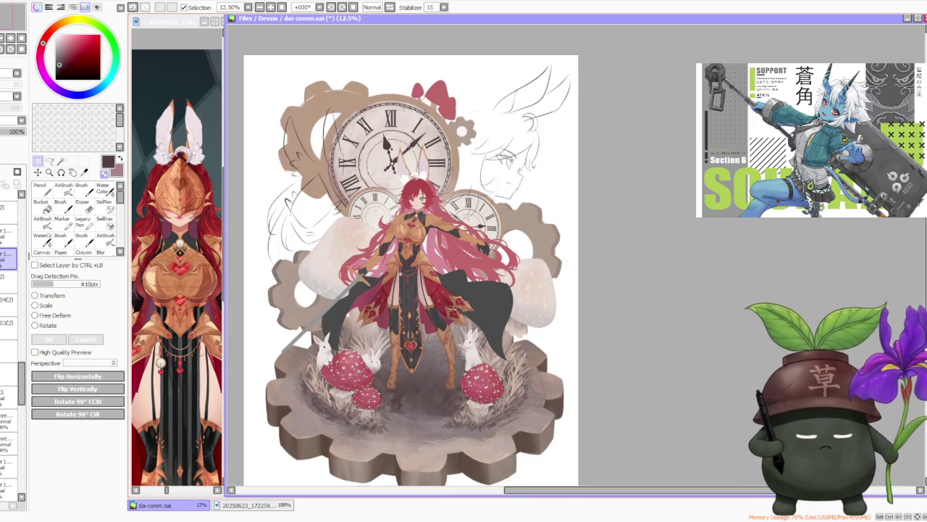
scroll(421, 102, up, 1)
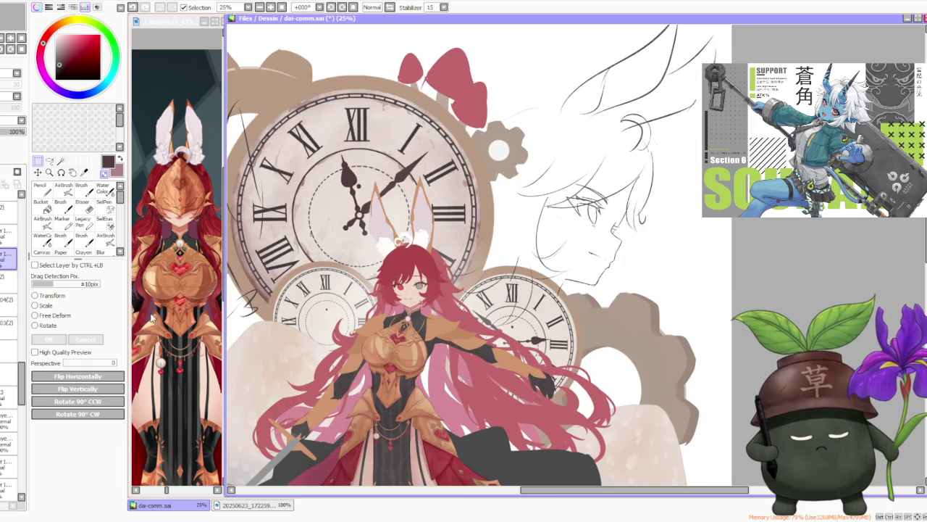
drag(9, 251, 3, 360)
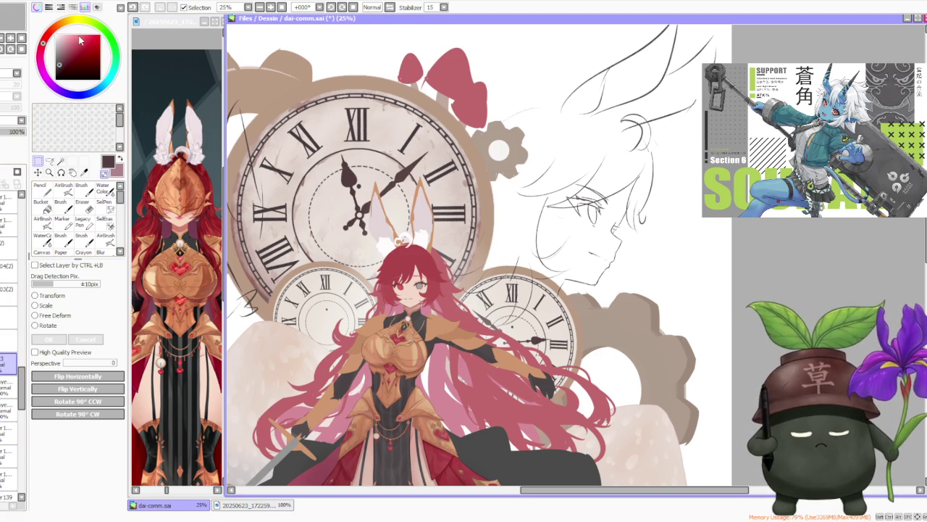
drag(3, 365, 6, 467)
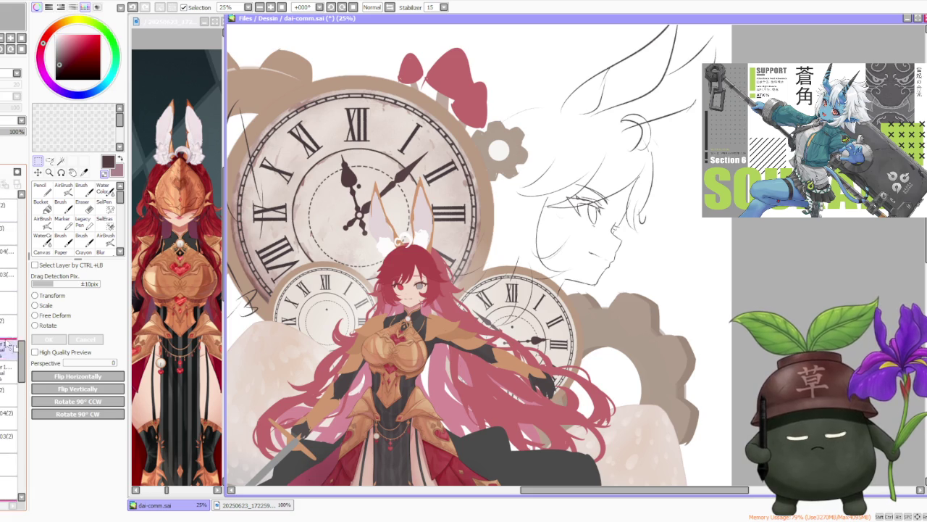
drag(6, 467, 8, 232)
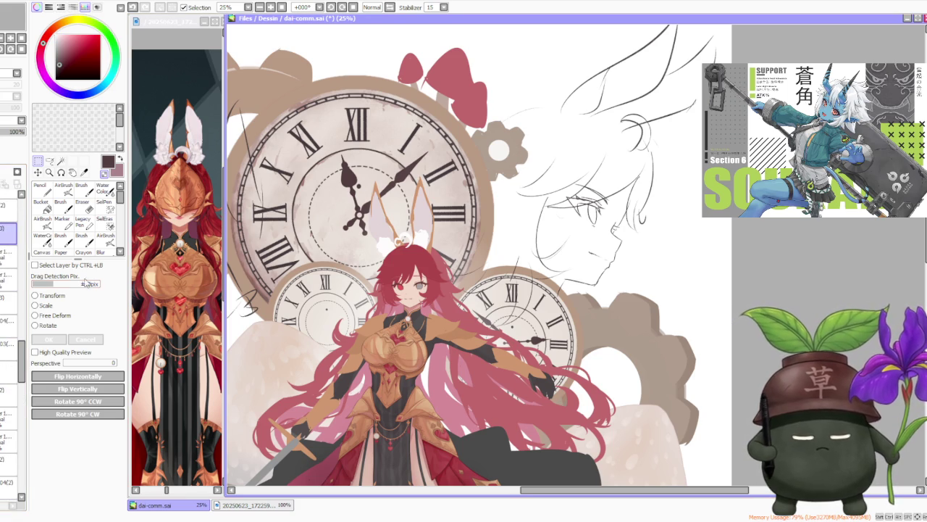
click(41, 305)
drag(382, 174, 364, 276)
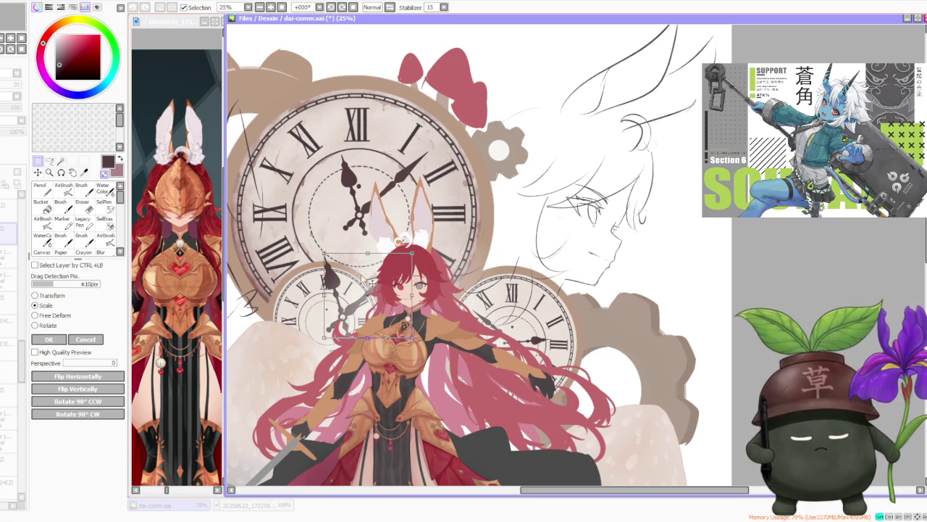
Step: Shrink the hands to fit the small left clock and apply the resize
drag(411, 253, 343, 320)
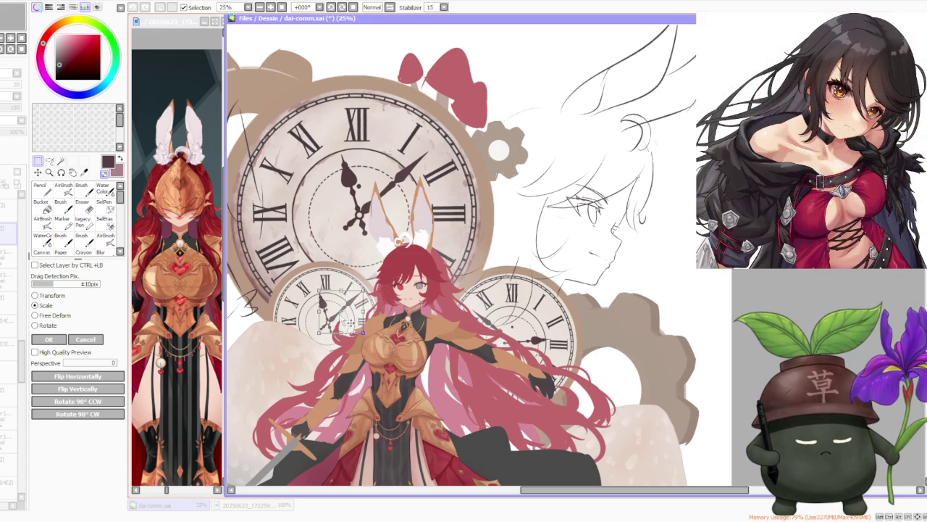
drag(363, 292, 346, 316)
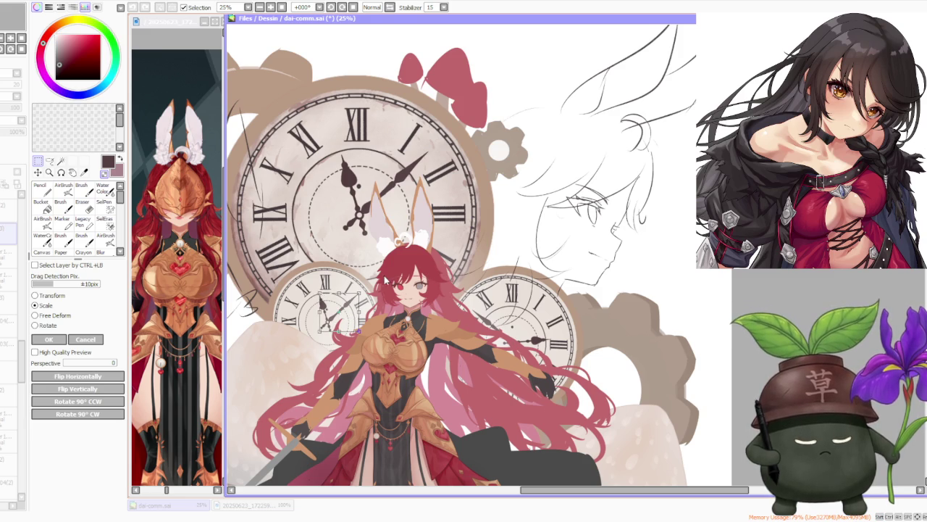
scroll(348, 316, down, 1)
key(Return)
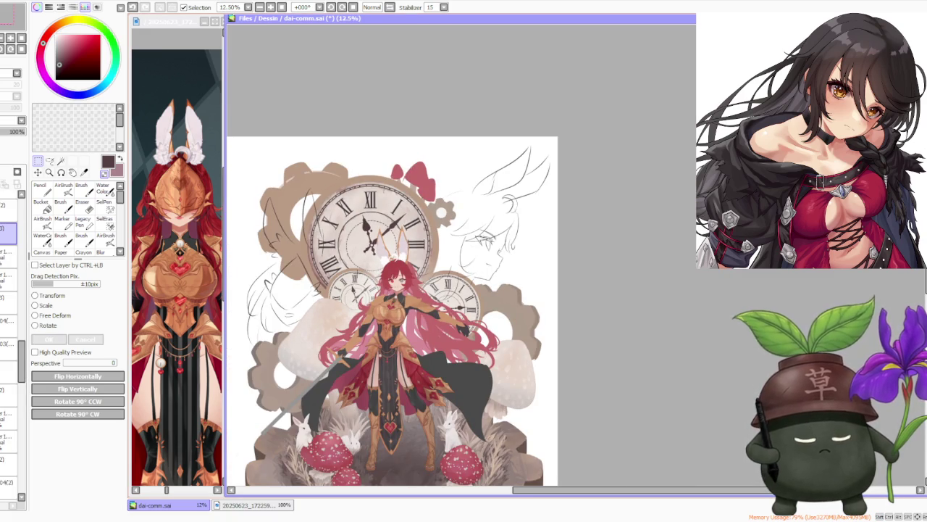
Step: Rotate one hand of the small left clock to point left toward IX
scroll(360, 270, up, 3)
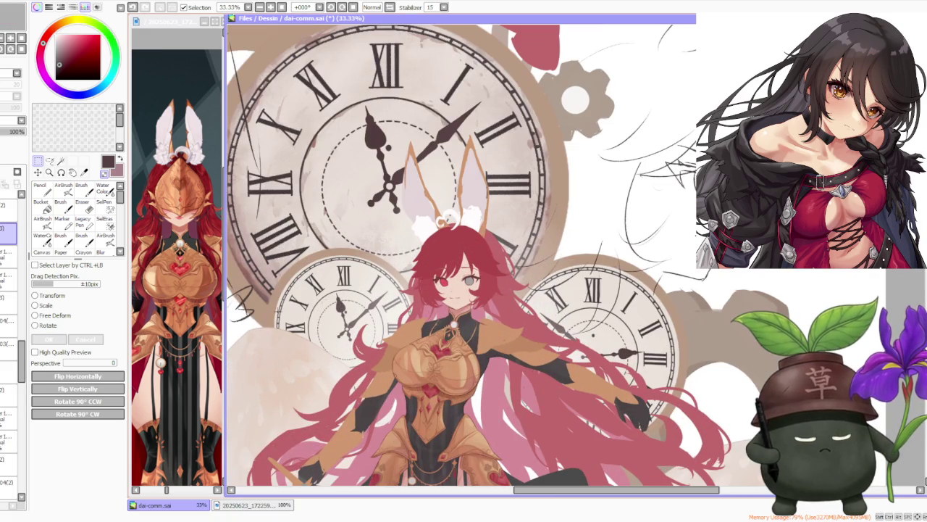
click(47, 325)
mouse_move(355, 288)
mouse_down()
mouse_move(315, 310)
mouse_move(371, 303)
mouse_move(361, 356)
mouse_up()
scroll(367, 307, up, 3)
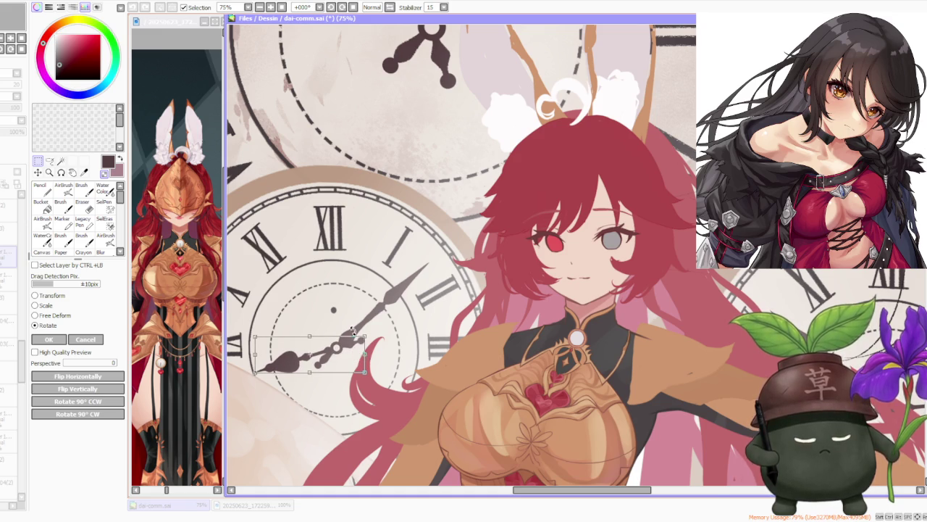
scroll(362, 346, down, 3)
click(48, 339)
Step: On the other hand's layer, rotate that small clock hand up to the right
click(9, 278)
click(47, 325)
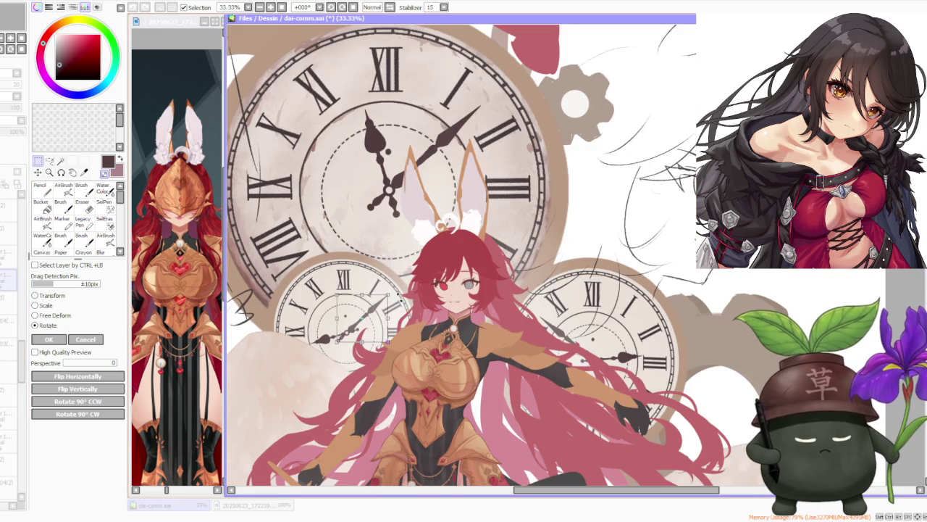
mouse_move(400, 297)
mouse_down()
mouse_move(379, 289)
mouse_move(397, 329)
mouse_move(394, 318)
mouse_move(384, 332)
mouse_move(398, 348)
mouse_up()
scroll(384, 332, up, 3)
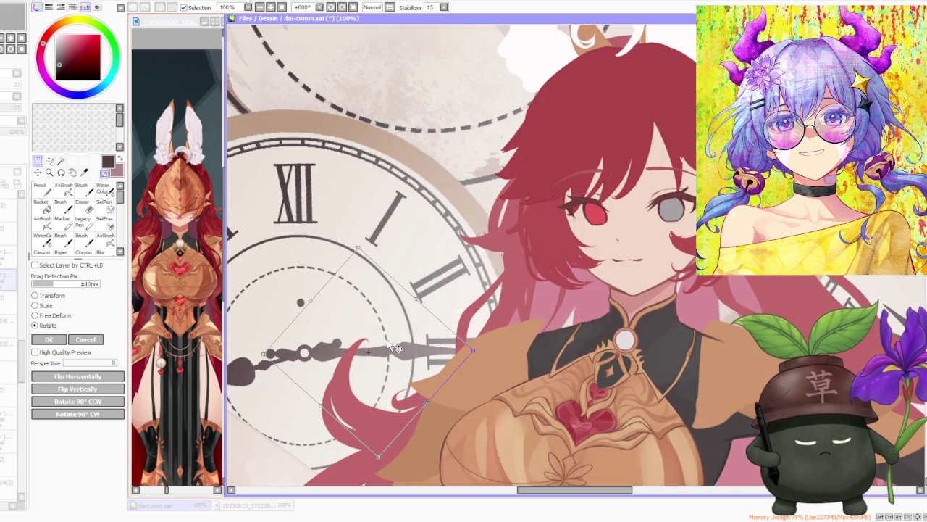
scroll(395, 341, down, 3)
scroll(391, 329, down, 2)
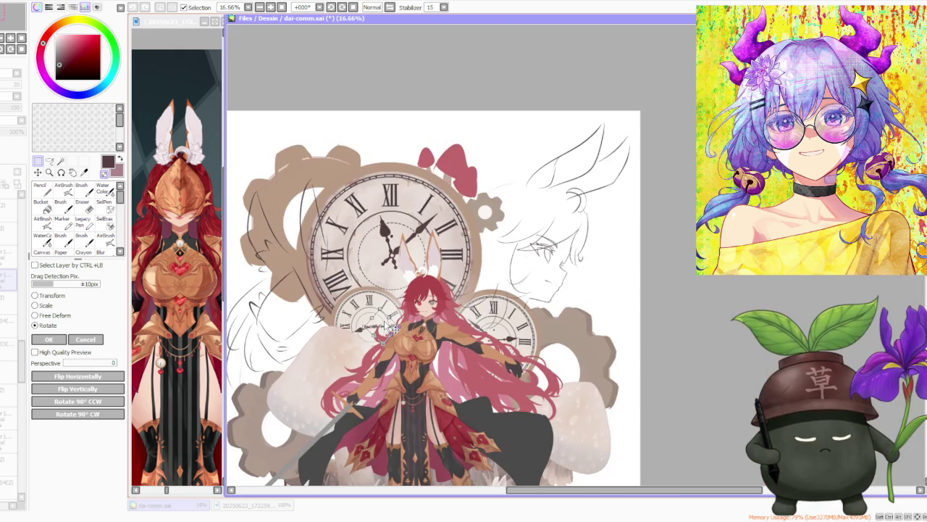
click(51, 342)
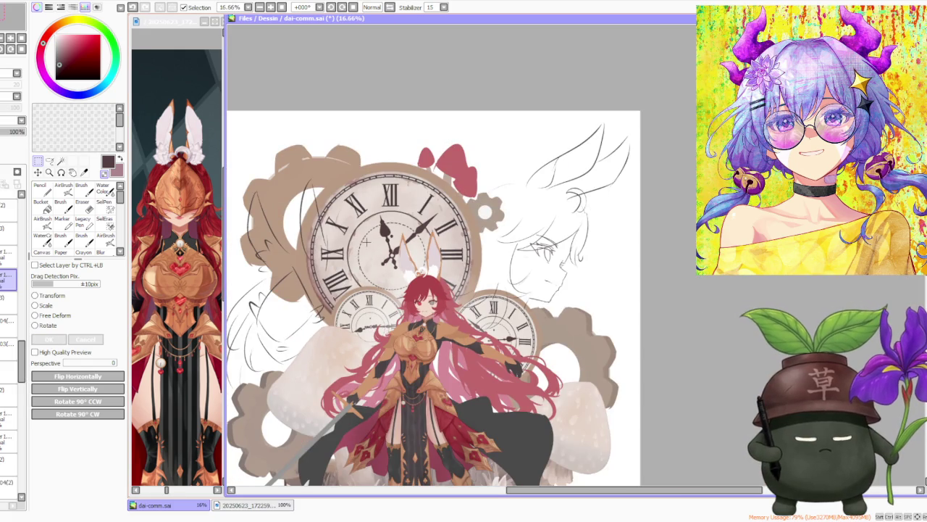
Step: Rotate-only transform the small left clock's hand to a new angle and apply it
scroll(366, 241, down, 1)
scroll(367, 239, down, 1)
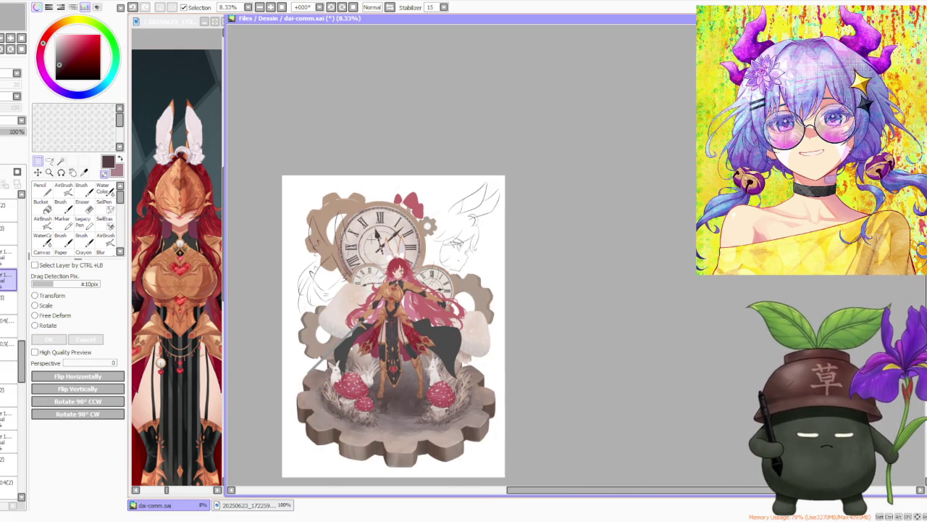
scroll(372, 240, down, 1)
scroll(372, 239, up, 2)
scroll(372, 239, up, 1)
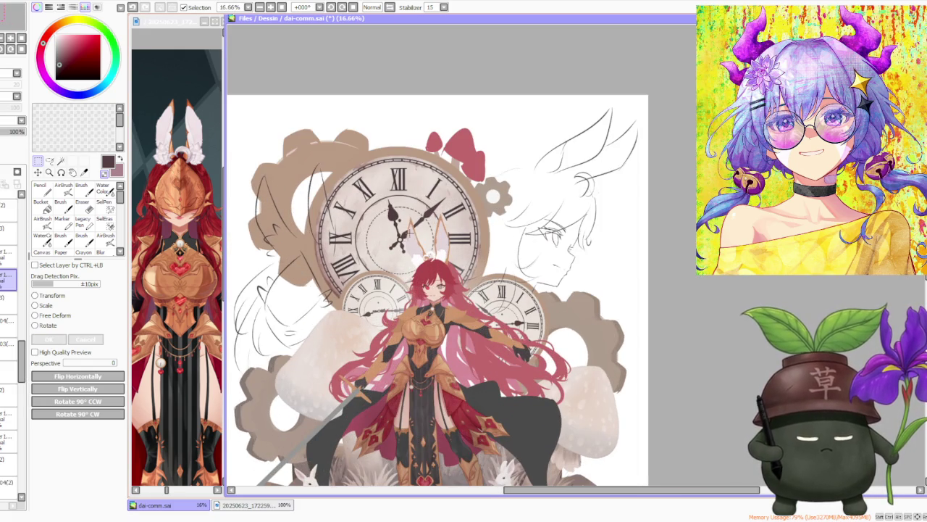
scroll(437, 294, down, 1)
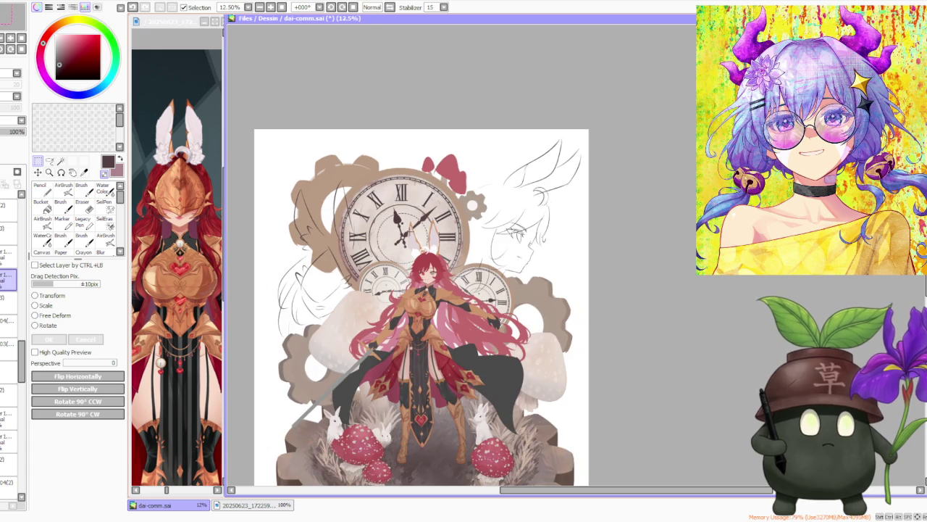
scroll(409, 231, down, 1)
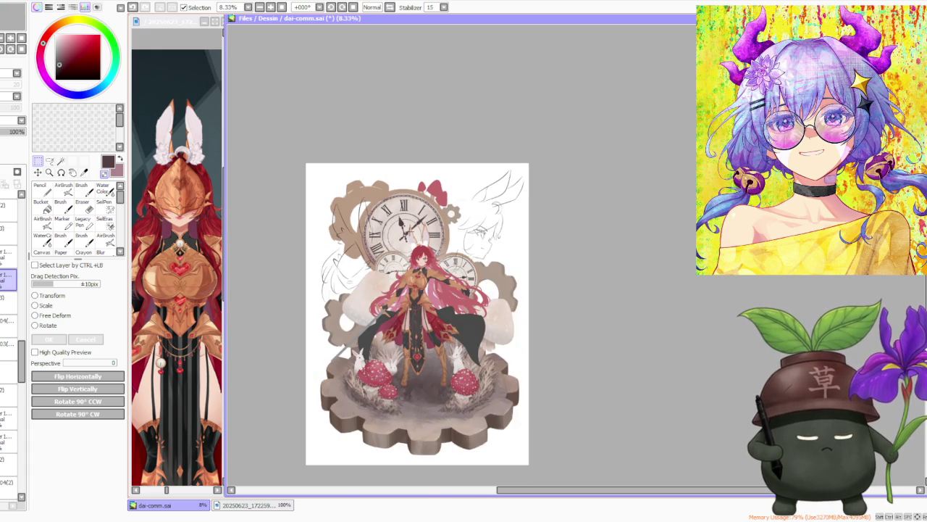
scroll(409, 247, up, 3)
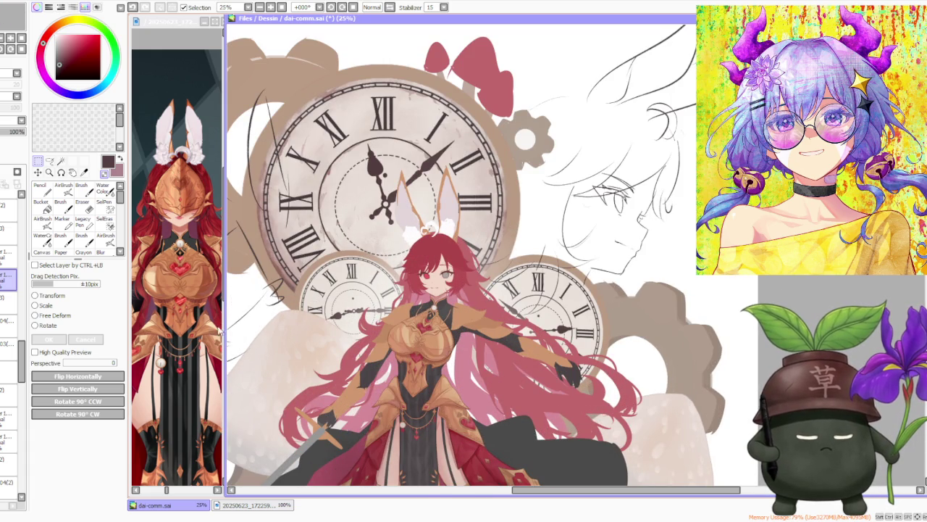
click(35, 324)
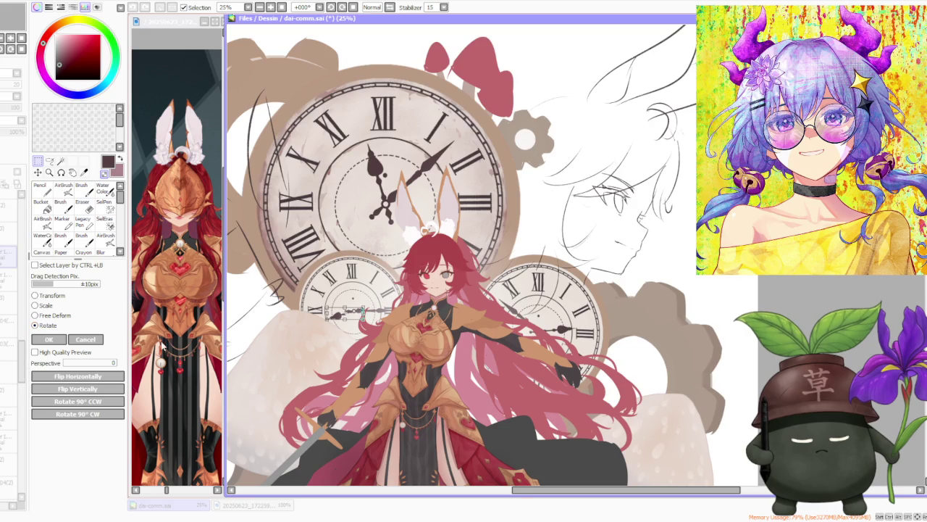
scroll(348, 326, up, 2)
scroll(348, 326, up, 1)
drag(348, 325, 372, 296)
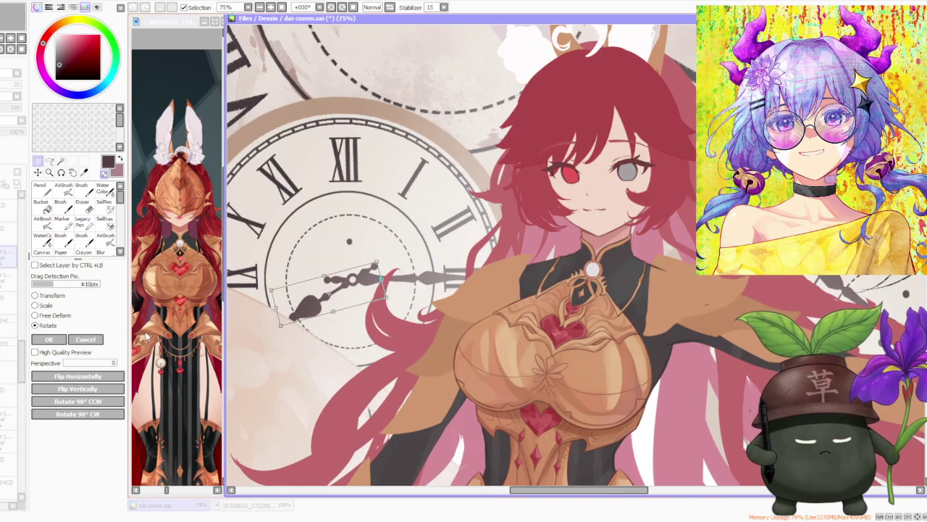
click(48, 340)
scroll(347, 231, down, 3)
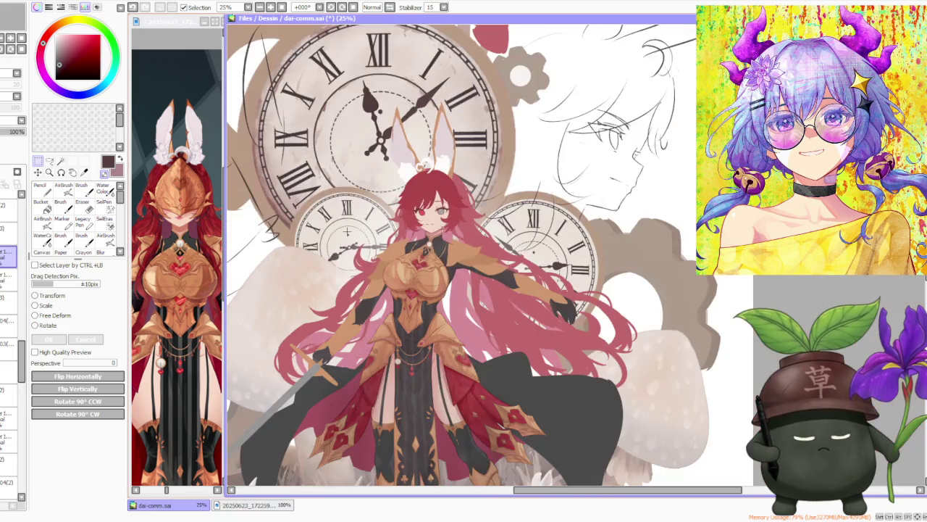
scroll(347, 232, down, 2)
scroll(337, 228, down, 1)
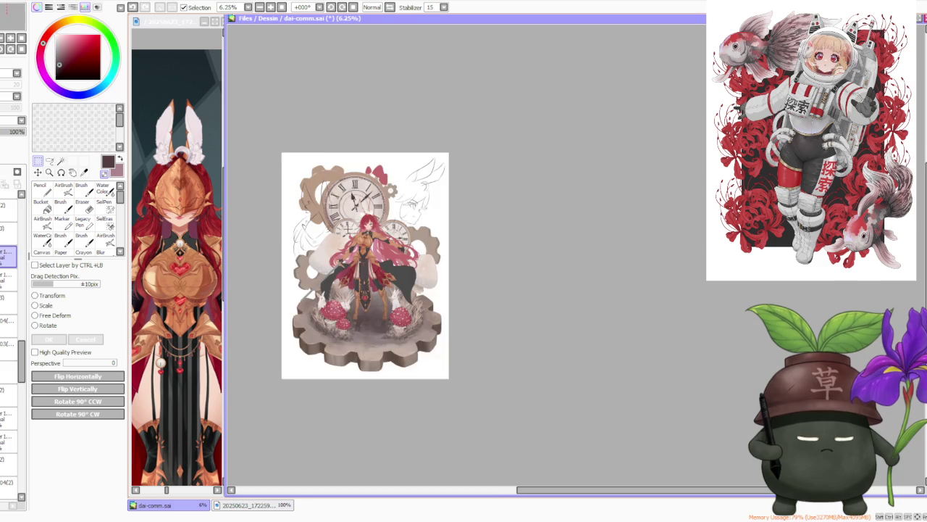
scroll(348, 167, up, 1)
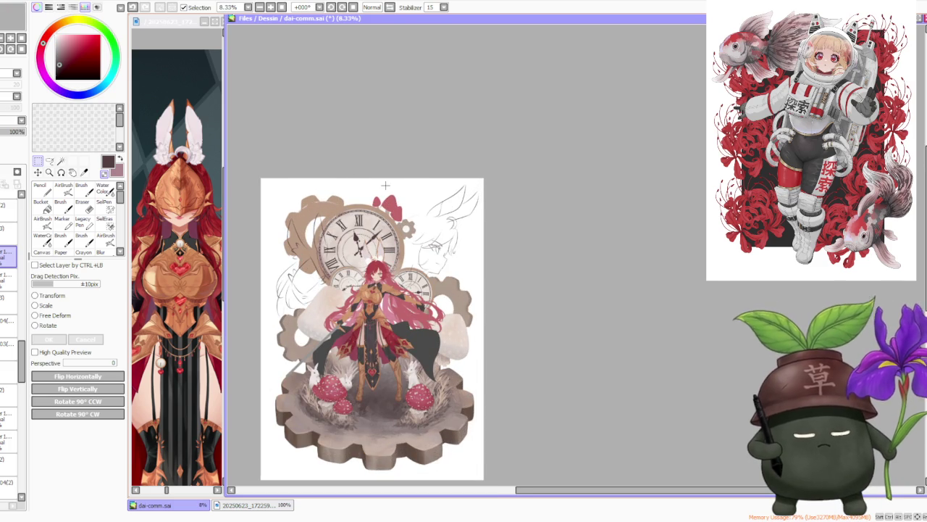
scroll(382, 166, down, 1)
scroll(377, 145, up, 2)
scroll(374, 197, up, 1)
scroll(371, 193, down, 1)
scroll(369, 189, down, 1)
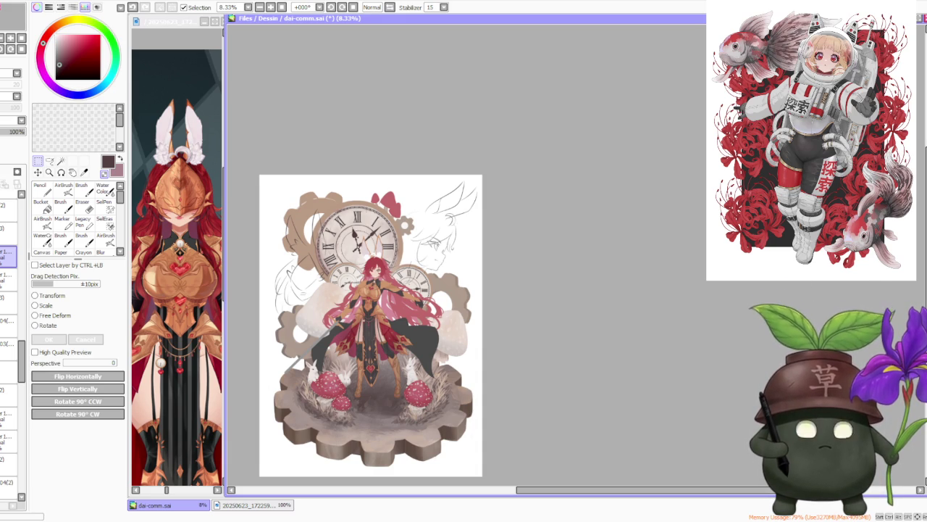
scroll(464, 254, up, 3)
scroll(452, 244, down, 2)
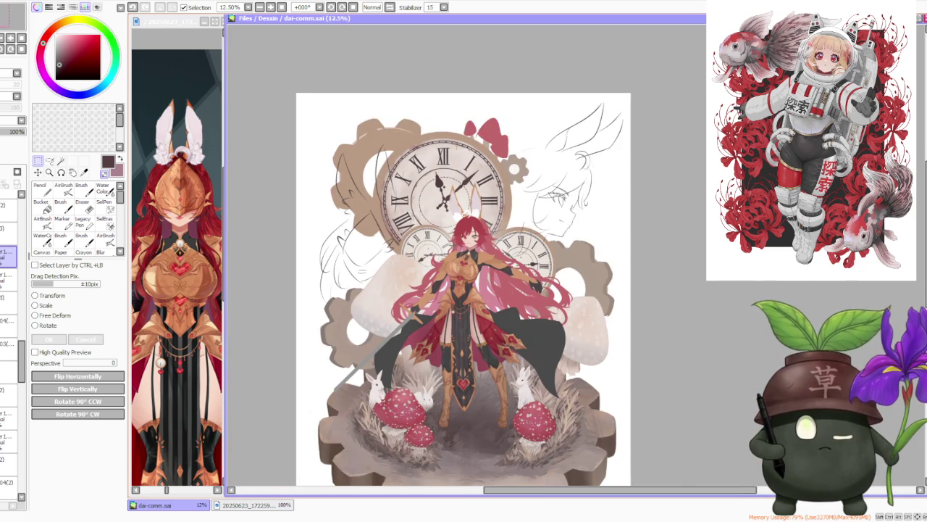
scroll(501, 406, up, 1)
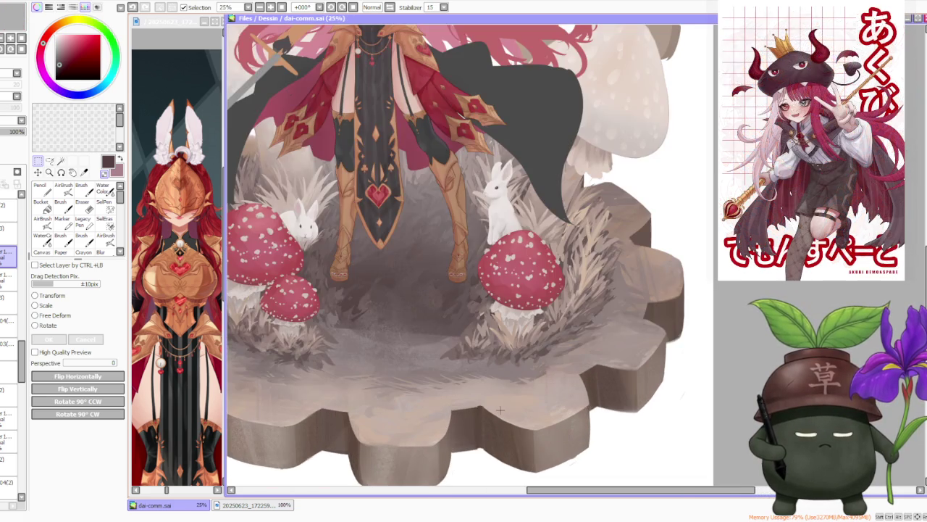
scroll(501, 406, down, 3)
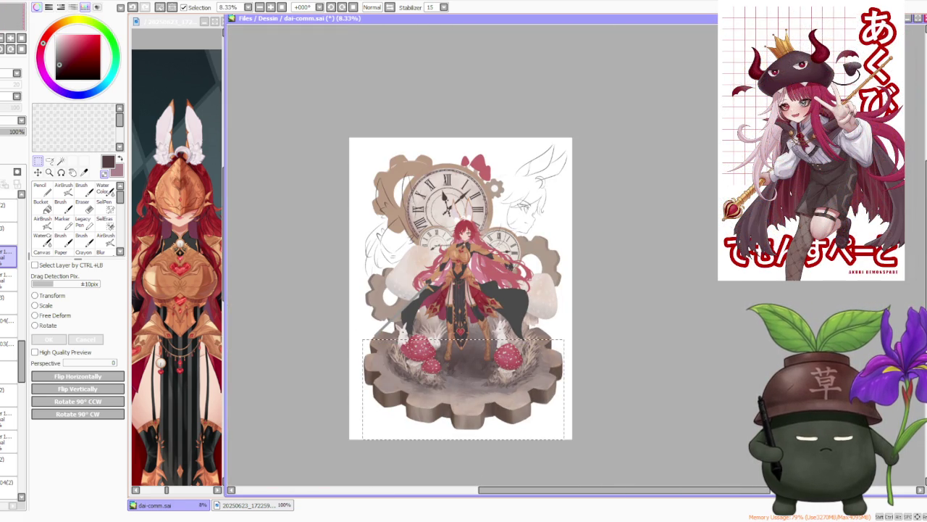
scroll(526, 333, up, 2)
scroll(524, 332, down, 1)
scroll(511, 311, down, 2)
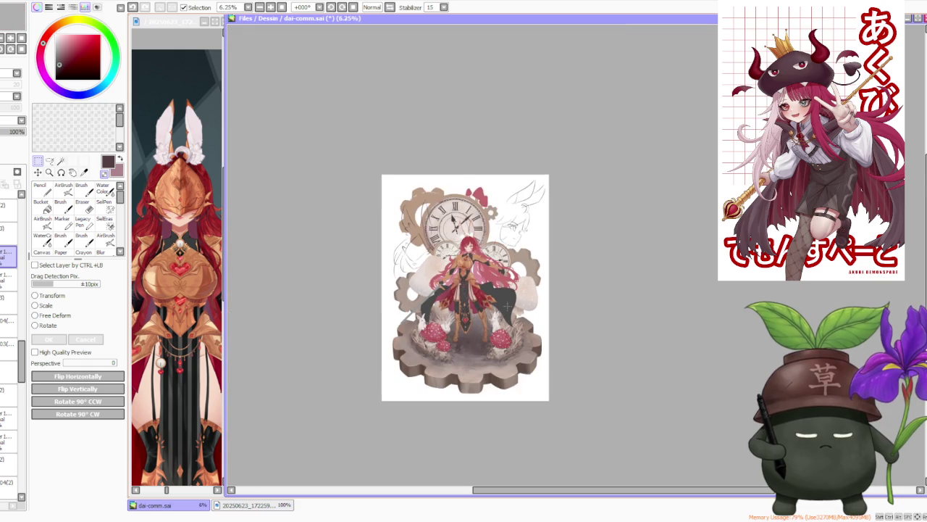
scroll(463, 235, up, 3)
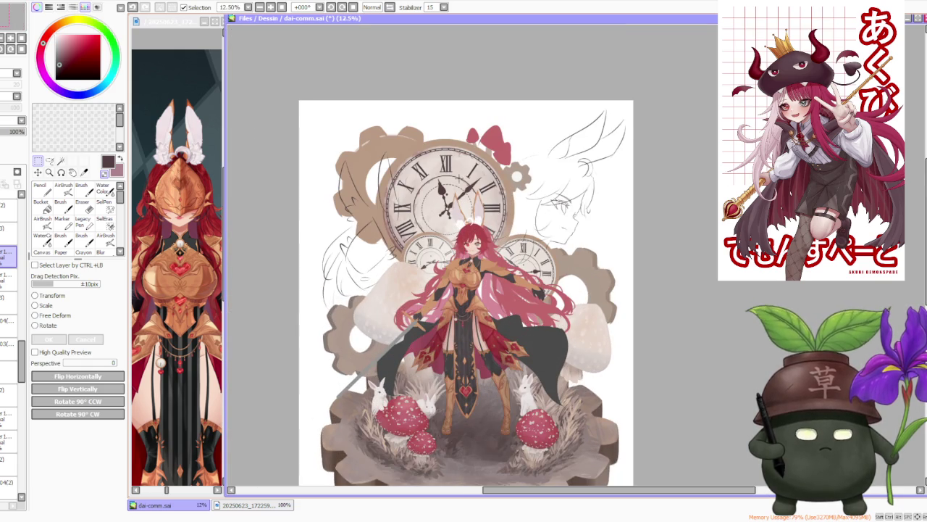
scroll(451, 187, down, 1)
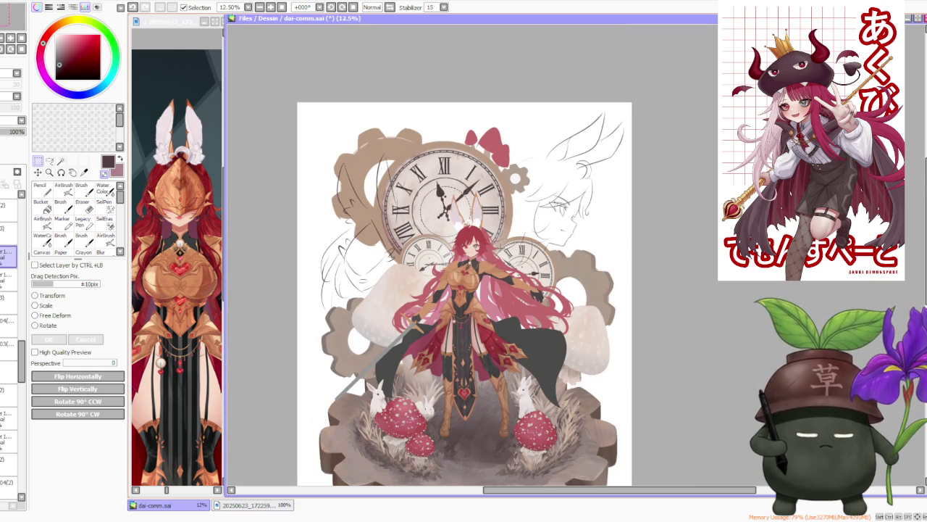
scroll(492, 254, up, 1)
scroll(493, 254, up, 1)
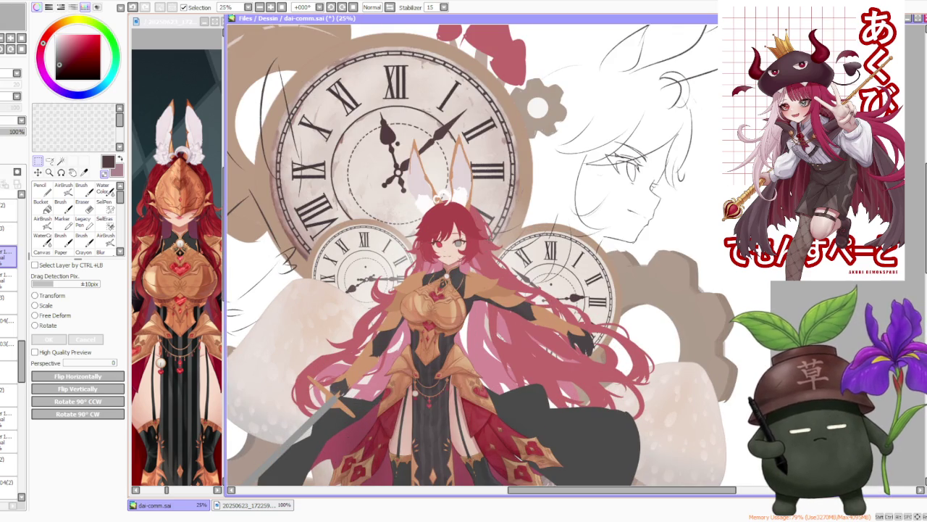
Step: Zoom the reference view to 33.33% so both armored references show, then return to dai-comm.sai
click(253, 505)
scroll(177, 268, down, 2)
scroll(178, 268, down, 1)
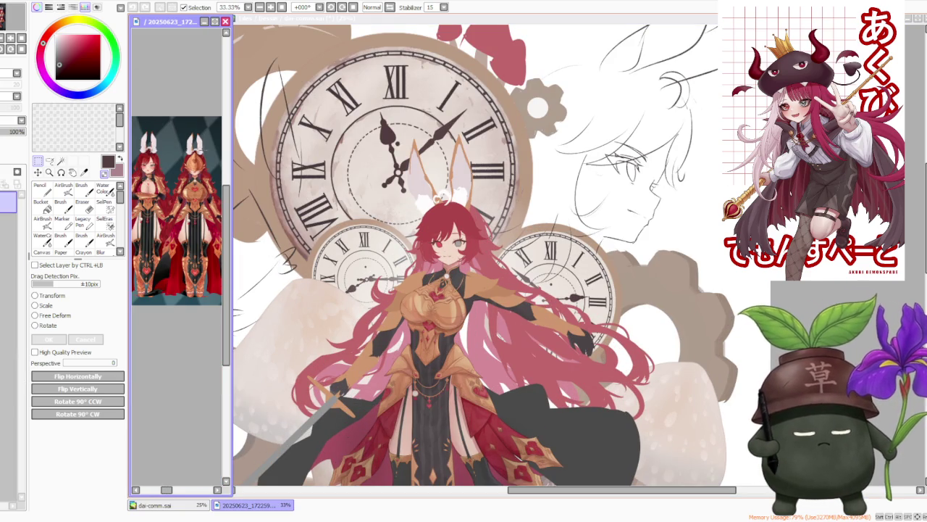
click(788, 282)
scroll(787, 283, down, 2)
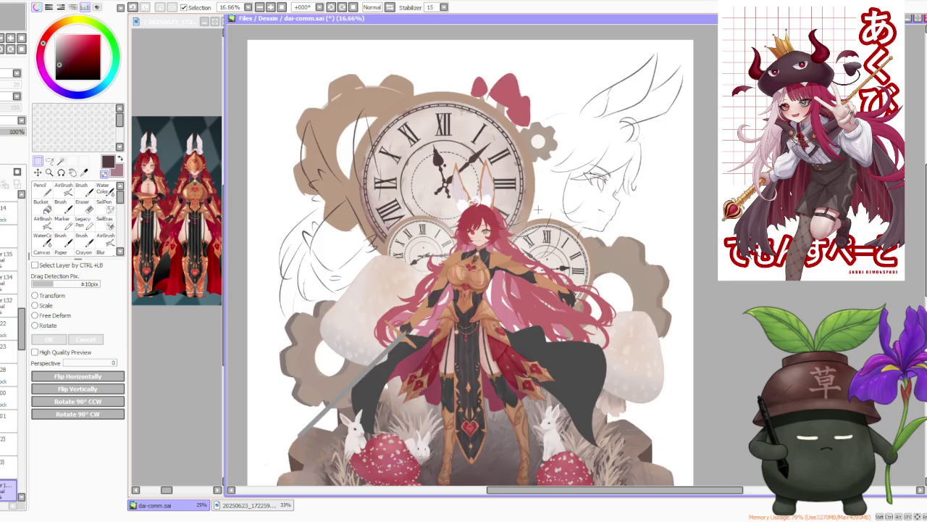
scroll(787, 283, down, 2)
scroll(788, 282, up, 1)
scroll(788, 282, up, 1)
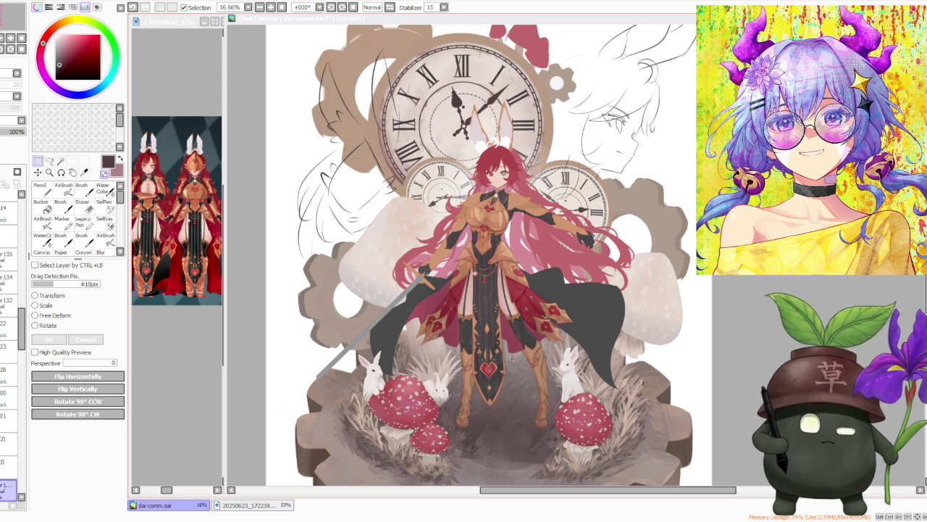
key(alt+Tab)
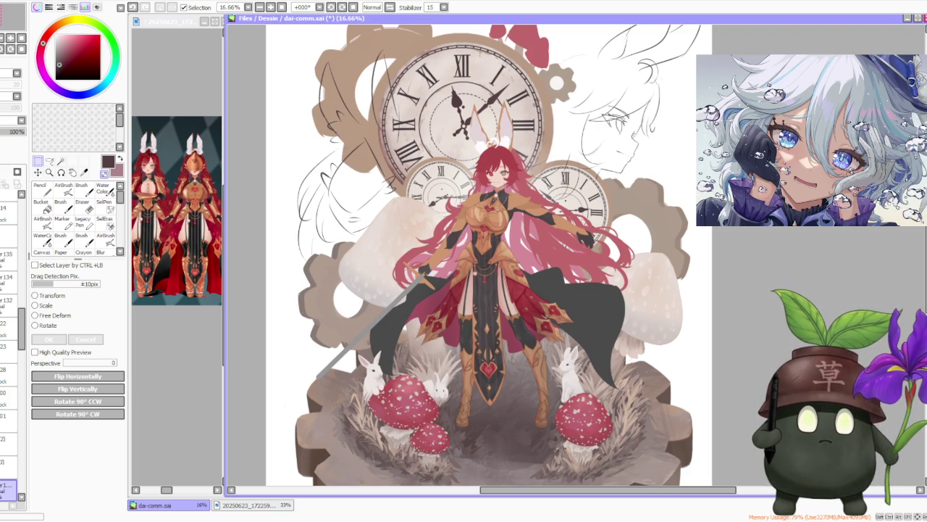
key(alt+Tab)
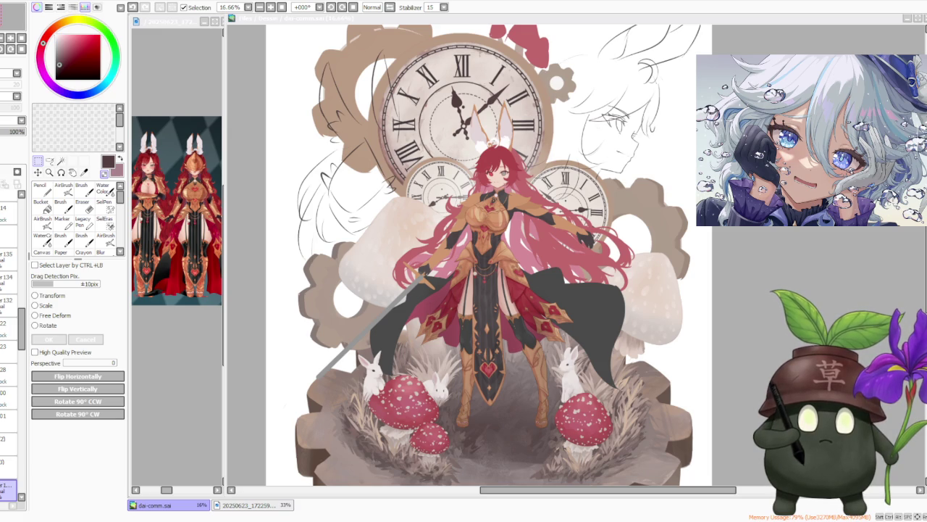
key(alt+Tab)
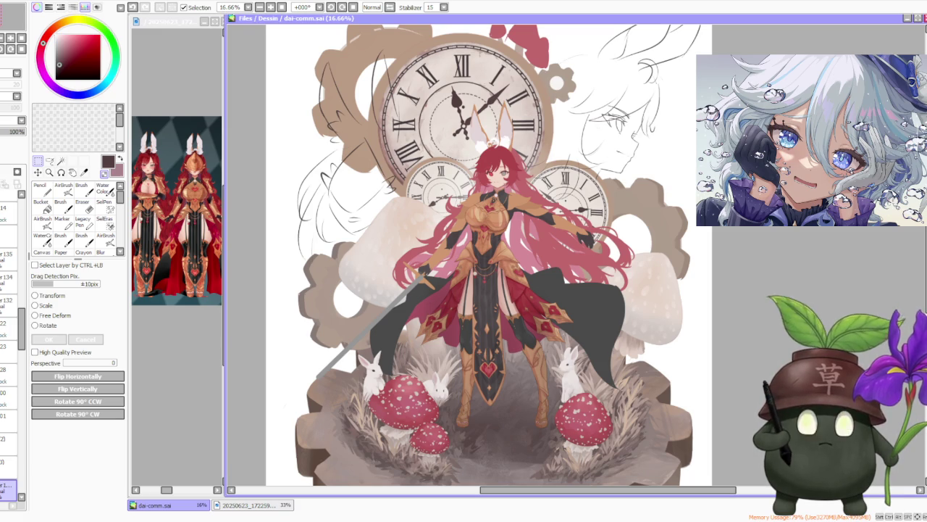
key(alt+Tab)
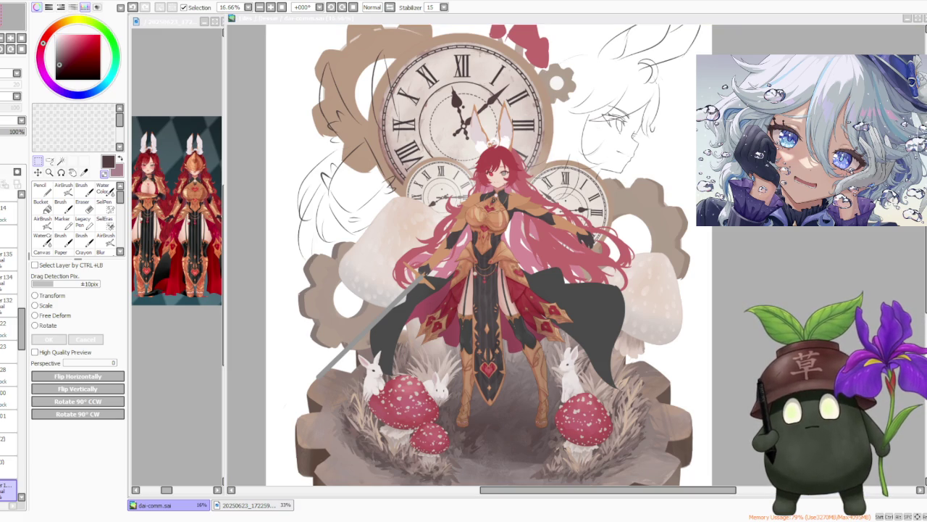